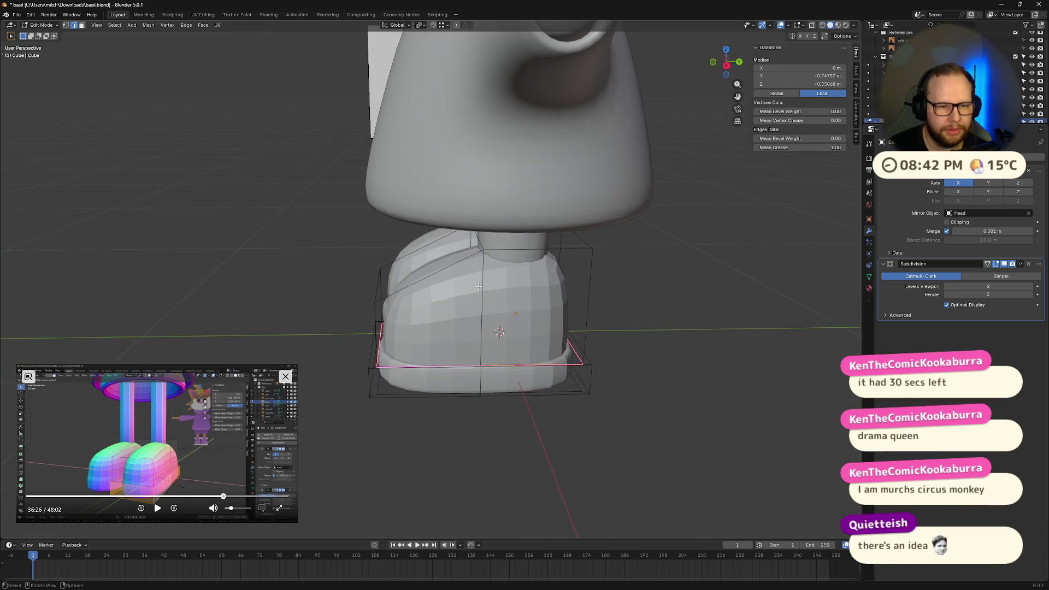
In face select mode, select the boot's top face and lower it along Z
{"action": "key", "text": "3"}
{"action": "left_click", "coordinate": [500, 247]}
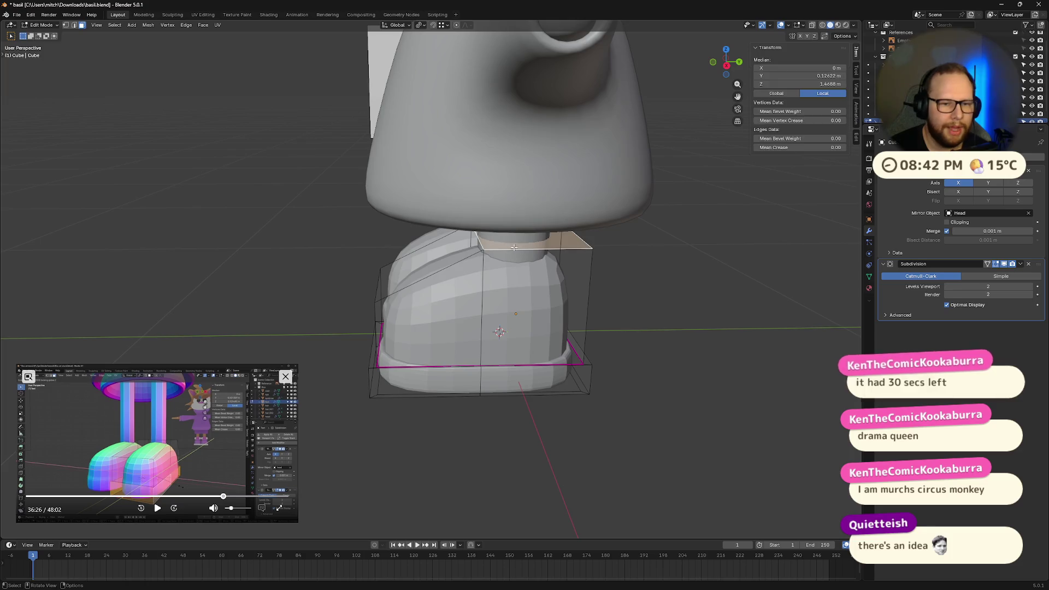
{"action": "middle_click_drag", "start_coordinate": [499, 247], "coordinate": [597, 279]}
{"action": "key", "text": "g"}
{"action": "key", "text": "z"}
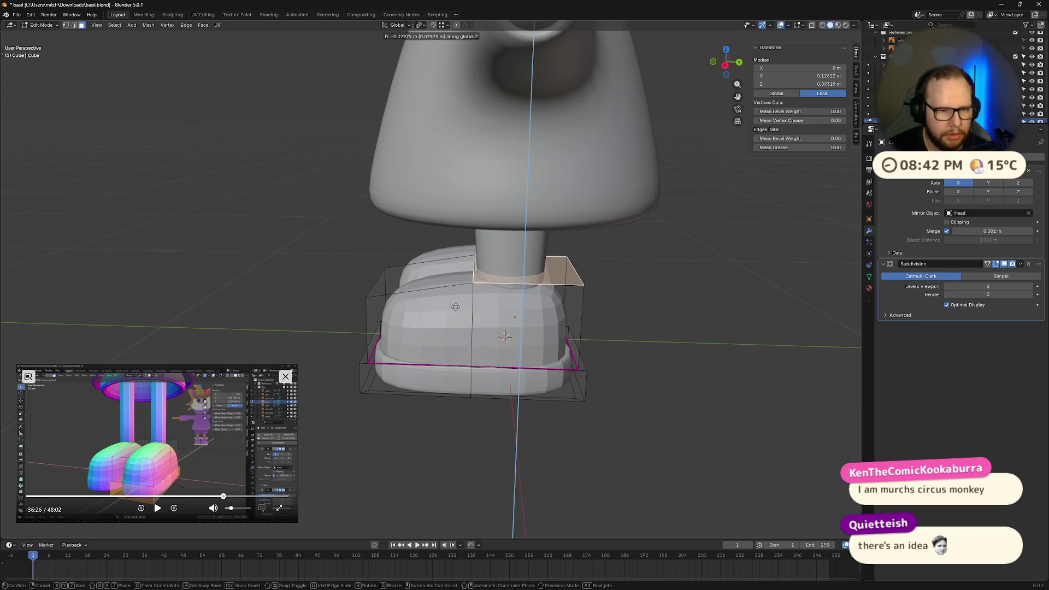
{"action": "left_click", "coordinate": [353, 301]}
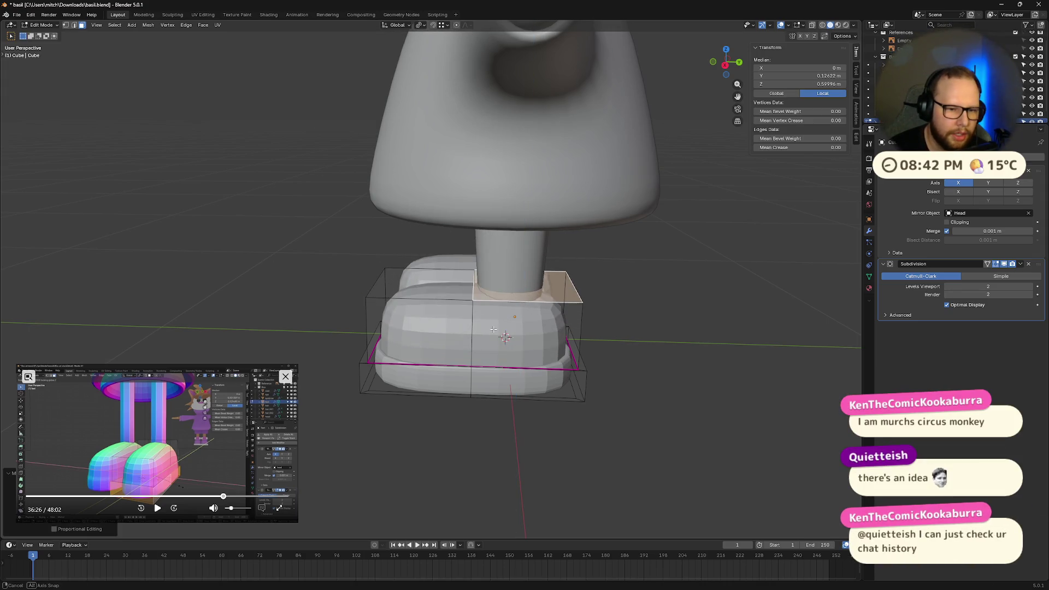
{"action": "middle_click_drag", "start_coordinate": [492, 295], "coordinate": [530, 294]}
{"action": "key", "text": "g"}
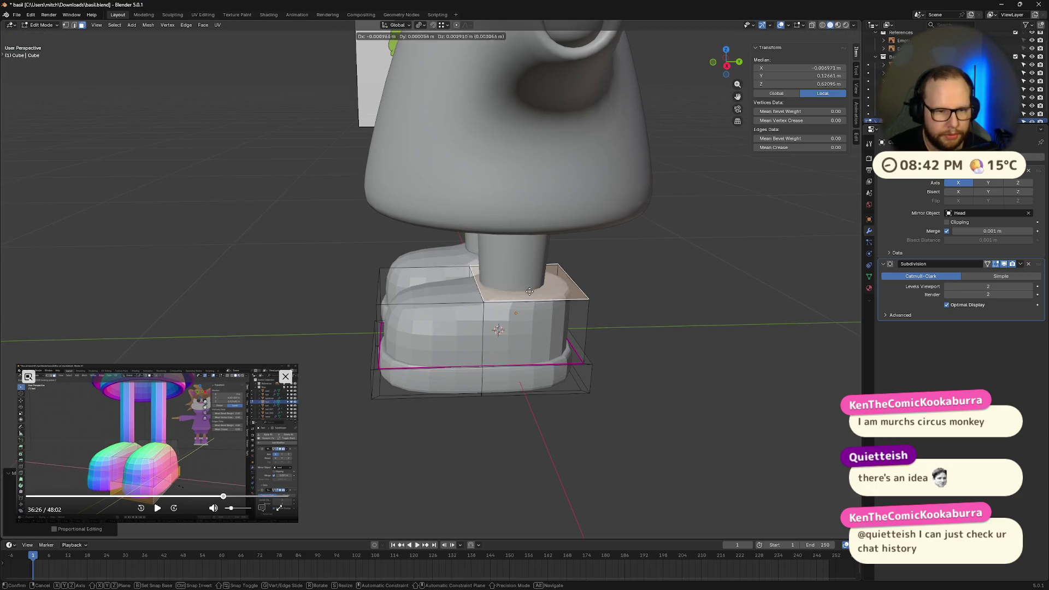
{"action": "key", "text": "z"}
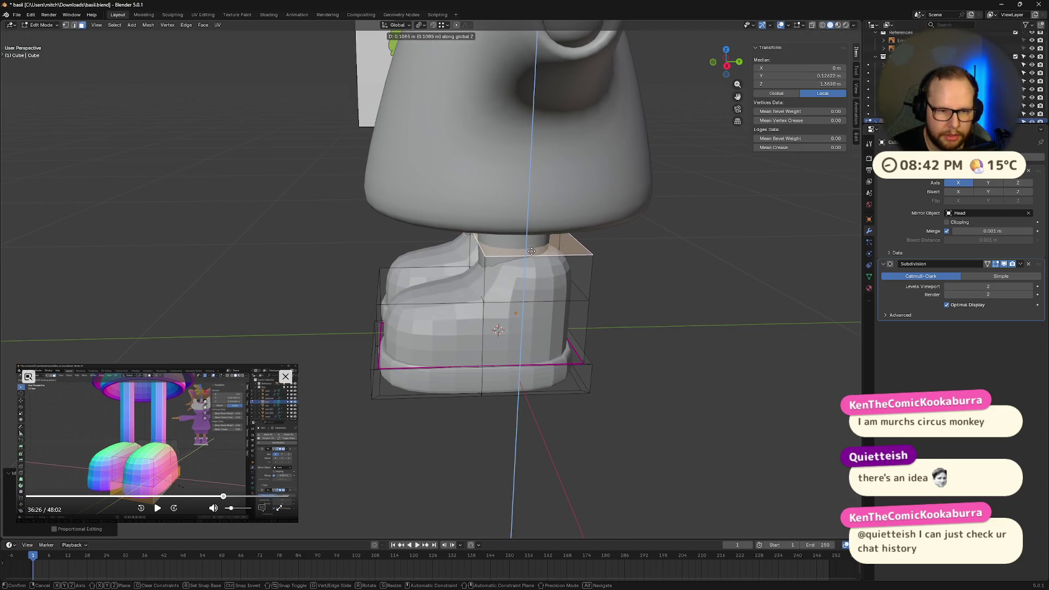
{"action": "left_click", "coordinate": [533, 243]}
In side view, nudge the boot's top face slightly lower along Z
{"action": "left_click", "coordinate": [727, 67]}
{"action": "scroll", "coordinate": [617, 235], "scroll_direction": "up", "scroll_amount": 5}
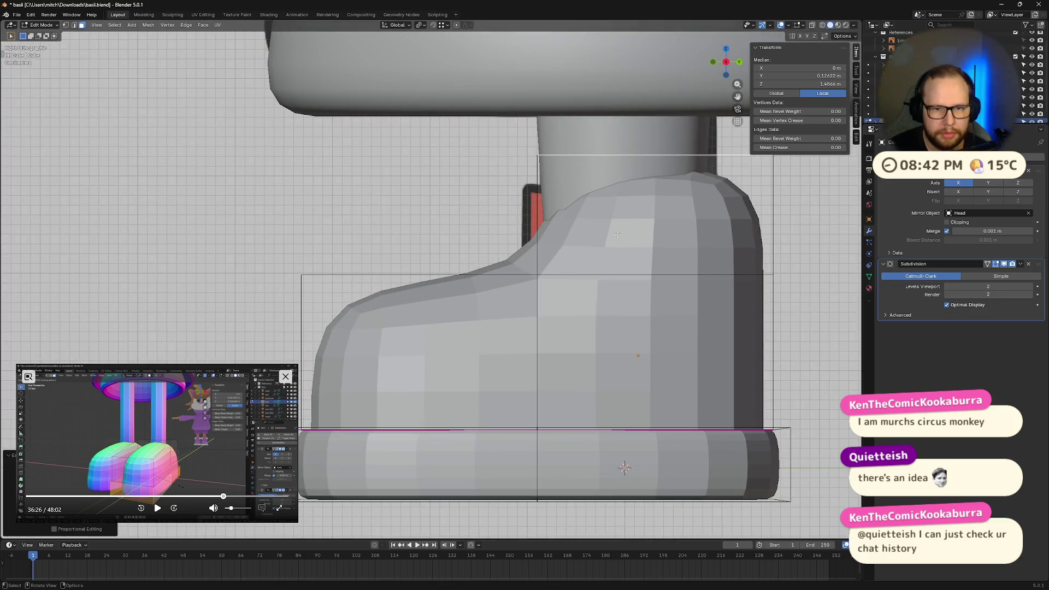
{"action": "key", "text": "g"}
{"action": "key", "text": "z"}
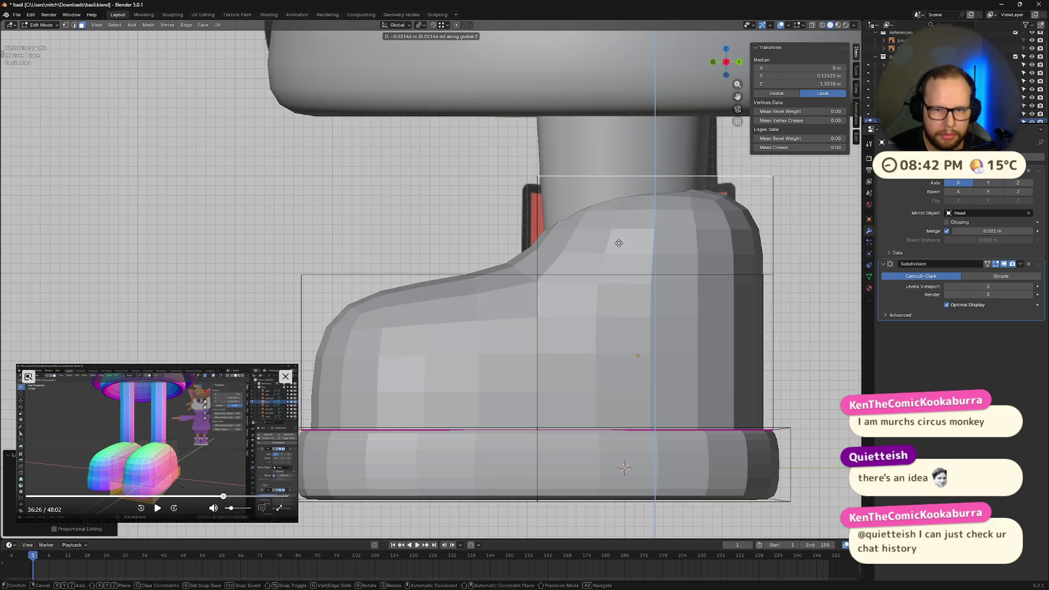
{"action": "left_click", "coordinate": [634, 250]}
{"action": "scroll", "coordinate": [636, 251], "scroll_direction": "down", "scroll_amount": 2}
{"action": "scroll", "coordinate": [636, 251], "scroll_direction": "down", "scroll_amount": 2}
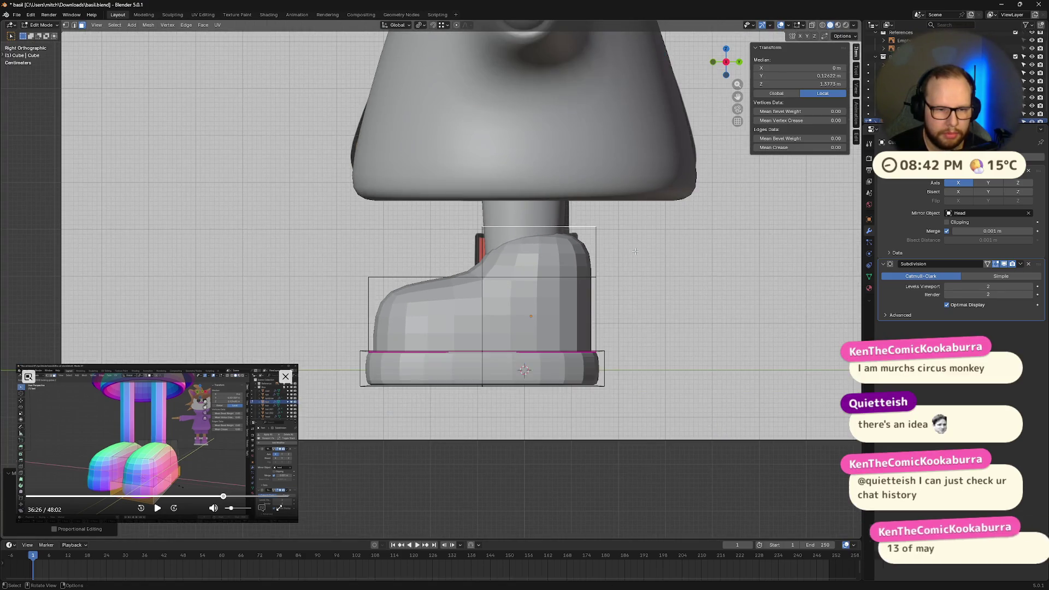
Turn on X-ray and shift the boot's right vertical edge loop along Y to the reference outline
{"action": "key", "text": "alt+z"}
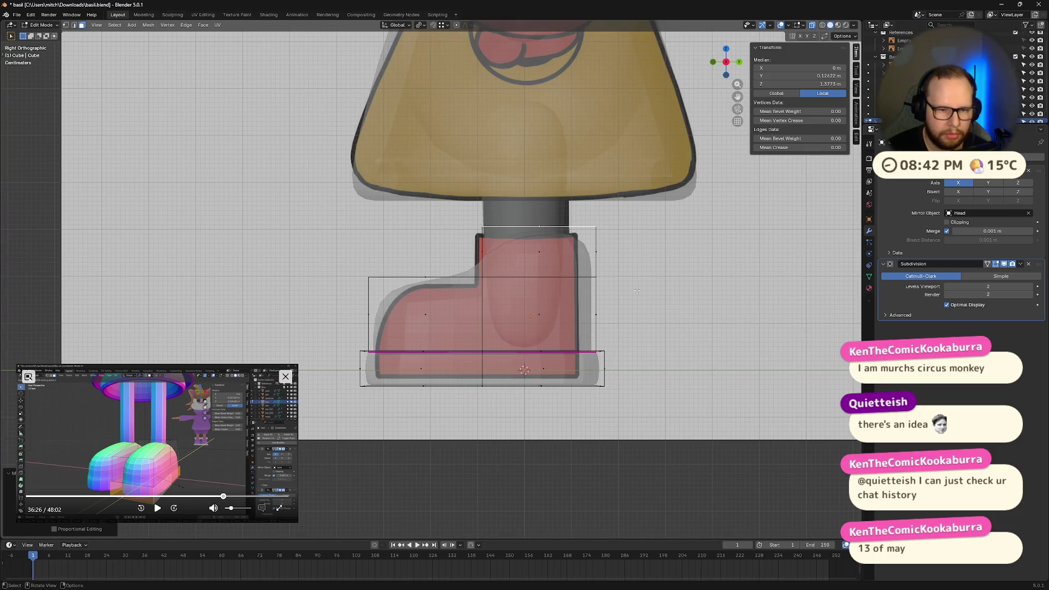
{"action": "left_click", "coordinate": [633, 320], "text": "alt"}
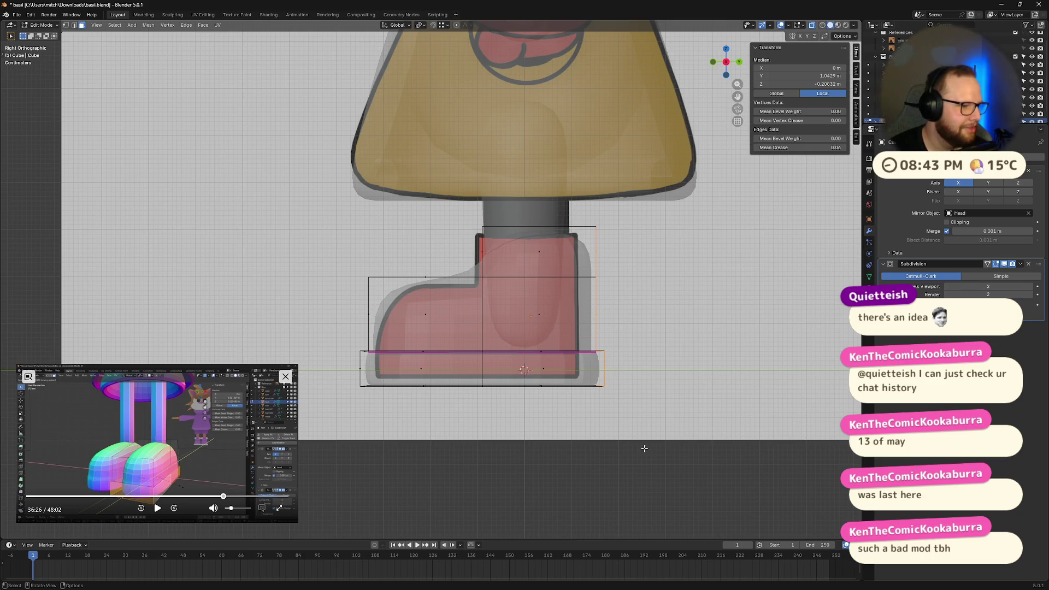
{"action": "key", "text": "g"}
{"action": "key", "text": "y"}
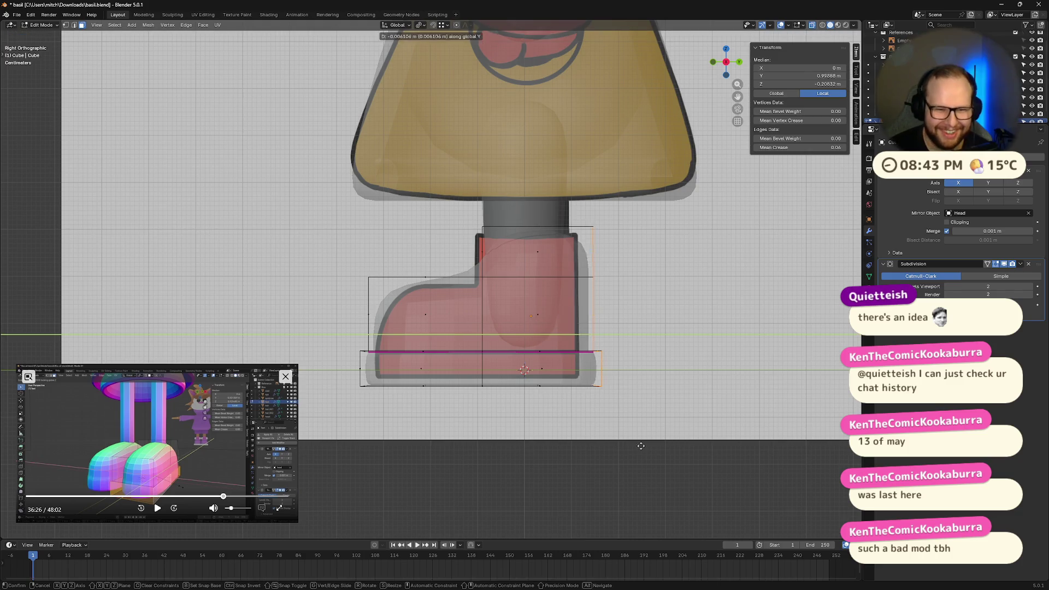
{"action": "left_click", "coordinate": [627, 443]}
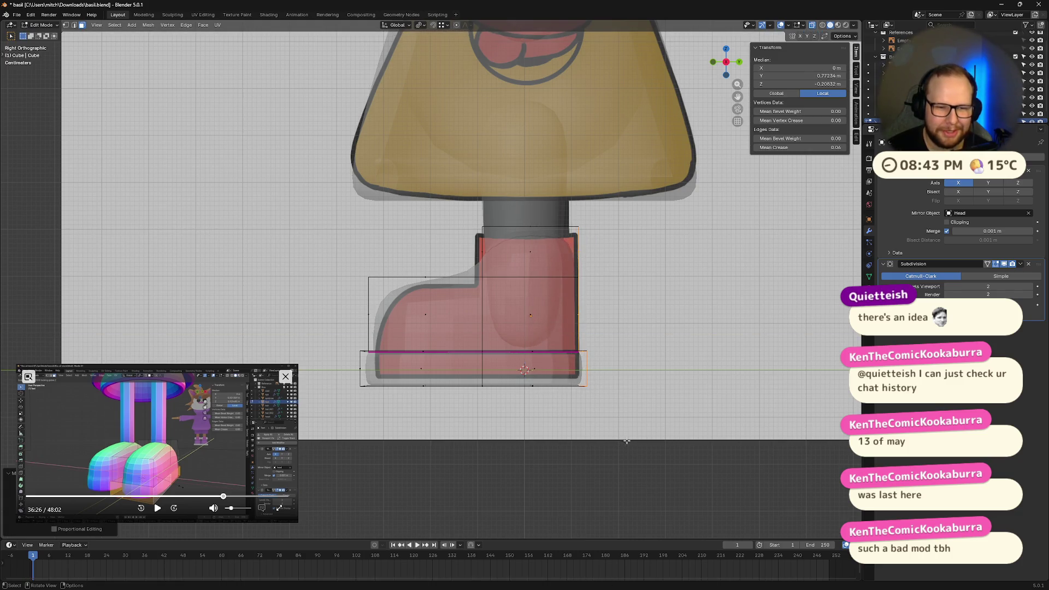
{"action": "left_click", "coordinate": [651, 319]}
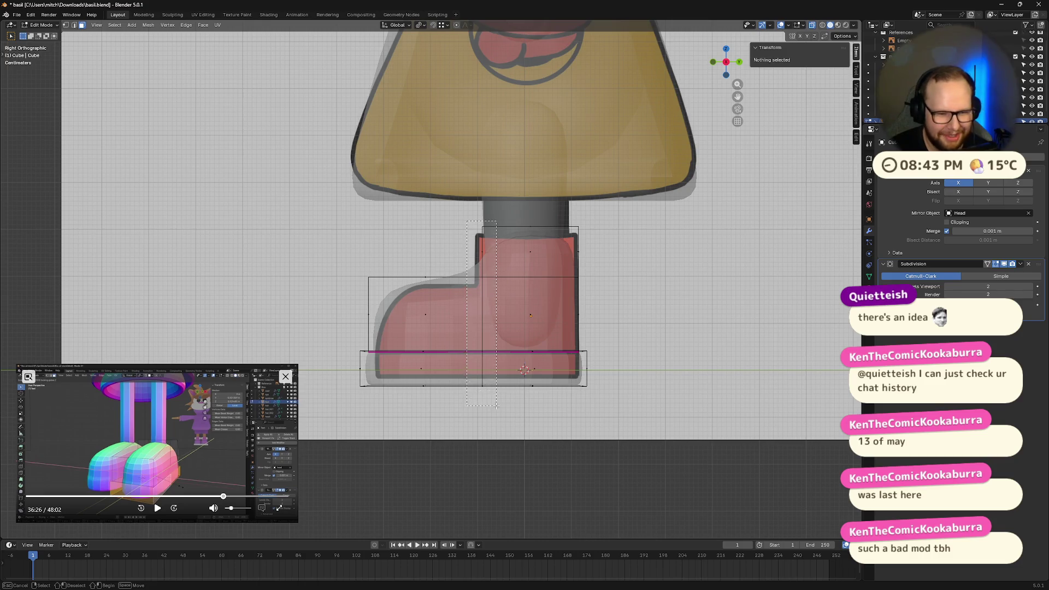
Try moving another boot edge, cancel it, undo the stray loop selection and return to edge select
{"action": "left_click", "coordinate": [486, 262]}
{"action": "key", "text": "g"}
{"action": "key", "text": "y"}
{"action": "right_click", "coordinate": [494, 405]}
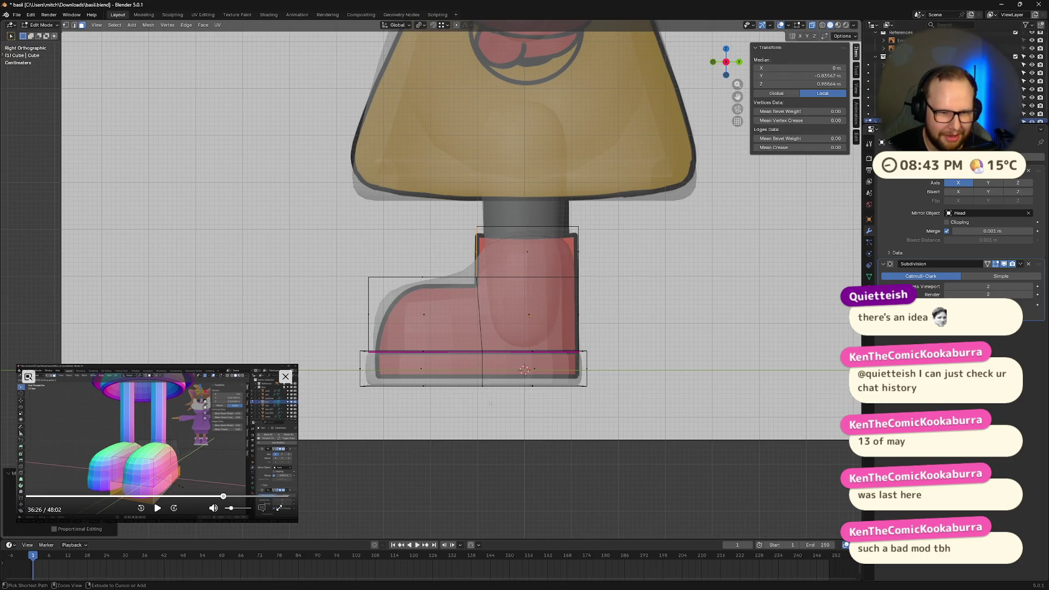
{"action": "left_click", "coordinate": [483, 305], "text": "alt"}
{"action": "key", "text": "ctrl+z"}
{"action": "key", "text": "2"}
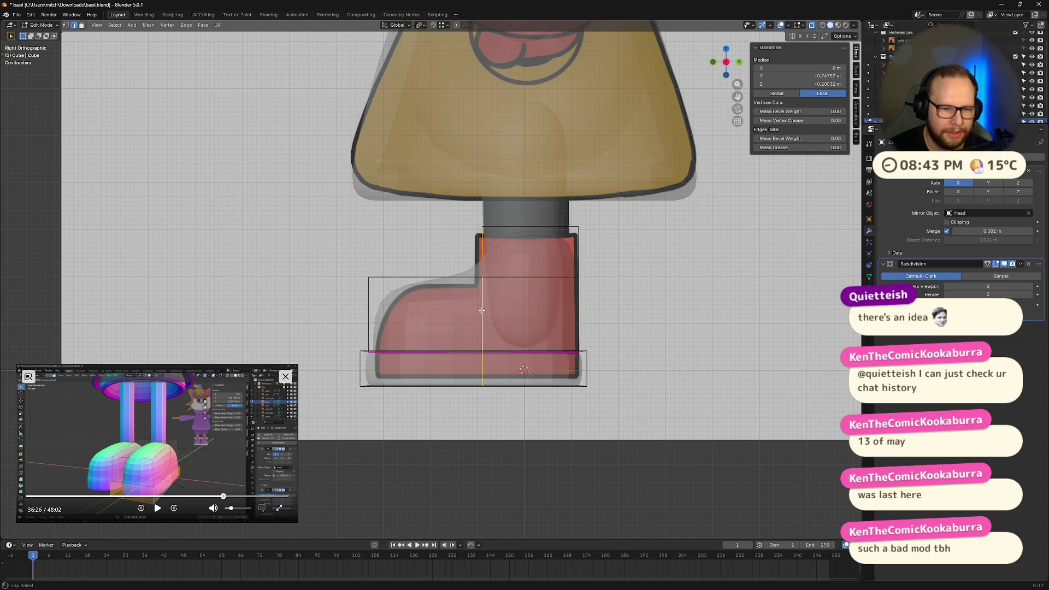
In side view, shift the selected boot edge along Y, then box-select the sole's vertices
{"action": "mouse_move", "coordinate": [482, 311]}
{"action": "middle_mouse_down"}
{"action": "mouse_move", "coordinate": [475, 295]}
{"action": "mouse_move", "coordinate": [481, 327]}
{"action": "middle_mouse_up"}
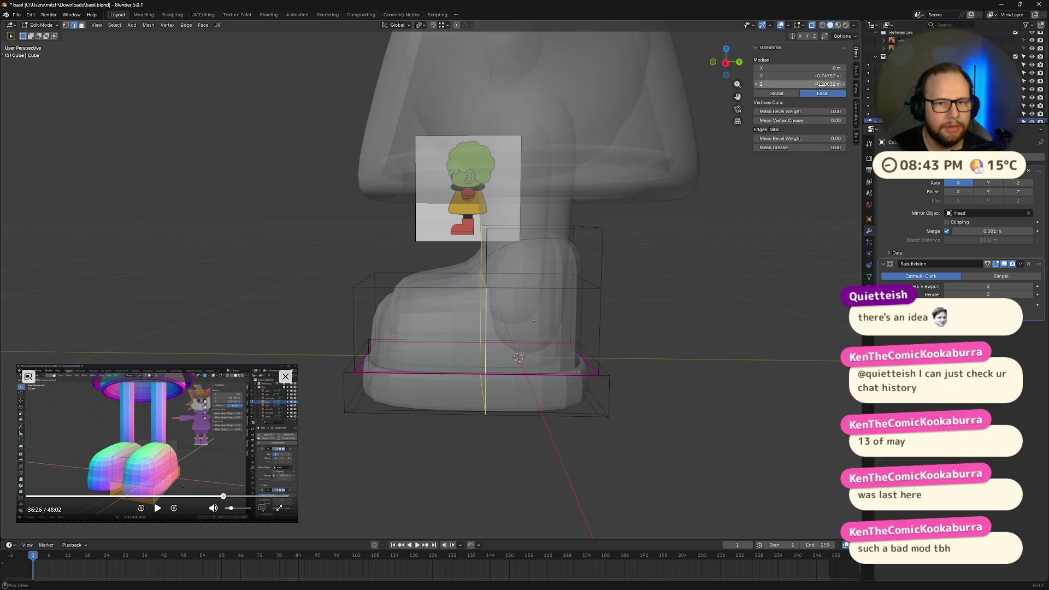
{"action": "left_click", "coordinate": [725, 62]}
{"action": "key", "text": "g"}
{"action": "key", "text": "y"}
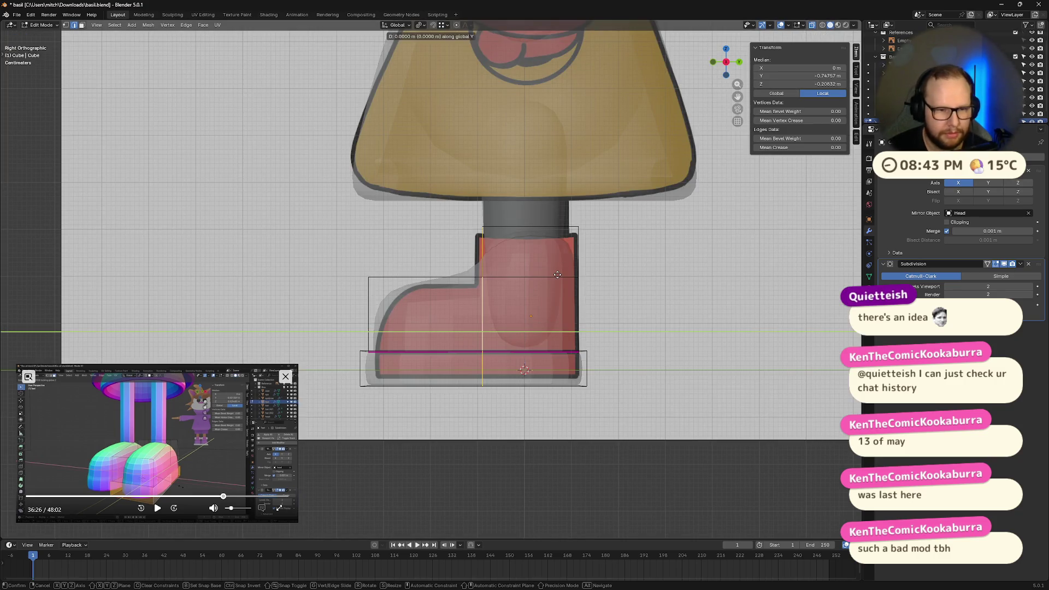
{"action": "left_click", "coordinate": [552, 276]}
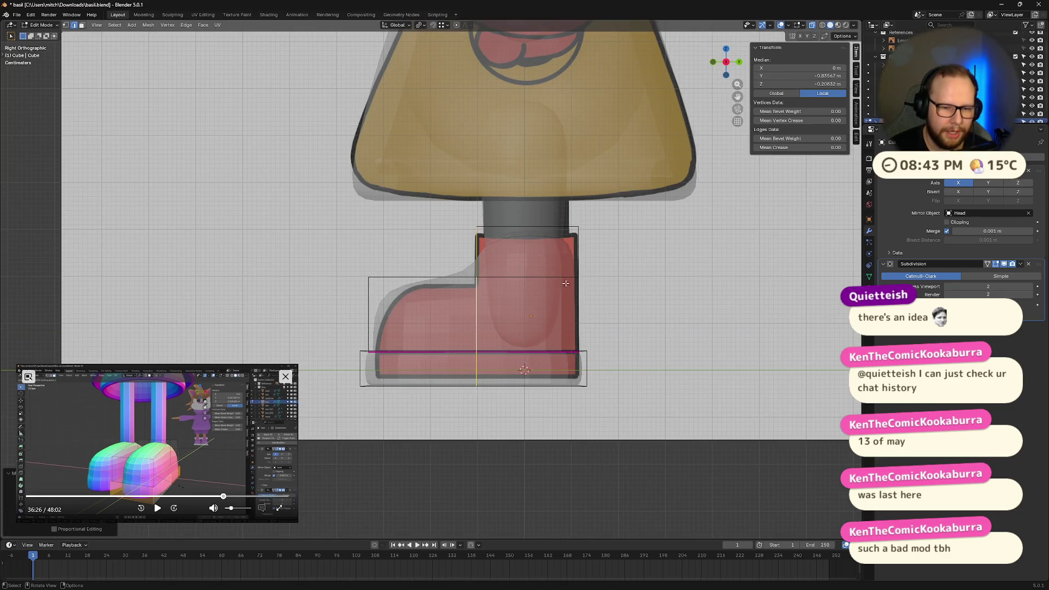
{"action": "left_click", "coordinate": [663, 312]}
{"action": "left_click_drag", "start_coordinate": [336, 335], "coordinate": [593, 391]}
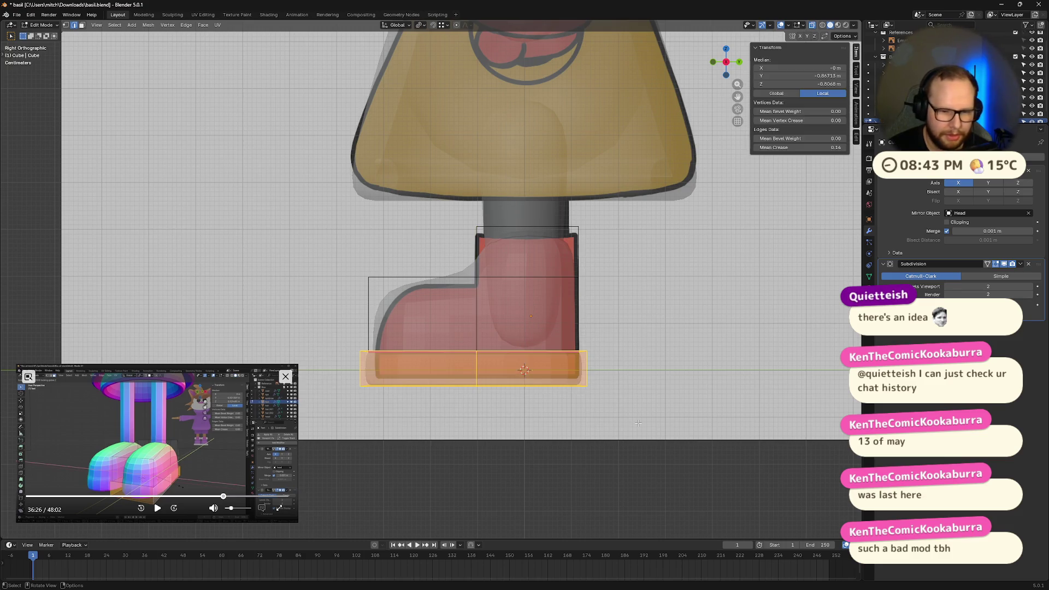
Raise the selected sole vertices along Z toward the reference outline, then deselect them
{"action": "key", "text": "g"}
{"action": "key", "text": "z"}
{"action": "left_click", "coordinate": [640, 416]}
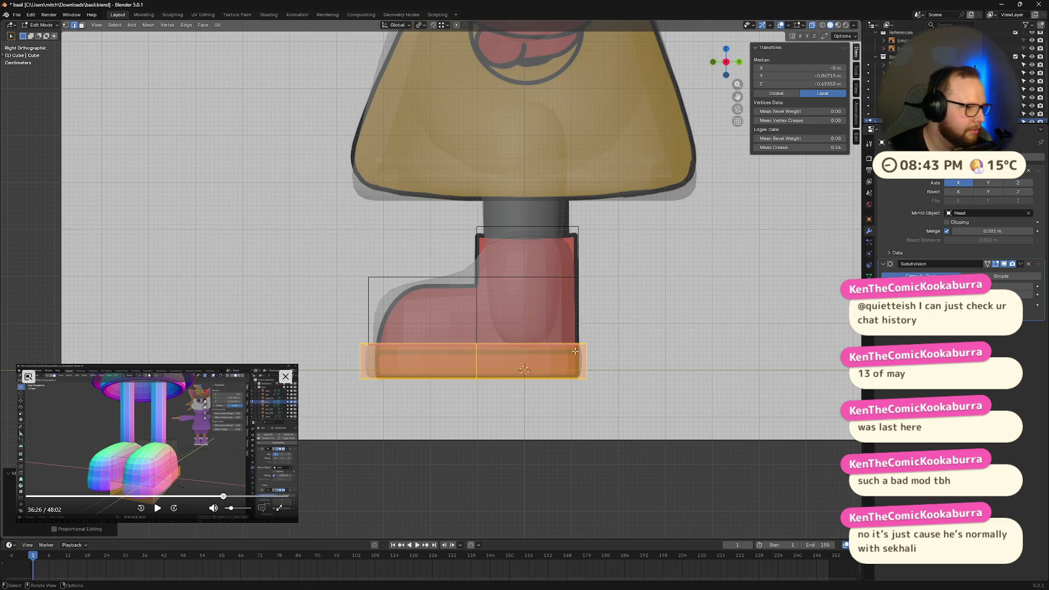
{"action": "scroll", "coordinate": [575, 351], "scroll_direction": "up", "scroll_amount": 1}
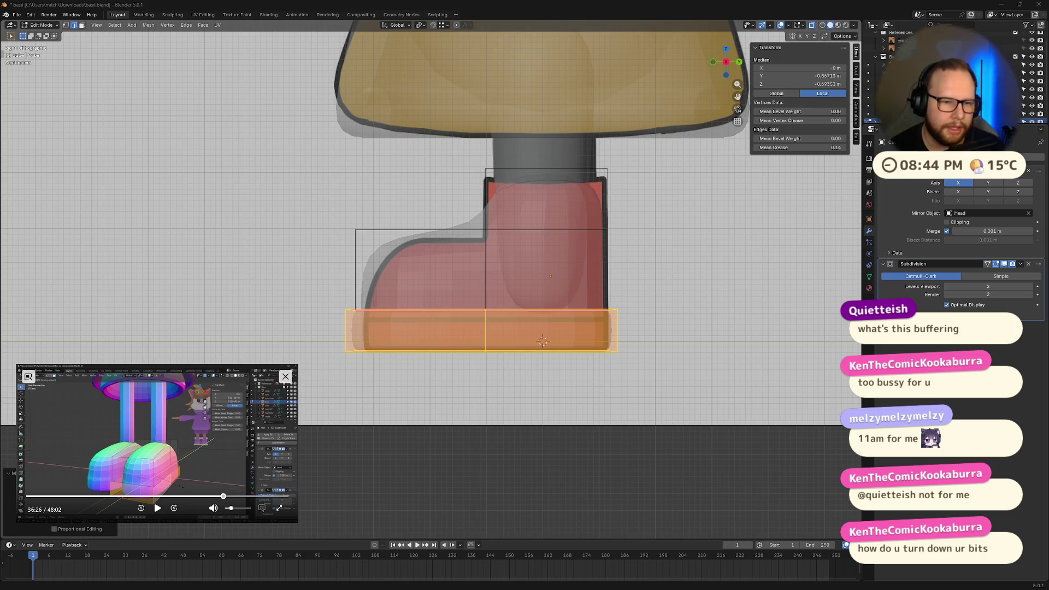
{"action": "left_click", "coordinate": [298, 200]}
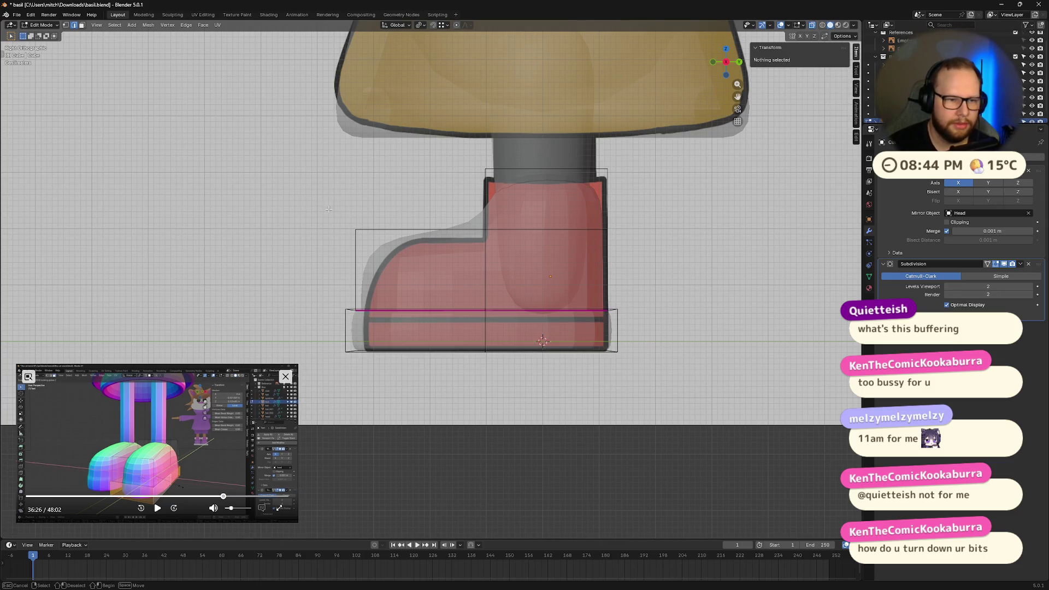
Lower the upper horizontal edge loop on Z and pull the left vertical loop inward on Y
{"action": "left_click", "coordinate": [601, 230], "text": "alt"}
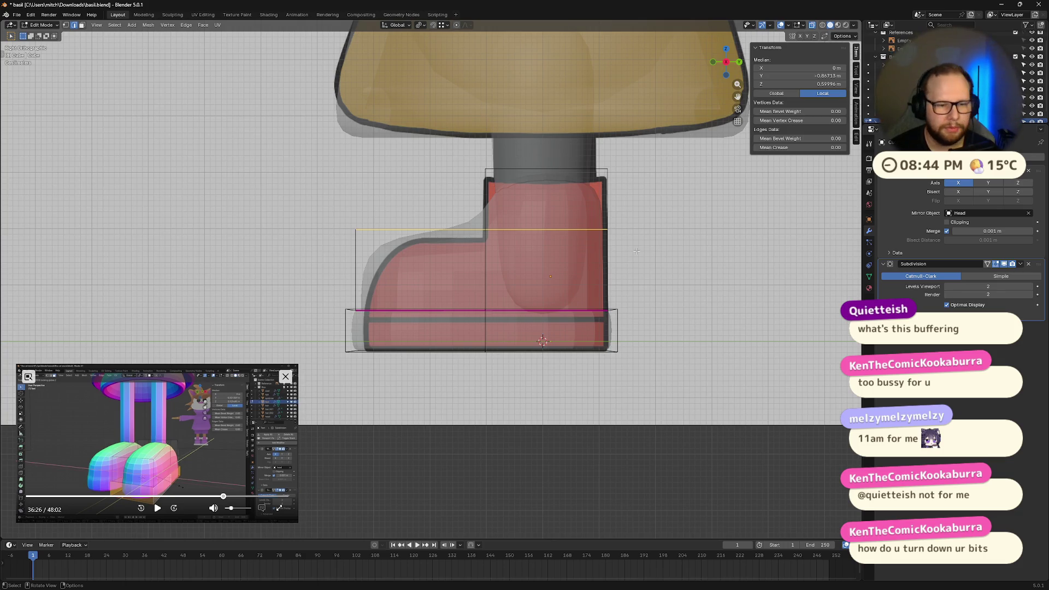
{"action": "key", "text": "g"}
{"action": "key", "text": "z"}
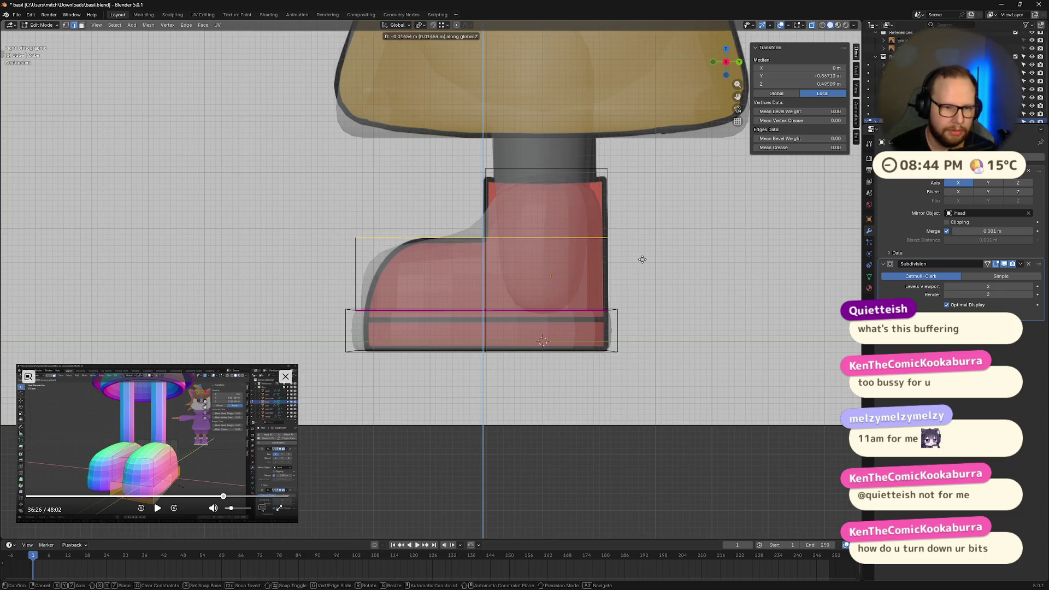
{"action": "left_click", "coordinate": [644, 262]}
{"action": "left_click", "coordinate": [356, 284], "text": "alt"}
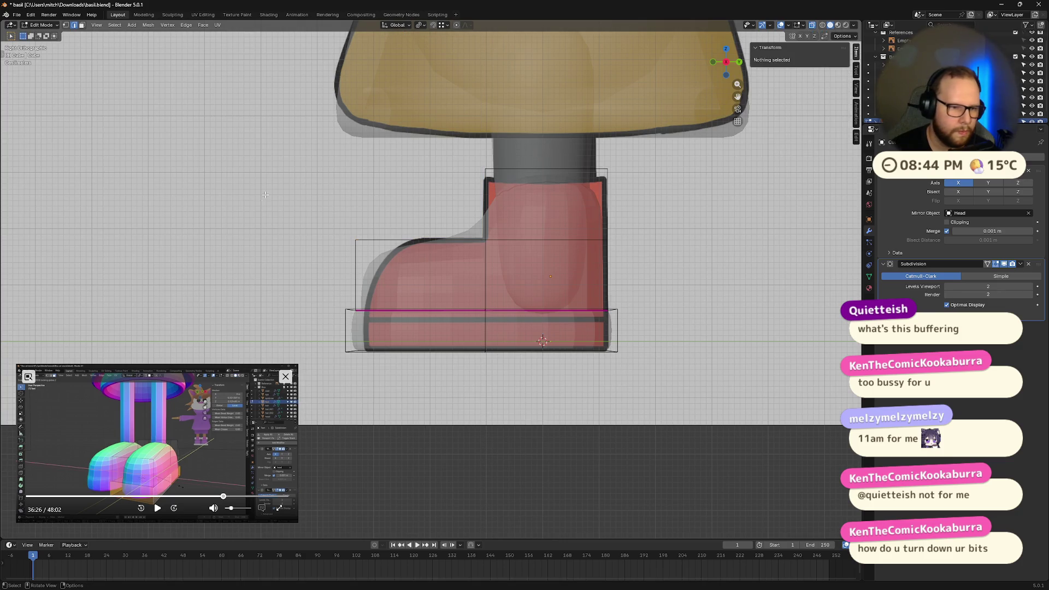
{"action": "key", "text": "g"}
{"action": "key", "text": "y"}
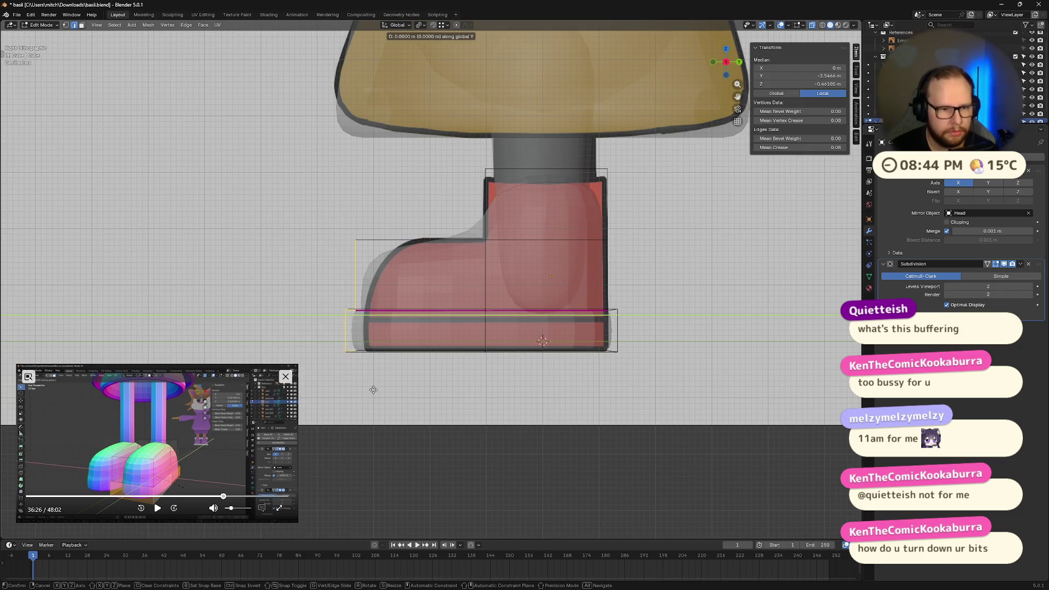
{"action": "left_click", "coordinate": [385, 393]}
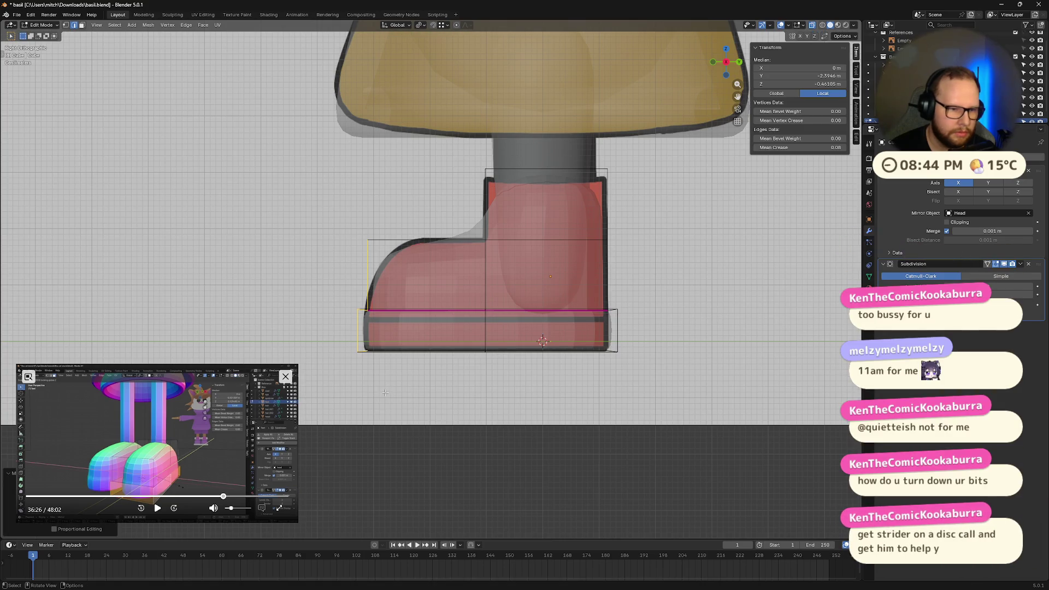
{"action": "left_click", "coordinate": [603, 400]}
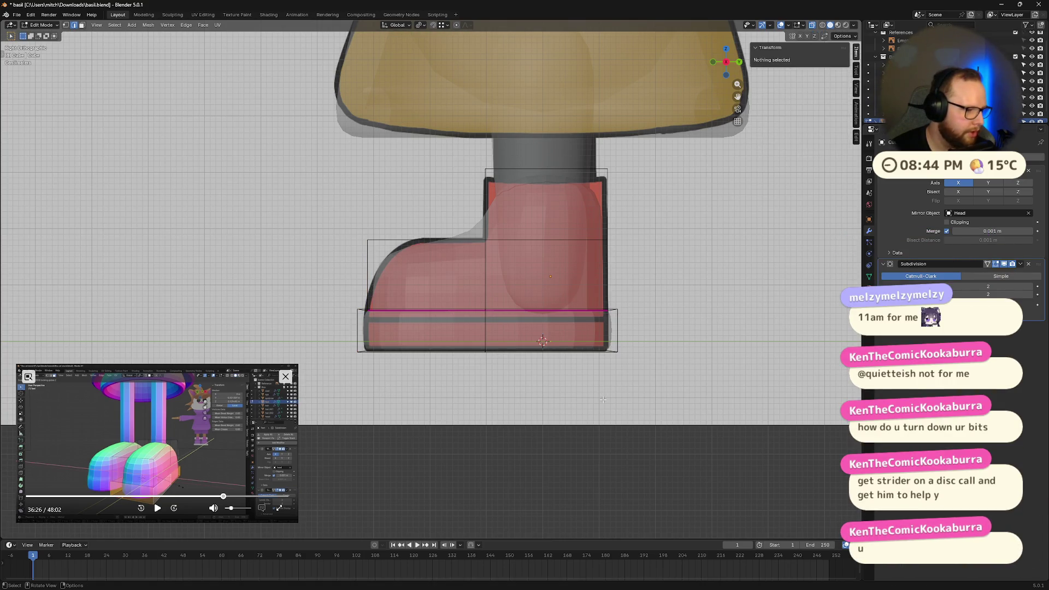
Lower the boot's bottom edge loop on Z and shift the toe-side vertices along Y
{"action": "left_click", "coordinate": [649, 319], "text": "alt"}
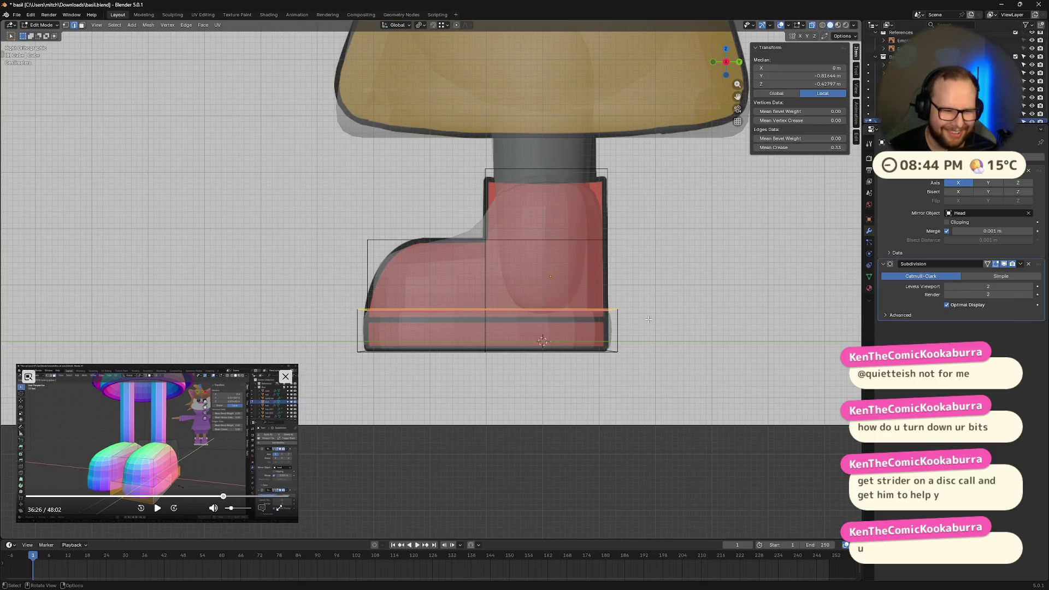
{"action": "key", "text": "g"}
{"action": "key", "text": "z"}
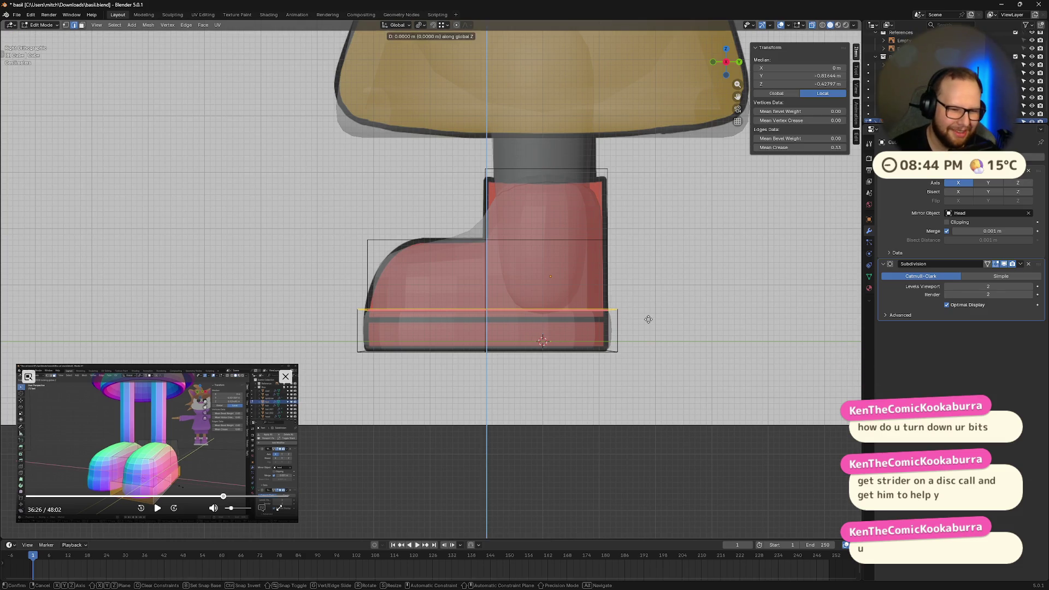
{"action": "left_click", "coordinate": [651, 328]}
{"action": "left_click", "coordinate": [642, 356]}
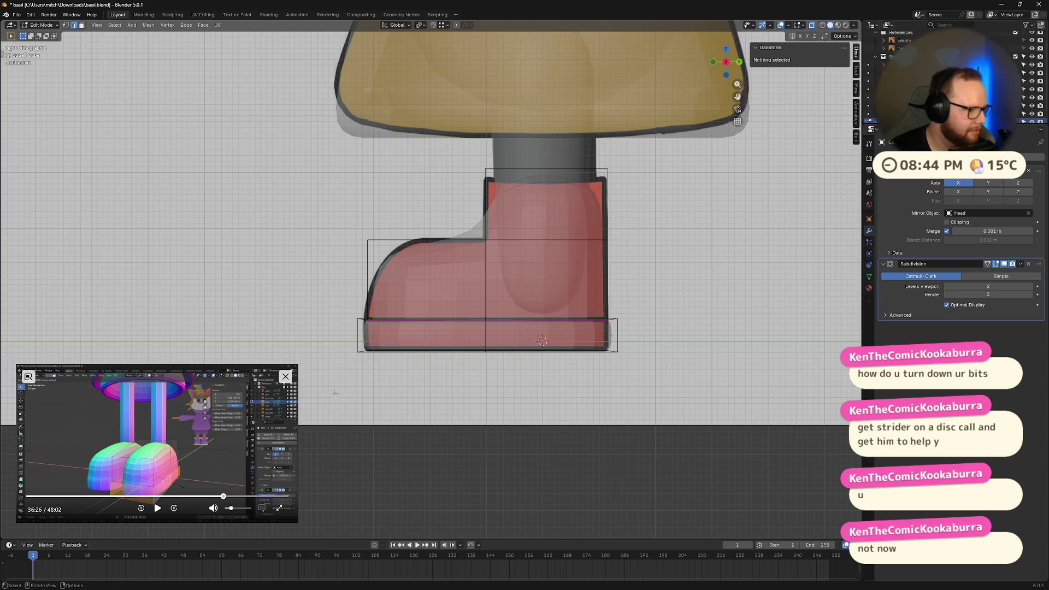
{"action": "left_click_drag", "start_coordinate": [304, 223], "coordinate": [386, 393]}
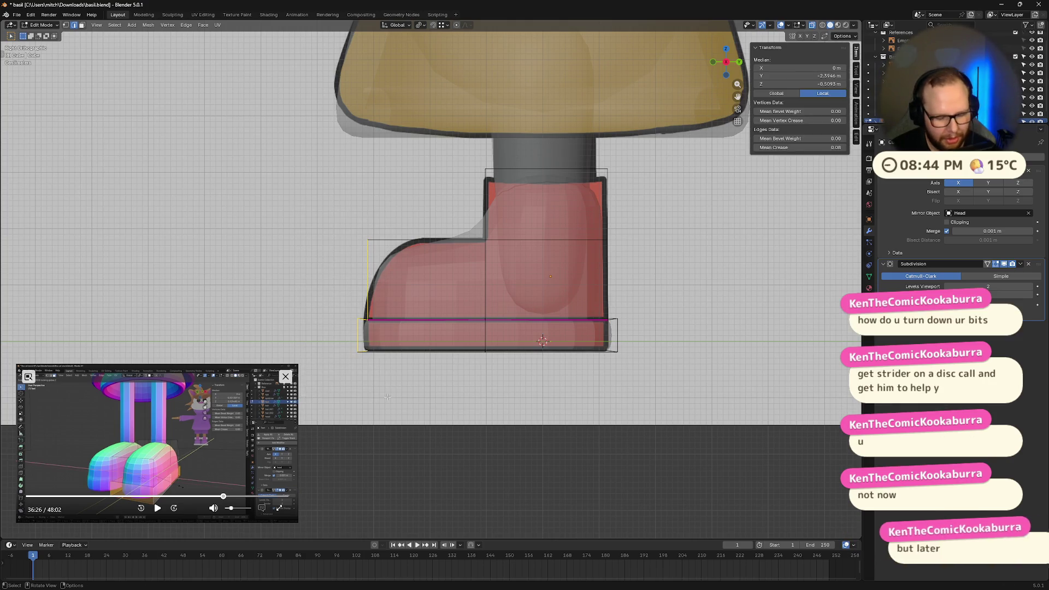
{"action": "key", "text": "g"}
{"action": "key", "text": "y"}
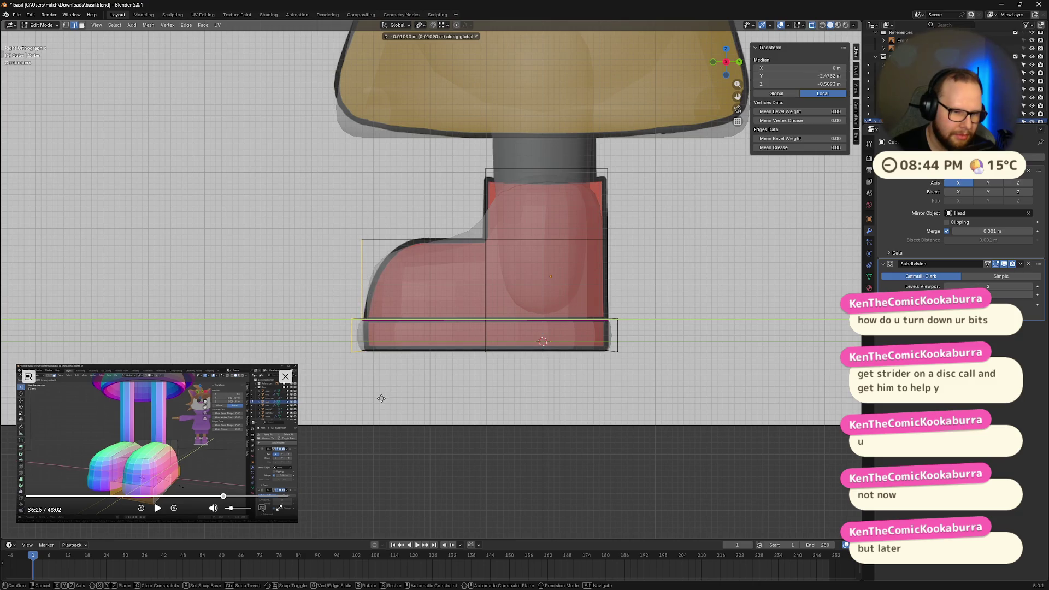
{"action": "left_click", "coordinate": [385, 399]}
{"action": "left_click", "coordinate": [695, 290]}
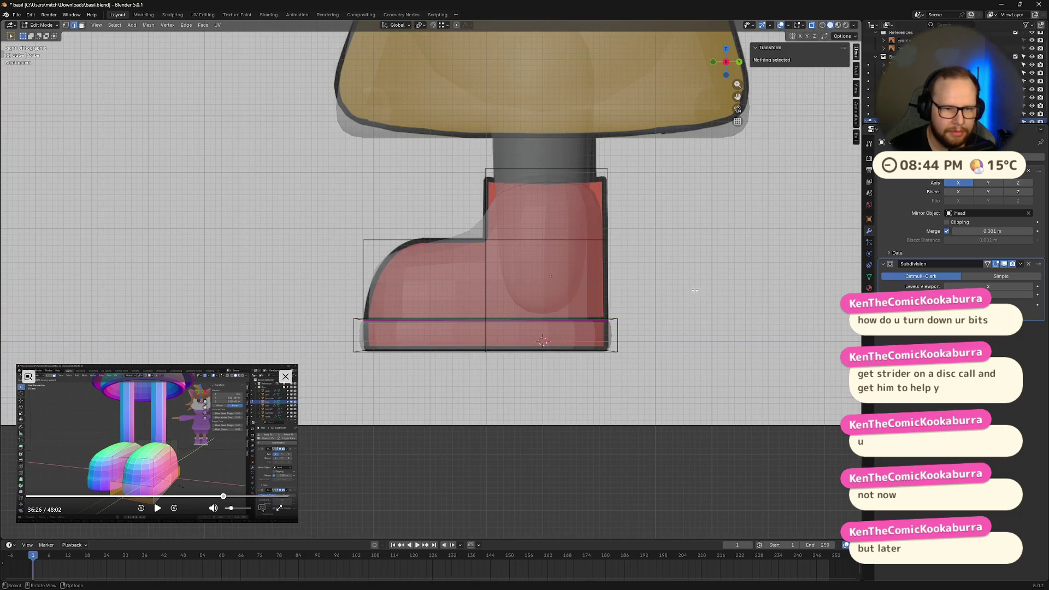
Give the selected sole edges a full crease of 1 with Shift+E
{"action": "mouse_move", "coordinate": [642, 312]}
{"action": "middle_mouse_down"}
{"action": "mouse_move", "coordinate": [552, 383]}
{"action": "mouse_move", "coordinate": [579, 350]}
{"action": "mouse_move", "coordinate": [516, 310]}
{"action": "middle_mouse_up"}
{"action": "key", "text": "shift+e"}
{"action": "left_click", "coordinate": [759, 267]}
{"action": "mouse_move", "coordinate": [759, 268]}
{"action": "middle_mouse_down"}
{"action": "mouse_move", "coordinate": [706, 319]}
{"action": "mouse_move", "coordinate": [753, 307]}
{"action": "mouse_move", "coordinate": [678, 303]}
{"action": "middle_mouse_up"}
{"action": "mouse_move", "coordinate": [545, 182]}
{"action": "middle_mouse_down"}
{"action": "mouse_move", "coordinate": [660, 284]}
{"action": "mouse_move", "coordinate": [661, 299]}
{"action": "middle_mouse_up"}
Select the edge ring around the boot's ankle opening and crease it fully to 1.0
{"action": "key", "text": "alt+a"}
{"action": "left_click", "coordinate": [526, 226], "text": "alt"}
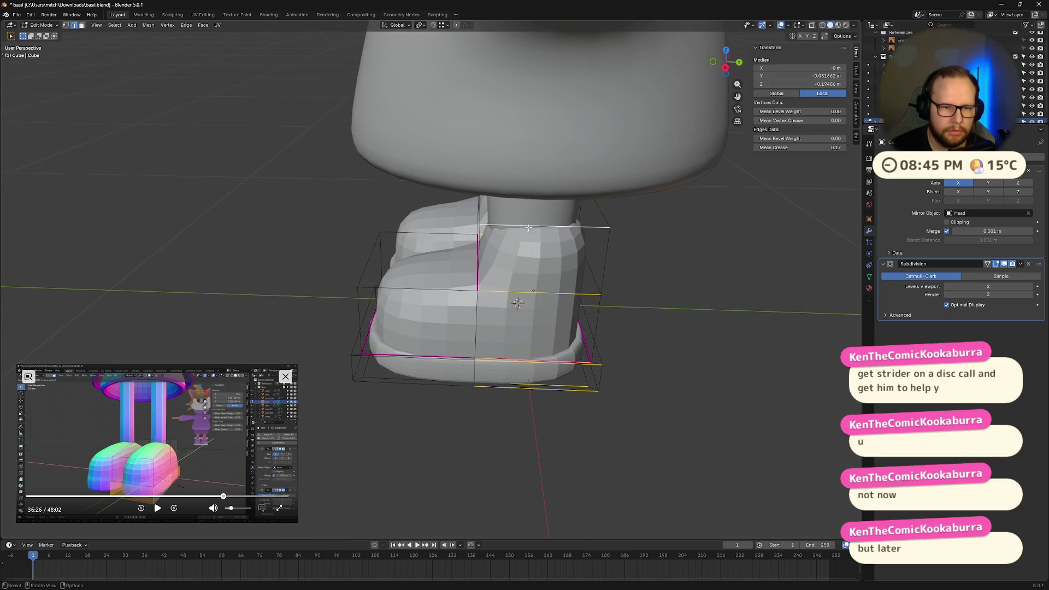
{"action": "middle_click_drag", "start_coordinate": [479, 218], "coordinate": [456, 174]}
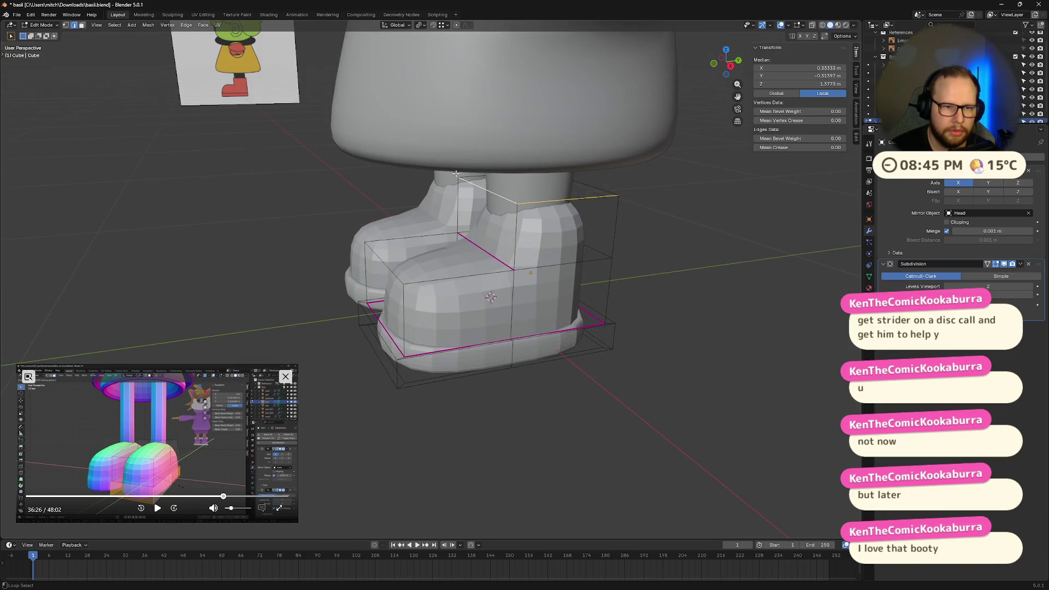
{"action": "left_click", "coordinate": [594, 188], "text": "ctrl+alt"}
{"action": "middle_click_drag", "start_coordinate": [594, 188], "coordinate": [601, 265]}
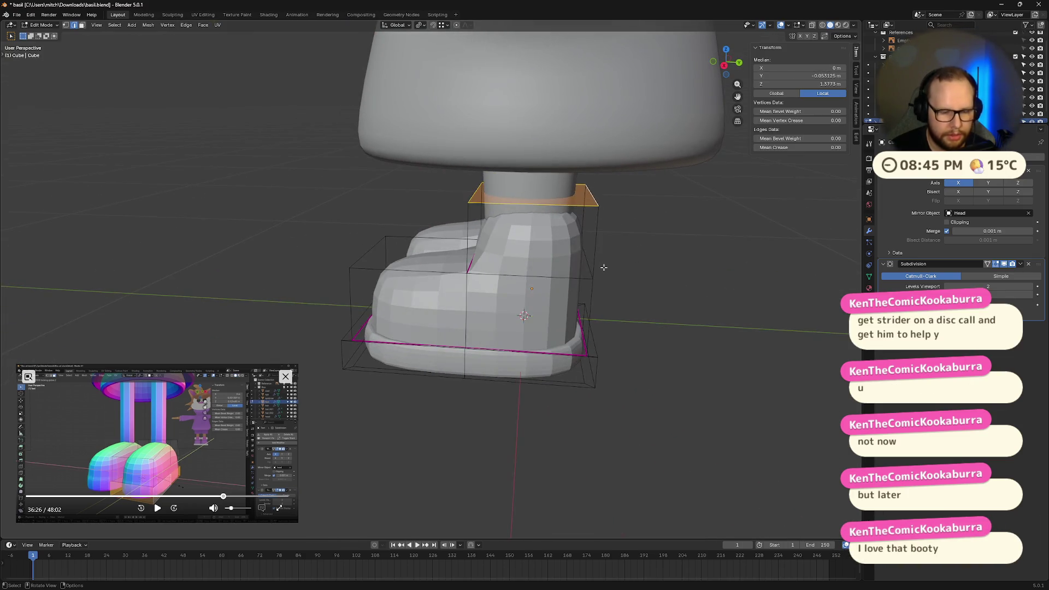
{"action": "key", "text": "shift+e"}
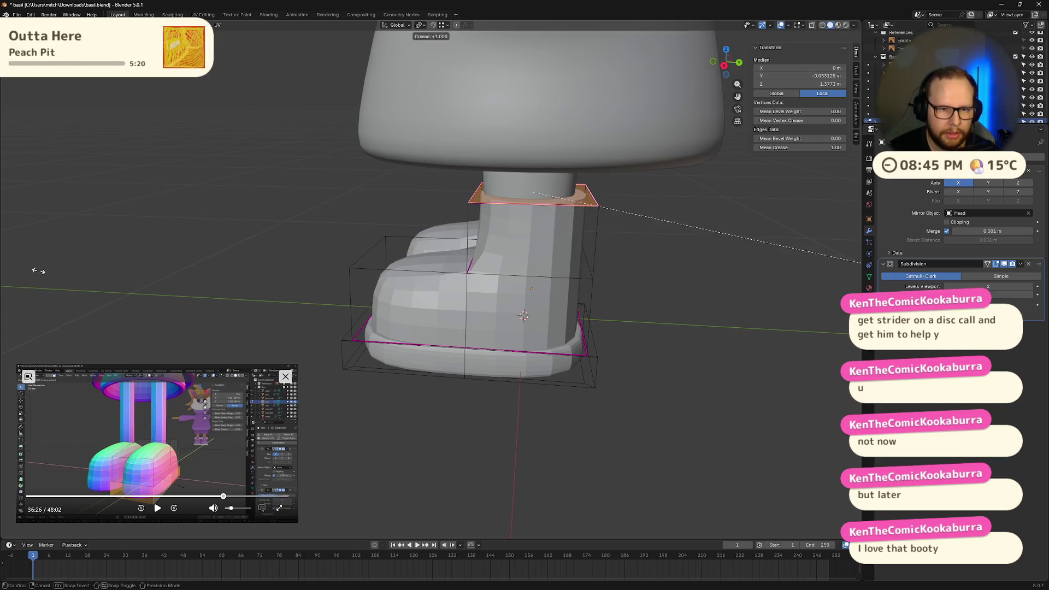
{"action": "left_click", "coordinate": [257, 268]}
Orbit and zoom around the boot to inspect the creased ankle rim
{"action": "mouse_move", "coordinate": [257, 268]}
{"action": "middle_mouse_down"}
{"action": "mouse_move", "coordinate": [352, 237]}
{"action": "mouse_move", "coordinate": [328, 227]}
{"action": "middle_mouse_up"}
{"action": "middle_click_drag", "start_coordinate": [567, 250], "coordinate": [576, 275]}
{"action": "scroll", "coordinate": [577, 278], "scroll_direction": "down", "scroll_amount": 2}
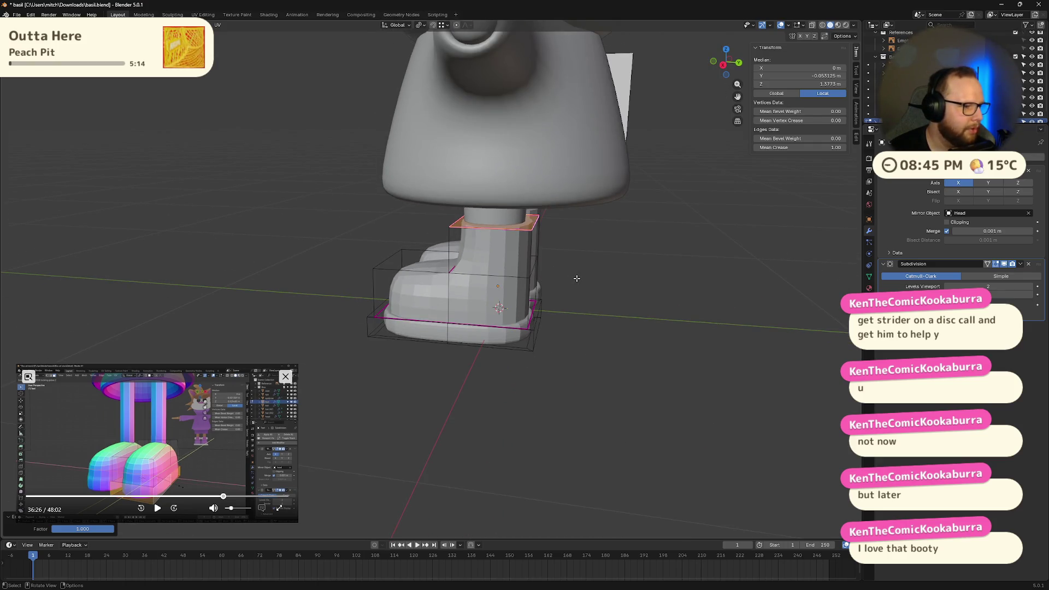
{"action": "scroll", "coordinate": [574, 276], "scroll_direction": "up", "scroll_amount": 5}
{"action": "mouse_move", "coordinate": [487, 240]}
{"action": "middle_mouse_down"}
{"action": "mouse_move", "coordinate": [514, 226]}
{"action": "mouse_move", "coordinate": [560, 284]}
{"action": "middle_mouse_up"}
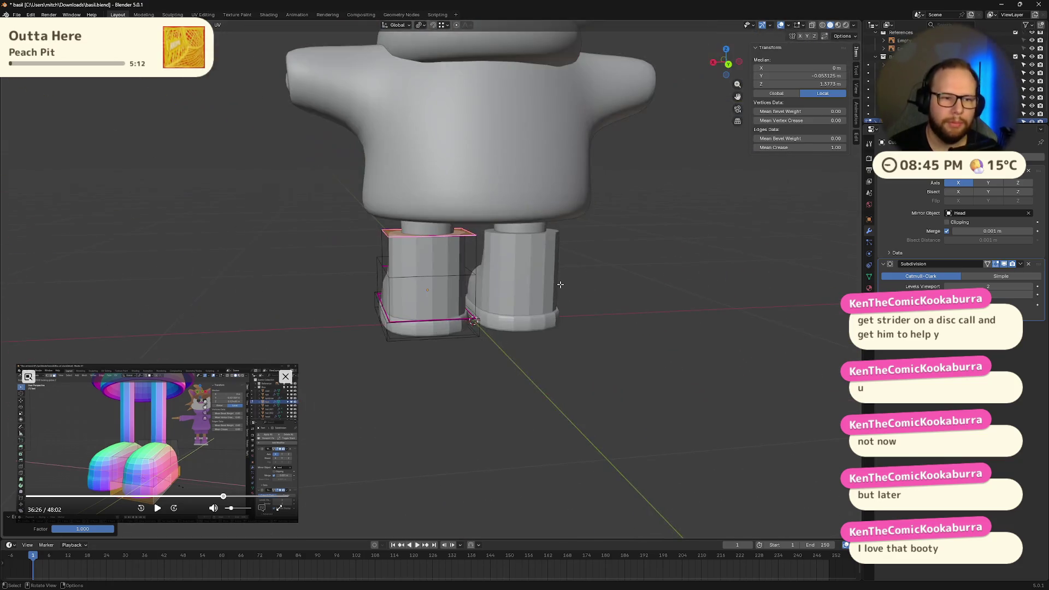
{"action": "middle_click_drag", "start_coordinate": [446, 296], "coordinate": [465, 289]}
{"action": "scroll", "coordinate": [464, 290], "scroll_direction": "up", "scroll_amount": 3}
{"action": "right_click", "coordinate": [466, 294]}
Return to Object Mode and apply Shade Smooth to the boots
{"action": "mouse_move", "coordinate": [467, 294]}
{"action": "key", "text": "Escape"}
{"action": "key", "text": "Tab"}
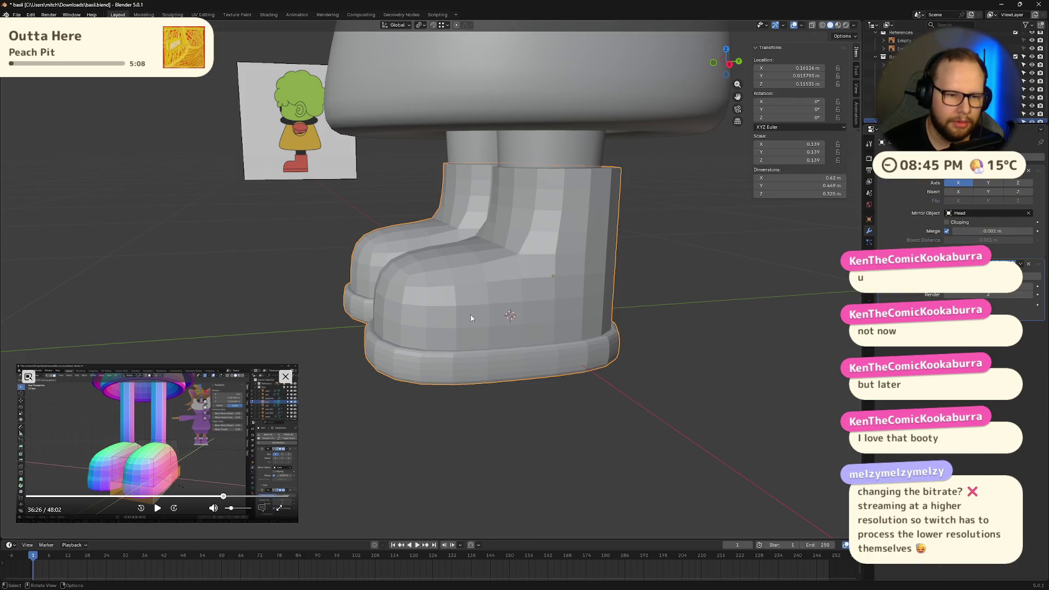
{"action": "right_click", "coordinate": [473, 295]}
{"action": "left_click", "coordinate": [462, 294]}
{"action": "scroll", "coordinate": [461, 293], "scroll_direction": "down", "scroll_amount": 3}
{"action": "mouse_move", "coordinate": [493, 326]}
{"action": "middle_mouse_down"}
{"action": "mouse_move", "coordinate": [540, 321]}
{"action": "mouse_move", "coordinate": [480, 333]}
{"action": "mouse_move", "coordinate": [499, 343]}
{"action": "mouse_move", "coordinate": [492, 331]}
{"action": "mouse_move", "coordinate": [544, 277]}
{"action": "middle_mouse_up"}
{"action": "scroll", "coordinate": [544, 277], "scroll_direction": "up", "scroll_amount": 4}
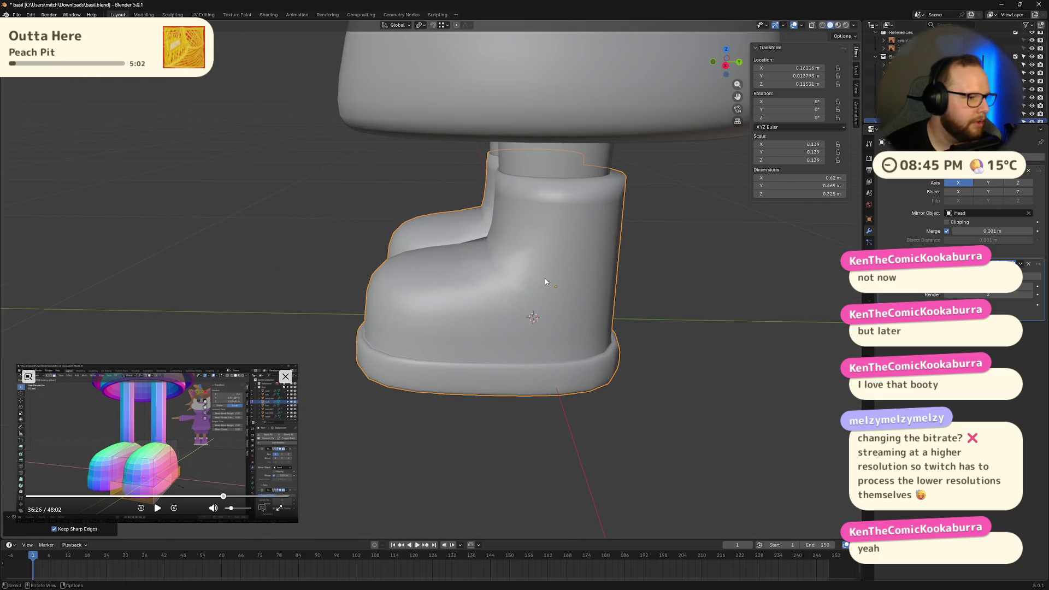
{"action": "scroll", "coordinate": [545, 282], "scroll_direction": "down", "scroll_amount": 2}
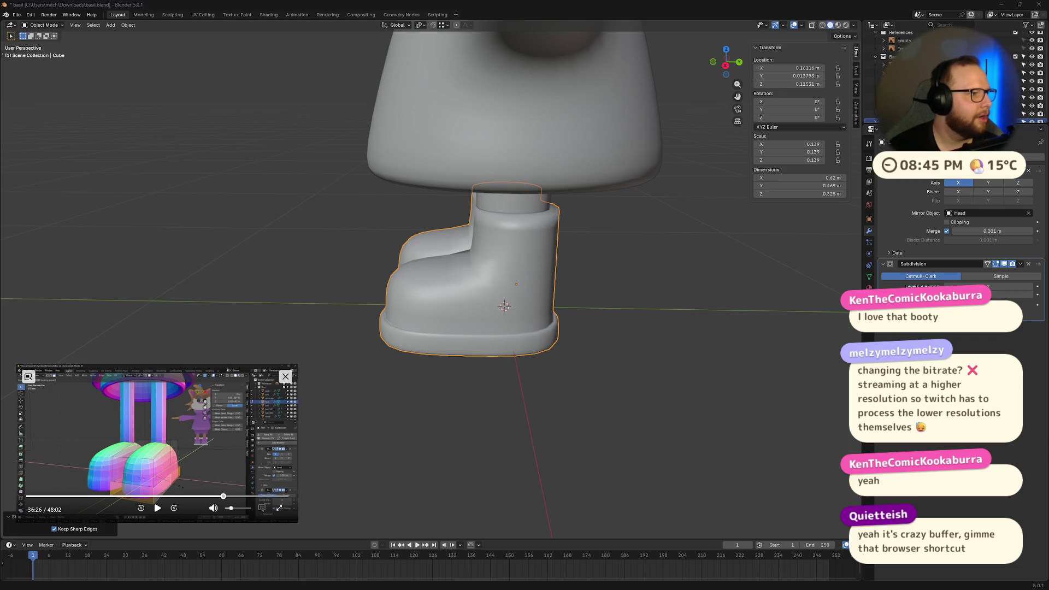
{"action": "mouse_move", "coordinate": [957, 587]}
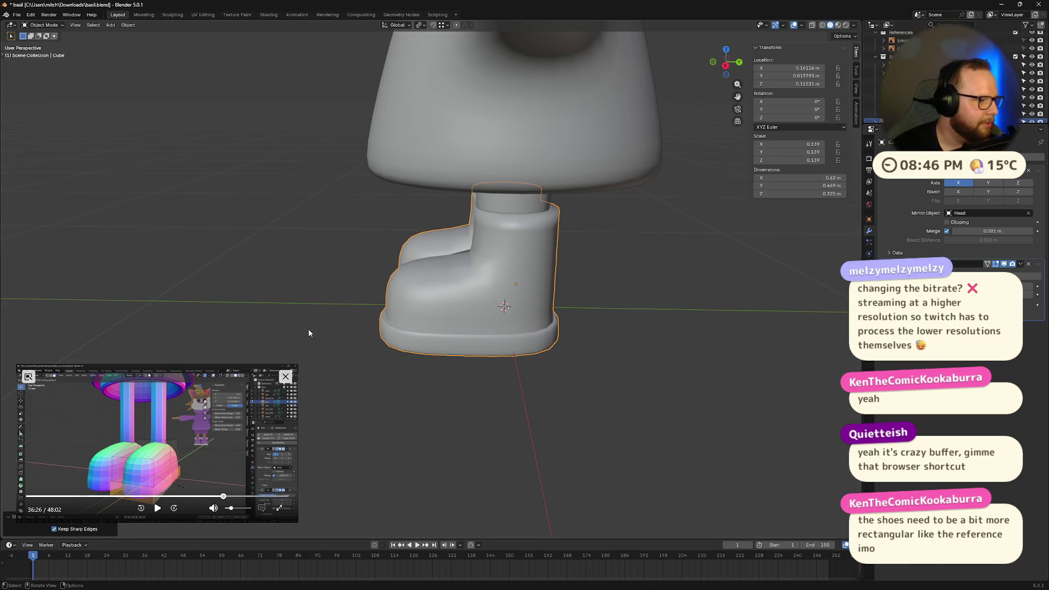
{"action": "mouse_move", "coordinate": [664, 328]}
{"action": "middle_mouse_down"}
{"action": "mouse_move", "coordinate": [593, 316]}
{"action": "mouse_move", "coordinate": [611, 324]}
{"action": "mouse_move", "coordinate": [522, 224]}
{"action": "mouse_move", "coordinate": [595, 240]}
{"action": "mouse_move", "coordinate": [568, 248]}
{"action": "middle_mouse_up"}
In Edit Mode, shift the boot's vertical side edge loop along Y
{"action": "scroll", "coordinate": [536, 234], "scroll_direction": "up", "scroll_amount": 3}
{"action": "key", "text": "Tab"}
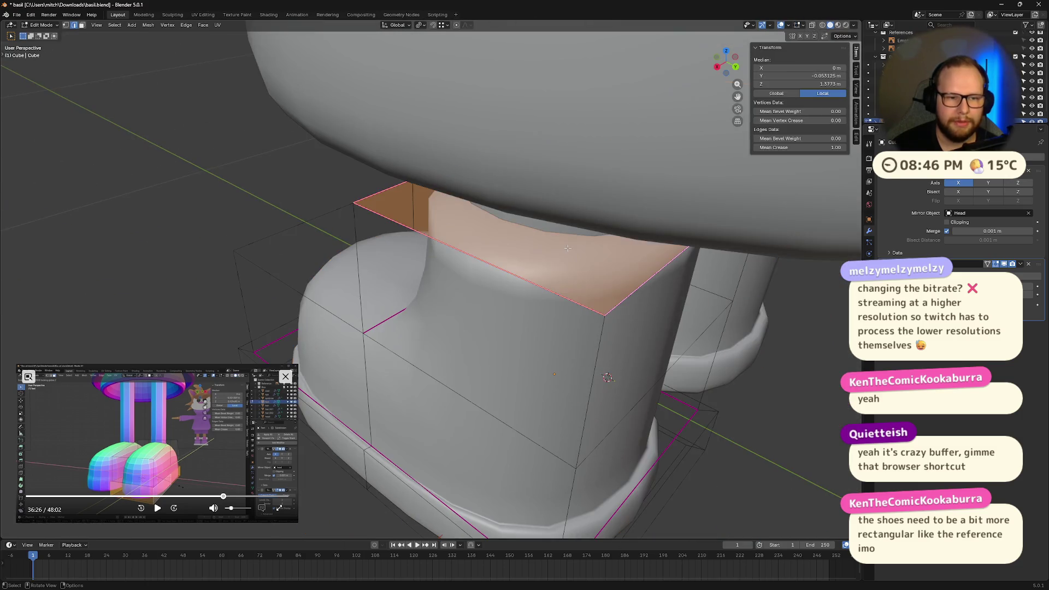
{"action": "scroll", "coordinate": [482, 275], "scroll_direction": "down", "scroll_amount": 4}
{"action": "mouse_move", "coordinate": [482, 275]}
{"action": "middle_mouse_down"}
{"action": "mouse_move", "coordinate": [529, 212]}
{"action": "mouse_move", "coordinate": [450, 141]}
{"action": "middle_mouse_up"}
{"action": "left_click", "coordinate": [449, 141]}
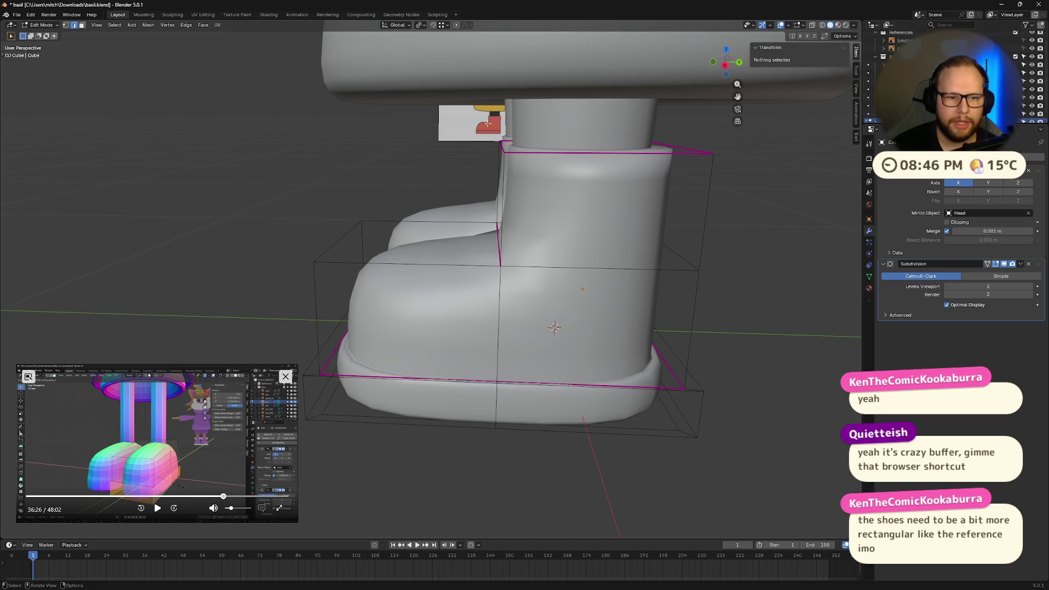
{"action": "left_click", "coordinate": [496, 404], "text": "alt"}
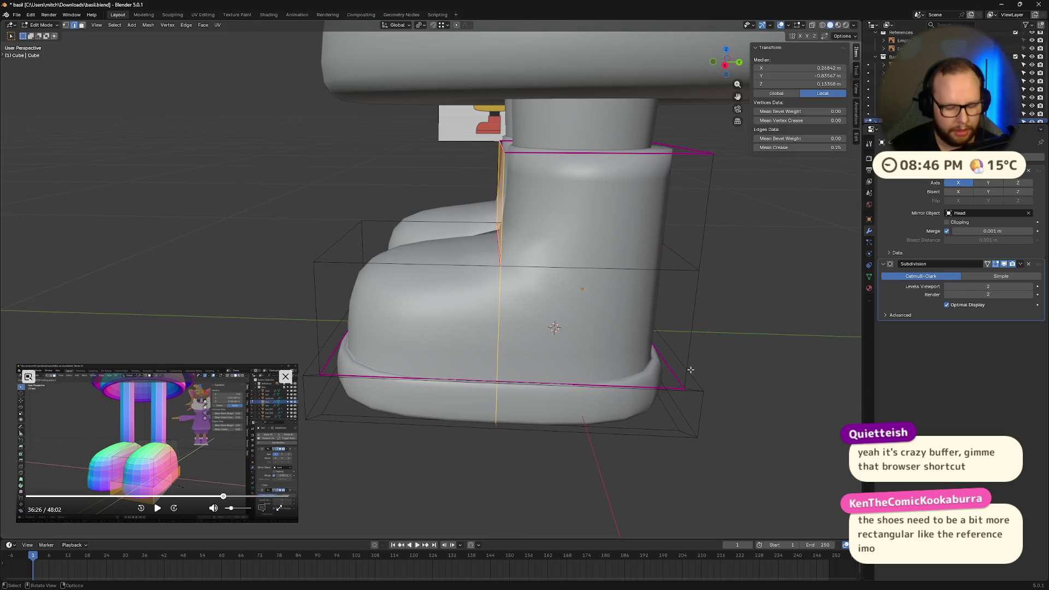
{"action": "key", "text": "g"}
{"action": "key", "text": "y"}
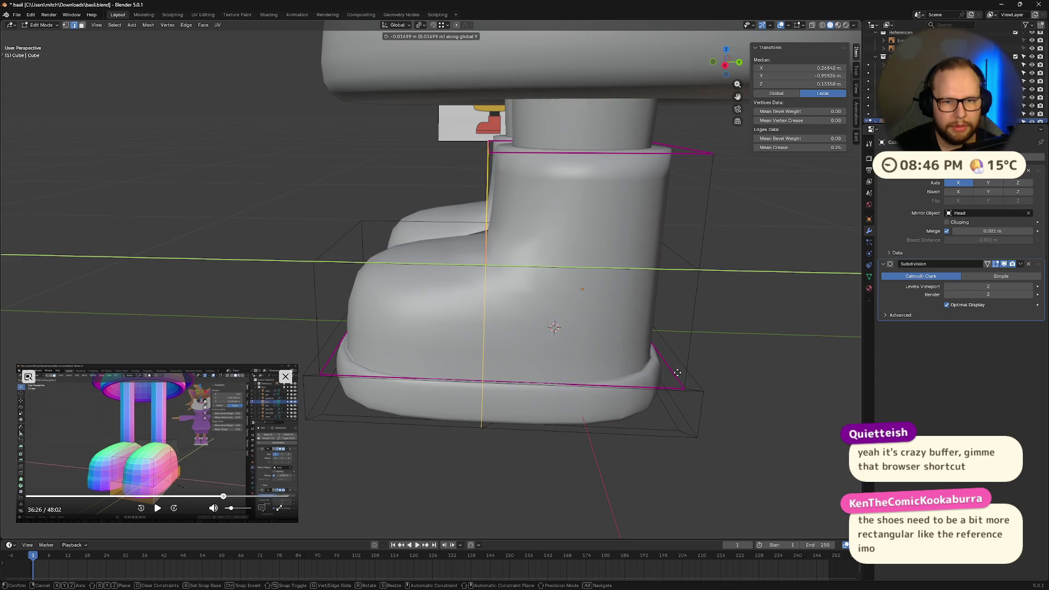
{"action": "left_click", "coordinate": [678, 373]}
{"action": "mouse_move", "coordinate": [677, 373]}
{"action": "middle_mouse_down"}
{"action": "mouse_move", "coordinate": [615, 356]}
{"action": "mouse_move", "coordinate": [584, 323]}
{"action": "middle_mouse_up"}
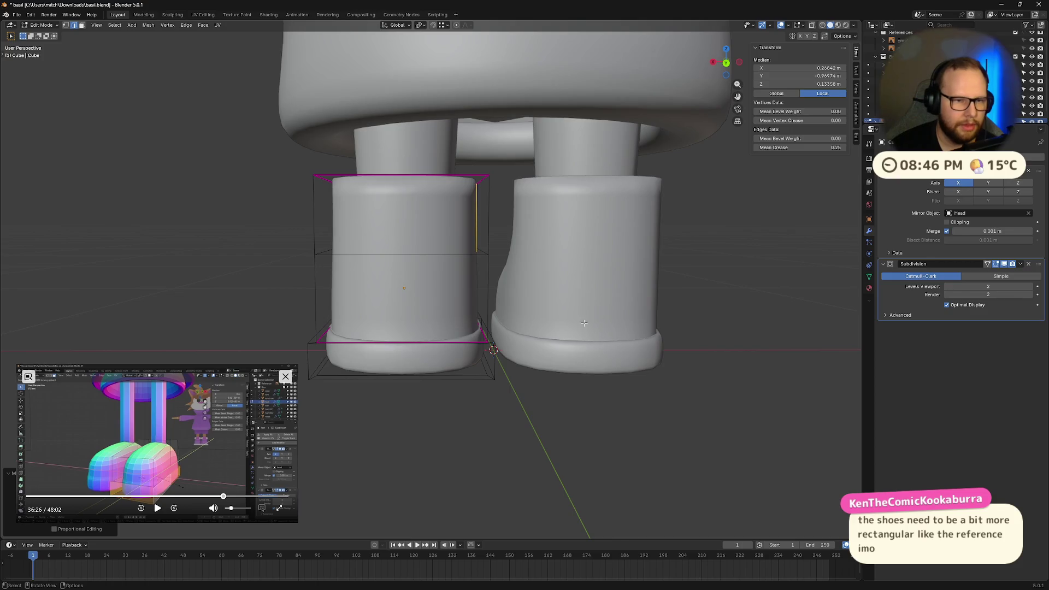
{"action": "scroll", "coordinate": [584, 323], "scroll_direction": "down", "scroll_amount": 3}
{"action": "left_click", "coordinate": [272, 193]}
With X-ray on, select the whole boot and scale it along X to 0.371 m wide
{"action": "mouse_move", "coordinate": [280, 174]}
{"action": "left_mouse_down"}
{"action": "mouse_move", "coordinate": [502, 429]}
{"action": "mouse_move", "coordinate": [491, 419]}
{"action": "left_mouse_up"}
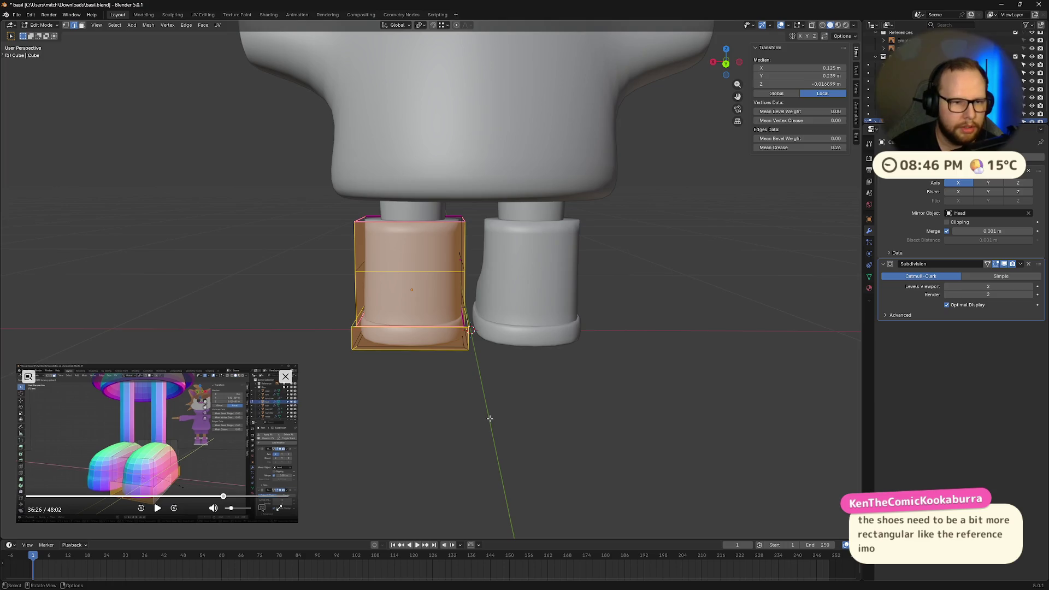
{"action": "key", "text": "alt+z"}
{"action": "left_click_drag", "start_coordinate": [298, 184], "coordinate": [534, 420]}
{"action": "key", "text": "g"}
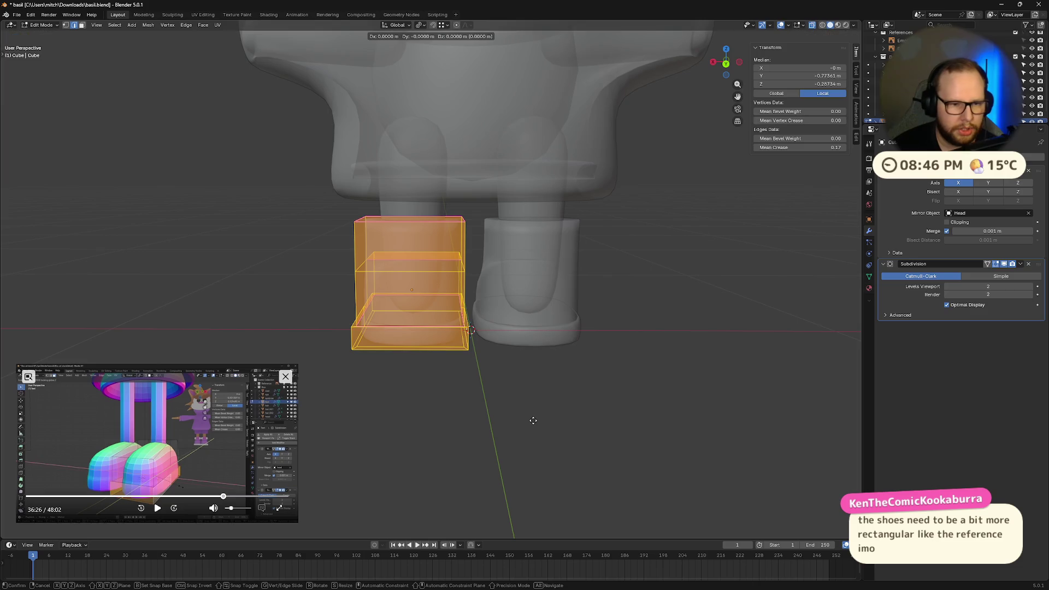
{"action": "key", "text": "Escape"}
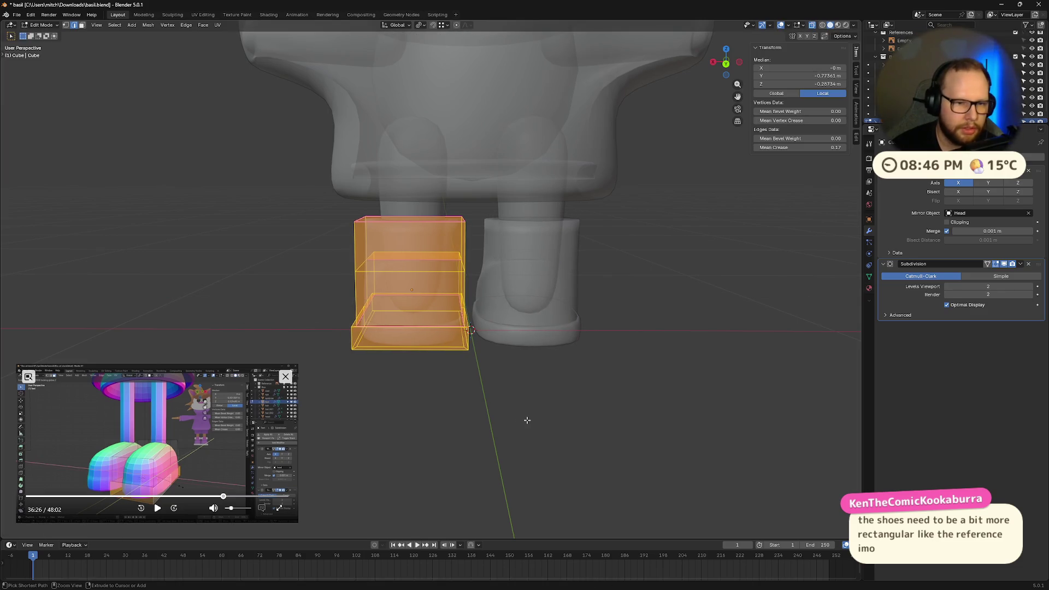
{"action": "key", "text": "s"}
{"action": "key", "text": "x"}
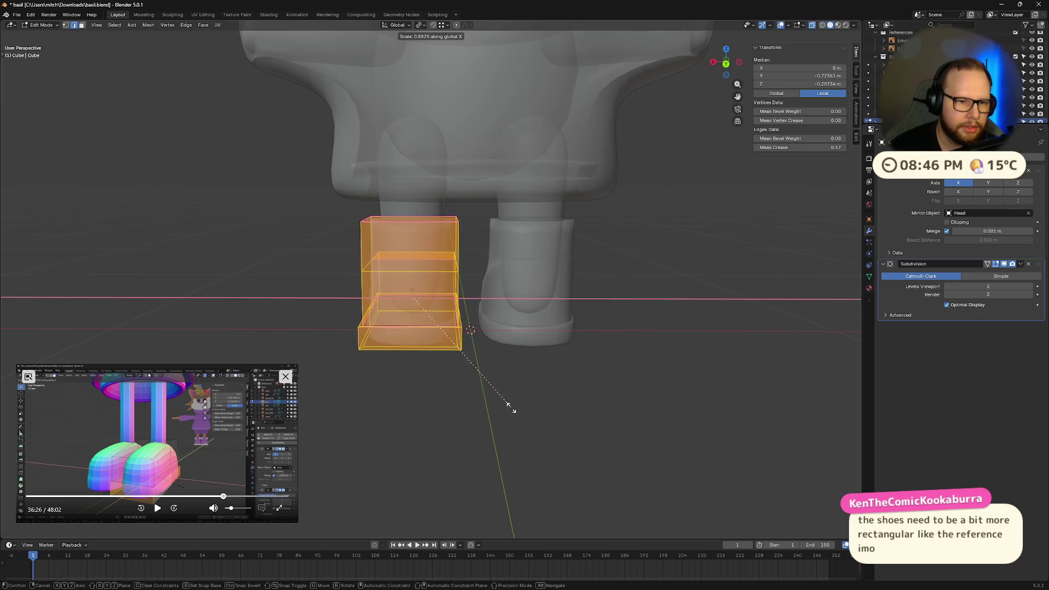
{"action": "left_click", "coordinate": [505, 401]}
{"action": "middle_click_drag", "start_coordinate": [504, 350], "coordinate": [506, 368]}
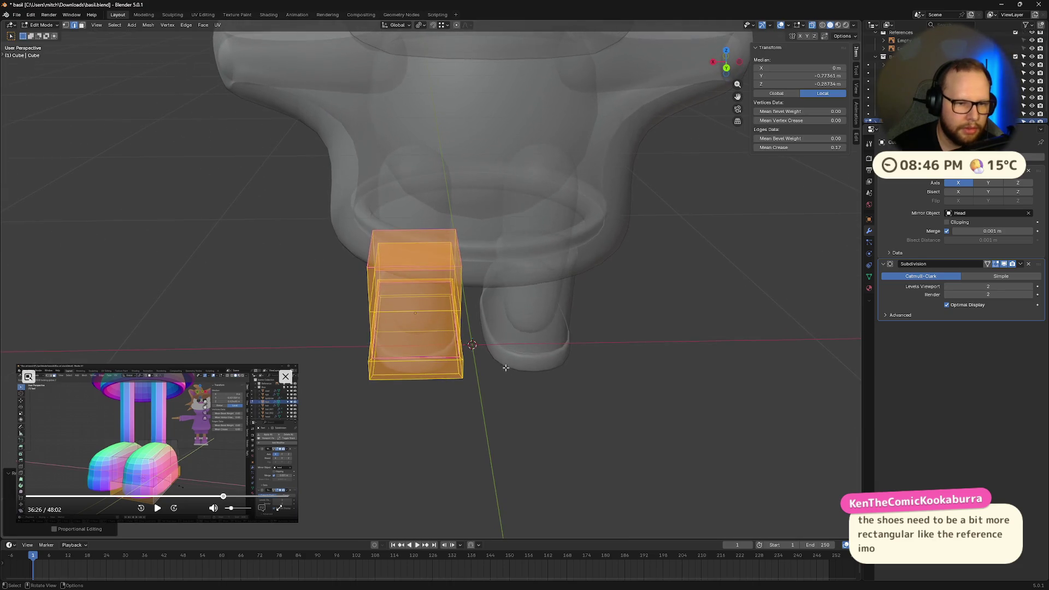
{"action": "key", "text": "Tab"}
{"action": "mouse_move", "coordinate": [488, 424]}
{"action": "middle_mouse_down"}
{"action": "mouse_move", "coordinate": [540, 367]}
{"action": "mouse_move", "coordinate": [641, 370]}
{"action": "mouse_move", "coordinate": [566, 360]}
{"action": "mouse_move", "coordinate": [569, 373]}
{"action": "mouse_move", "coordinate": [574, 361]}
{"action": "mouse_move", "coordinate": [692, 351]}
{"action": "middle_mouse_up"}
{"action": "scroll", "coordinate": [692, 351], "scroll_direction": "down", "scroll_amount": 5}
{"action": "mouse_move", "coordinate": [673, 312]}
{"action": "middle_mouse_down"}
{"action": "mouse_move", "coordinate": [640, 326]}
{"action": "mouse_move", "coordinate": [554, 310]}
{"action": "mouse_move", "coordinate": [483, 364]}
{"action": "mouse_move", "coordinate": [457, 315]}
{"action": "mouse_move", "coordinate": [491, 307]}
{"action": "mouse_move", "coordinate": [398, 304]}
{"action": "mouse_move", "coordinate": [418, 303]}
{"action": "mouse_move", "coordinate": [453, 252]}
{"action": "middle_mouse_up"}
{"action": "scroll", "coordinate": [553, 310], "scroll_direction": "up", "scroll_amount": 6}
{"action": "key", "text": "KP_3"}
{"action": "scroll", "coordinate": [444, 271], "scroll_direction": "up", "scroll_amount": 3}
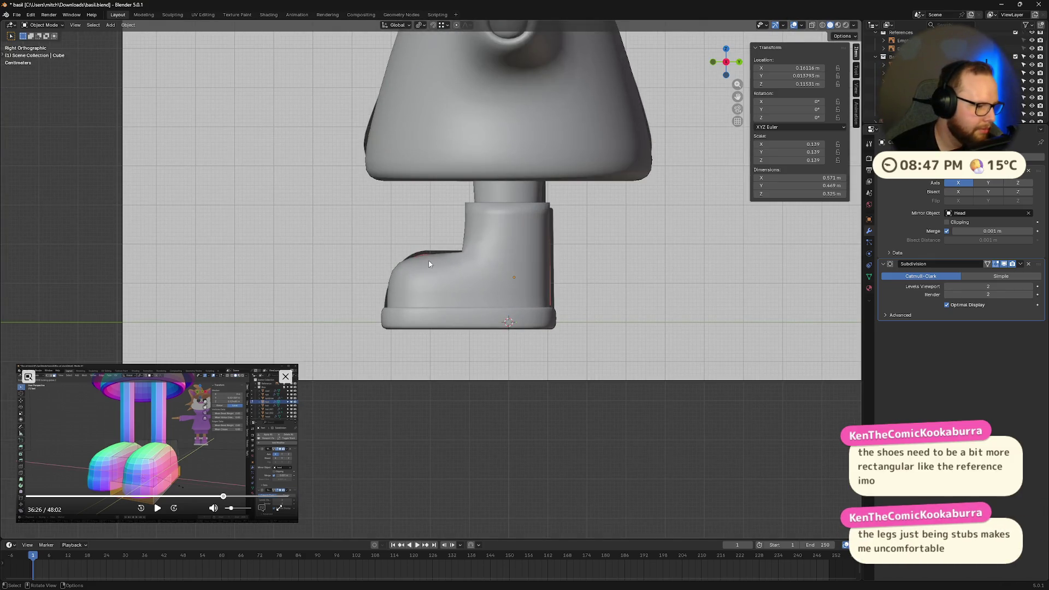
{"action": "mouse_move", "coordinate": [418, 255]}
{"action": "middle_mouse_down"}
{"action": "mouse_move", "coordinate": [484, 228]}
{"action": "mouse_move", "coordinate": [504, 248]}
{"action": "mouse_move", "coordinate": [476, 214]}
{"action": "middle_mouse_up"}
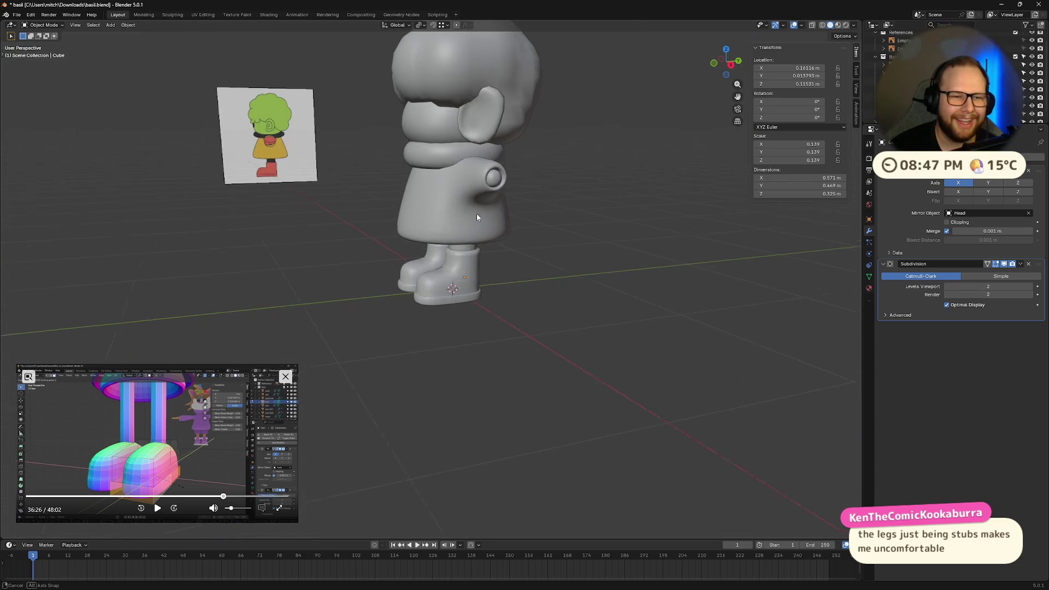
{"action": "scroll", "coordinate": [507, 161], "scroll_direction": "up", "scroll_amount": 6}
{"action": "mouse_move", "coordinate": [481, 279]}
{"action": "middle_mouse_down"}
{"action": "mouse_move", "coordinate": [421, 234]}
{"action": "mouse_move", "coordinate": [464, 293]}
{"action": "mouse_move", "coordinate": [440, 281]}
{"action": "middle_mouse_up"}
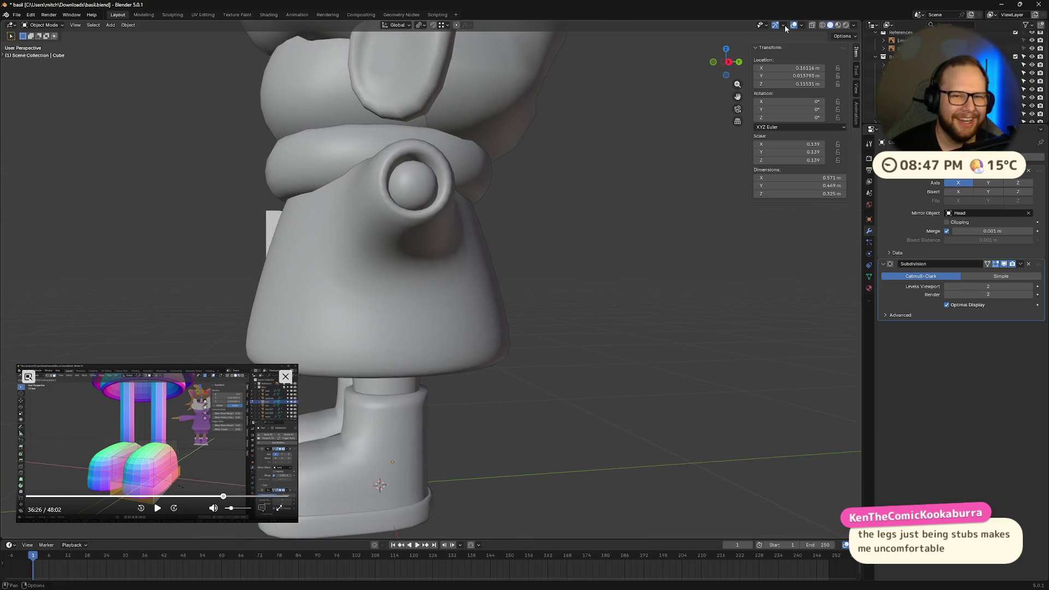
{"action": "left_click", "coordinate": [728, 62]}
{"action": "key", "text": "alt+z"}
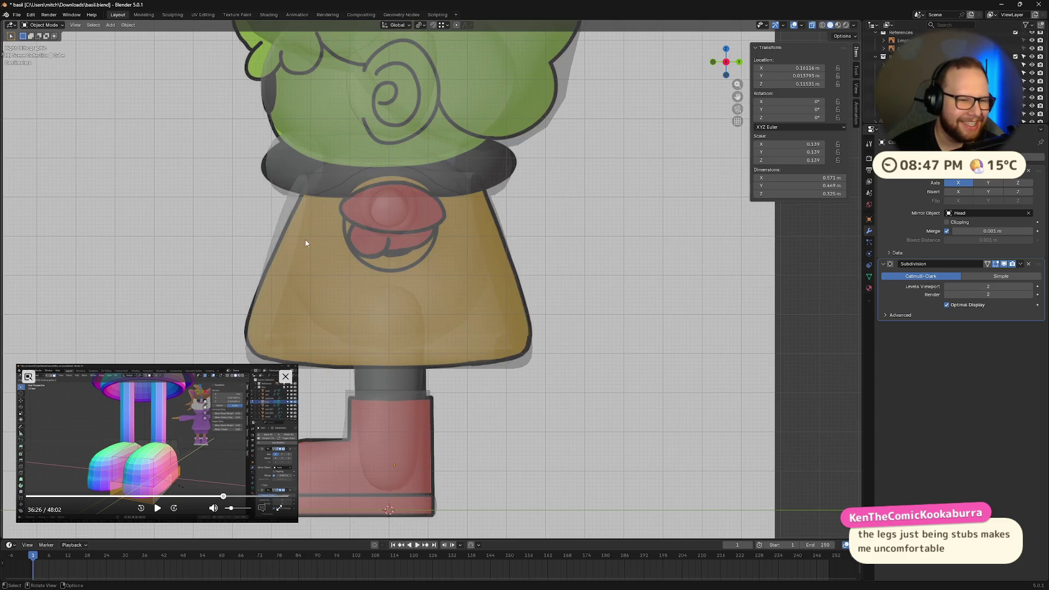
{"action": "key", "text": "alt+z"}
{"action": "middle_click_drag", "start_coordinate": [484, 244], "coordinate": [415, 262]}
{"action": "scroll", "coordinate": [362, 278], "scroll_direction": "down", "scroll_amount": 5}
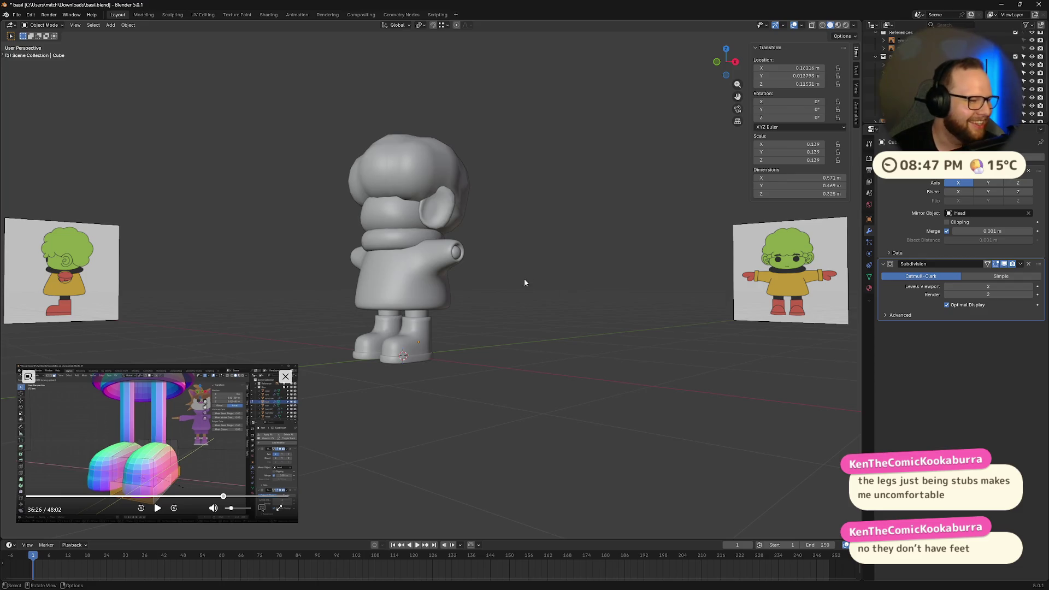
{"action": "scroll", "coordinate": [479, 271], "scroll_direction": "up", "scroll_amount": 5}
{"action": "mouse_move", "coordinate": [479, 271]}
{"action": "middle_mouse_down"}
{"action": "mouse_move", "coordinate": [483, 319]}
{"action": "mouse_move", "coordinate": [420, 373]}
{"action": "middle_mouse_up"}
{"action": "middle_click_drag", "start_coordinate": [367, 412], "coordinate": [494, 408]}
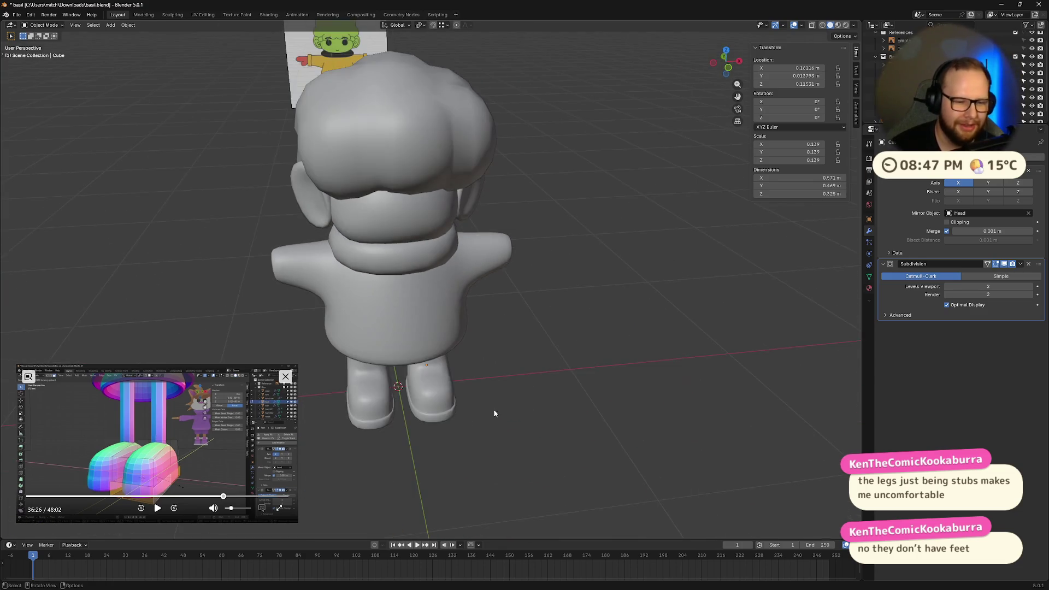
{"action": "scroll", "coordinate": [578, 424], "scroll_direction": "up", "scroll_amount": 3}
{"action": "mouse_move", "coordinate": [578, 424]}
{"action": "middle_mouse_down"}
{"action": "mouse_move", "coordinate": [586, 356]}
{"action": "mouse_move", "coordinate": [543, 368]}
{"action": "middle_mouse_up"}
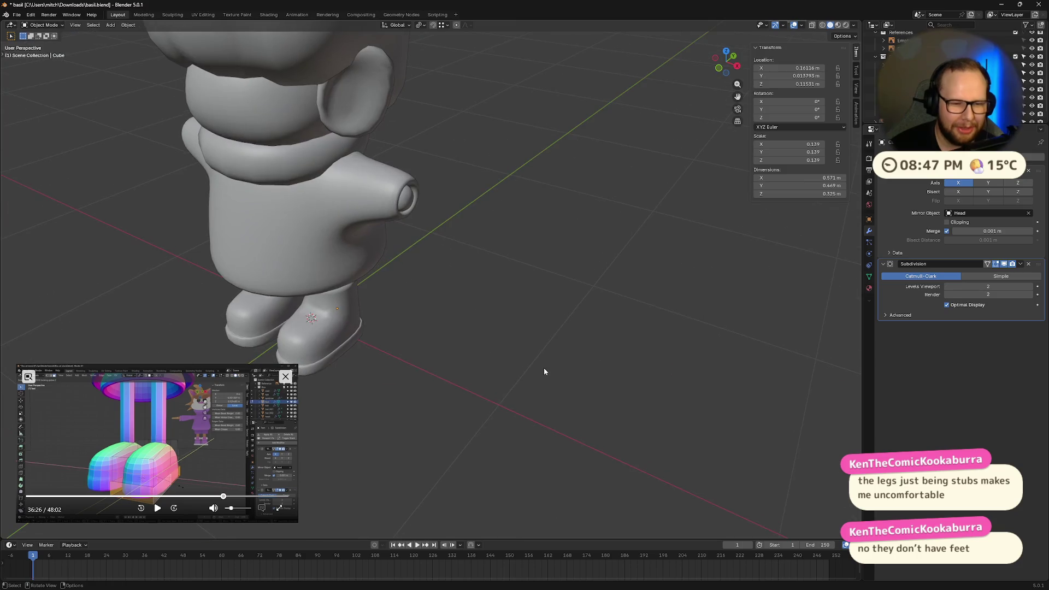
{"action": "key", "text": "shift+a"}
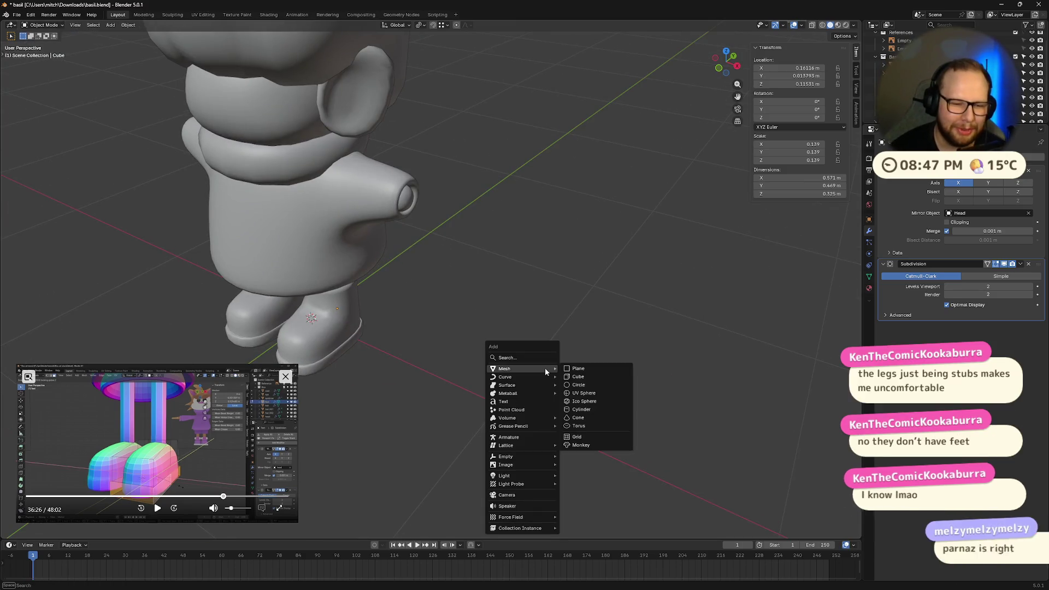
Add a cube, scale it to 0.215 and move it along X to 1.5188 m
{"action": "left_click", "coordinate": [578, 379]}
{"action": "scroll", "coordinate": [579, 380], "scroll_direction": "down", "scroll_amount": 5}
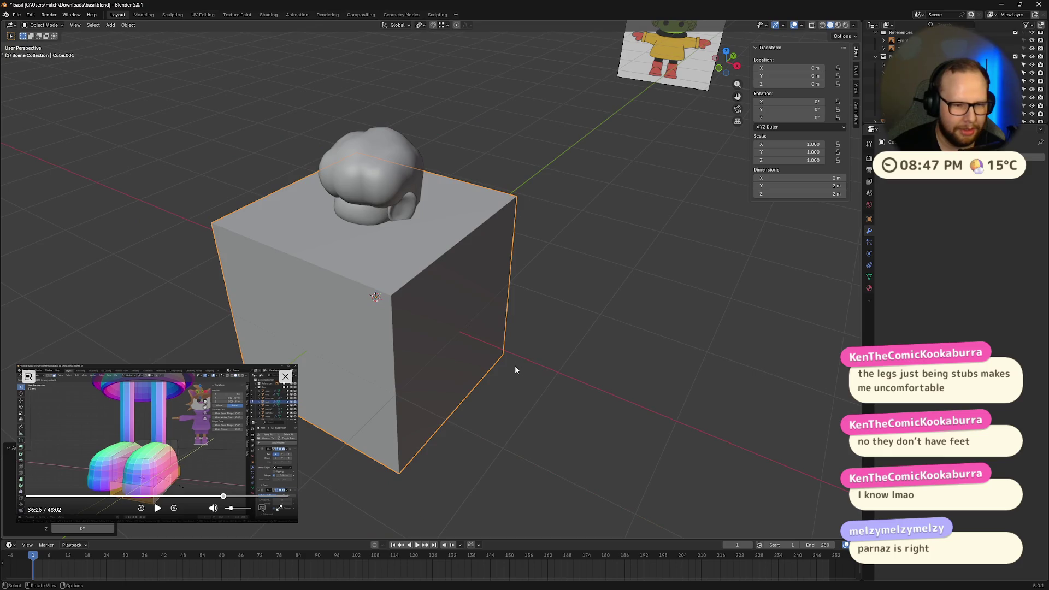
{"action": "key", "text": "s"}
{"action": "left_click", "coordinate": [407, 306]}
{"action": "key", "text": "g"}
{"action": "right_click", "coordinate": [517, 303]}
{"action": "key", "text": "g"}
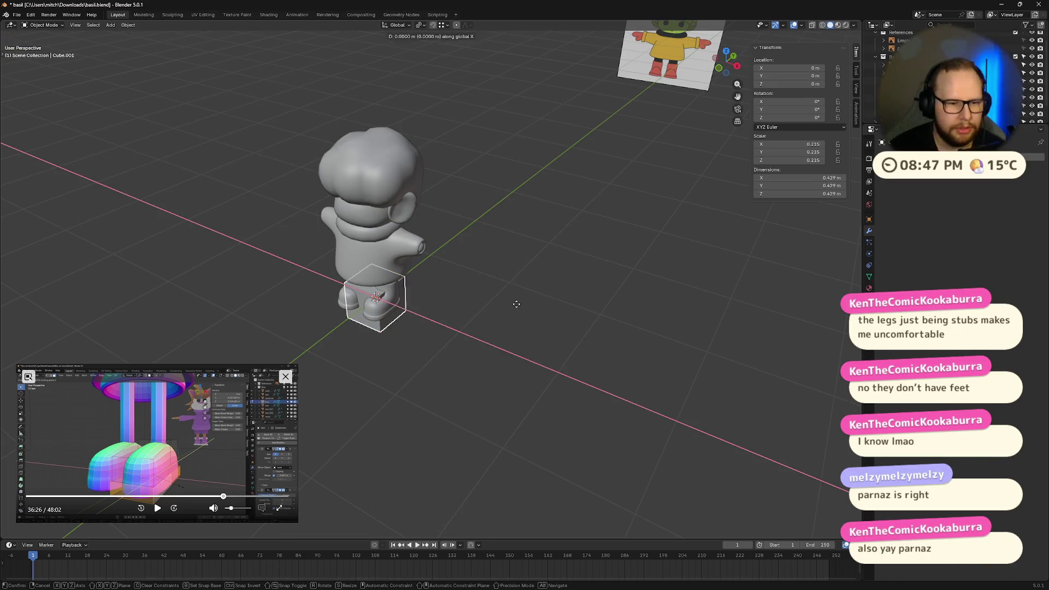
{"action": "key", "text": "x"}
{"action": "left_click", "coordinate": [655, 345]}
{"action": "scroll", "coordinate": [631, 406], "scroll_direction": "up", "scroll_amount": 5}
{"action": "middle_click_drag", "start_coordinate": [588, 371], "coordinate": [579, 360]}
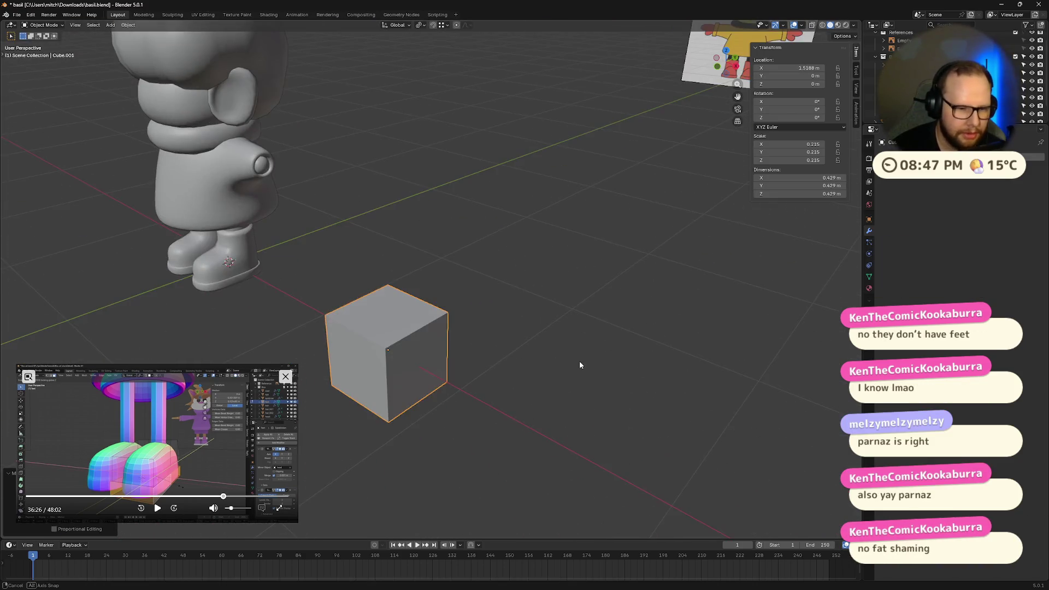
Extrude one side face of the cube into an elongated box and subdivide it at level 2
{"action": "key", "text": "Tab"}
{"action": "key", "text": "alt+a"}
{"action": "left_click", "coordinate": [359, 364]}
{"action": "middle_click_drag", "start_coordinate": [476, 349], "coordinate": [587, 308], "text": "shift"}
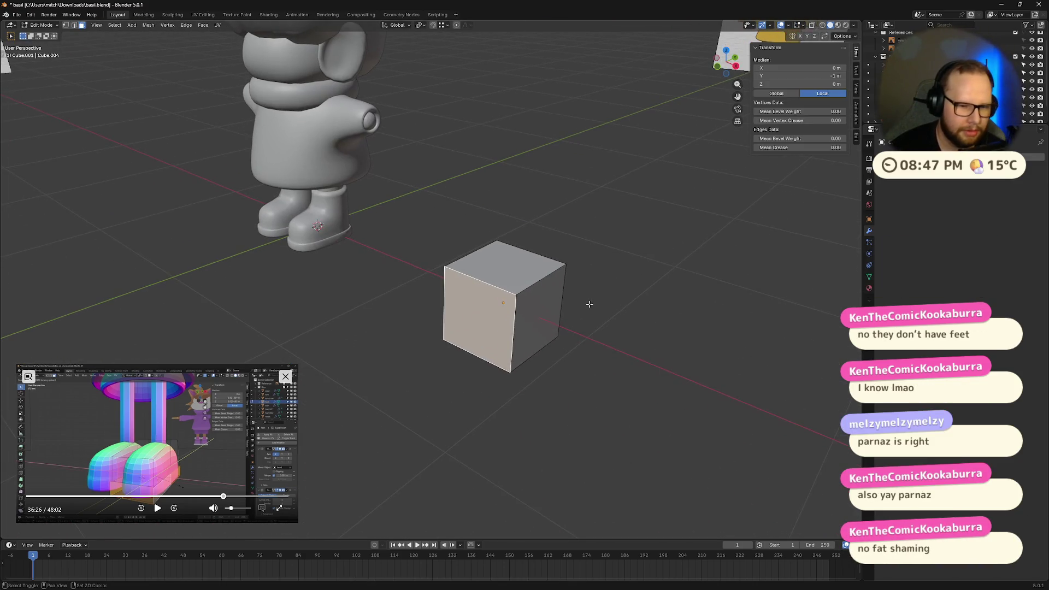
{"action": "key", "text": "e"}
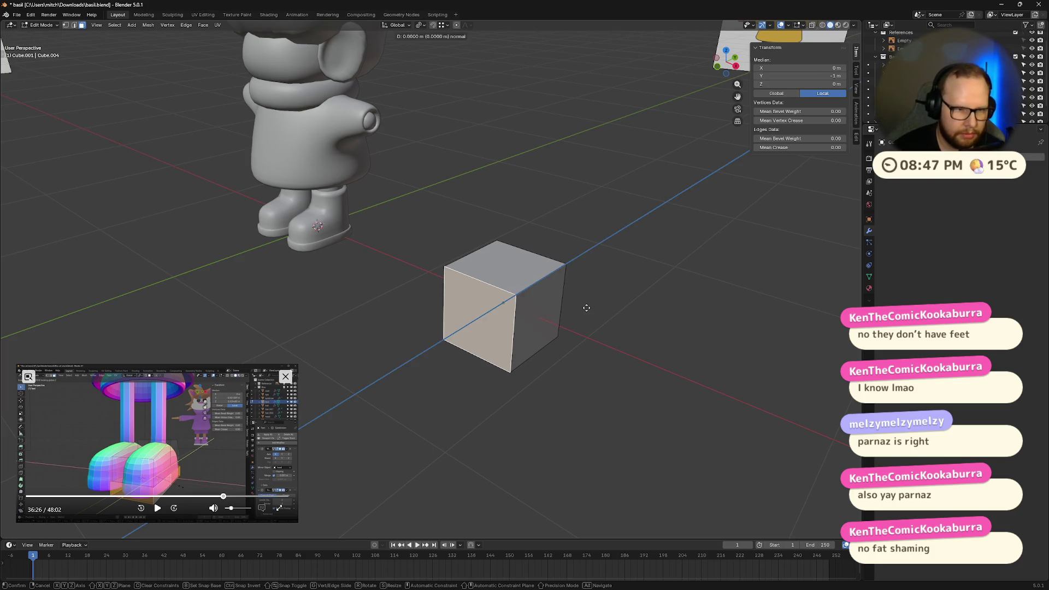
{"action": "left_click", "coordinate": [524, 343]}
{"action": "middle_click_drag", "start_coordinate": [524, 342], "coordinate": [512, 348]}
{"action": "left_click", "coordinate": [504, 323]}
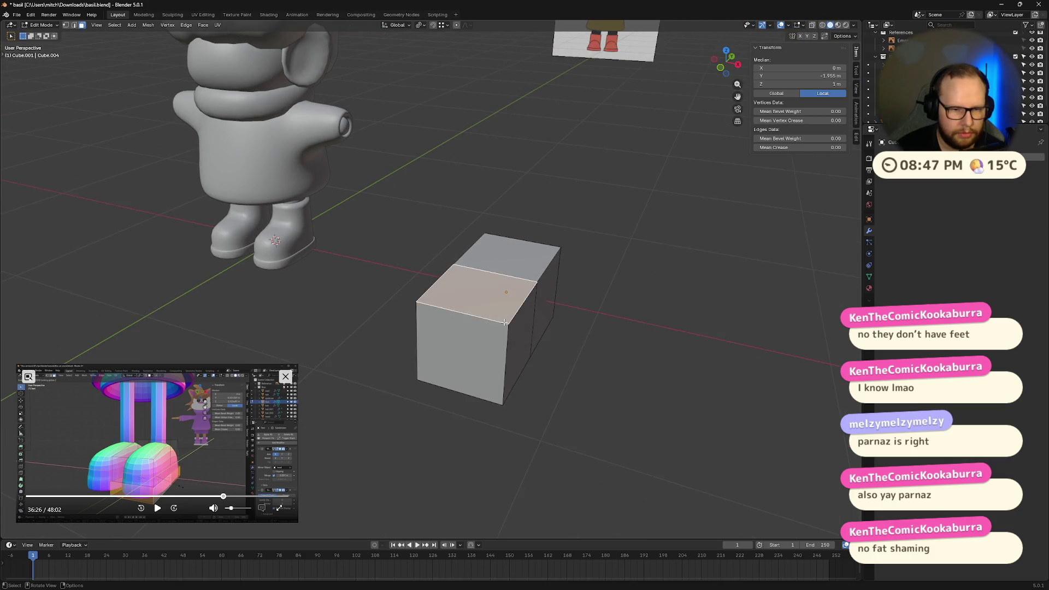
{"action": "key", "text": "Tab"}
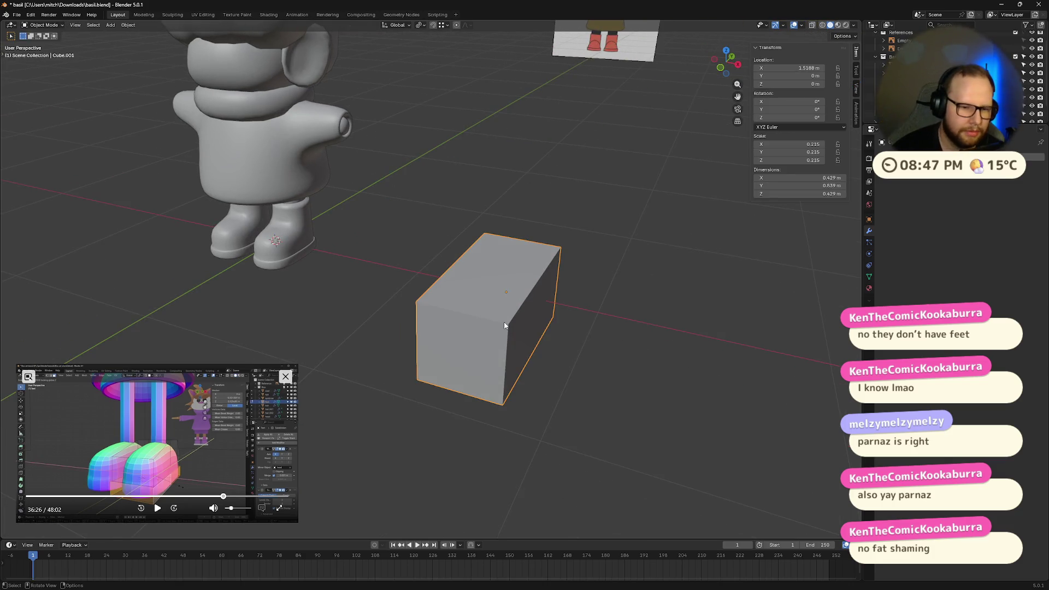
{"action": "key", "text": "ctrl+2"}
Shade the rounded box smooth, then try an inset and extrusion on its top face and undo both
{"action": "right_click", "coordinate": [489, 319]}
{"action": "left_click", "coordinate": [492, 320]}
{"action": "scroll", "coordinate": [687, 363], "scroll_direction": "up", "scroll_amount": 3}
{"action": "key", "text": "Tab"}
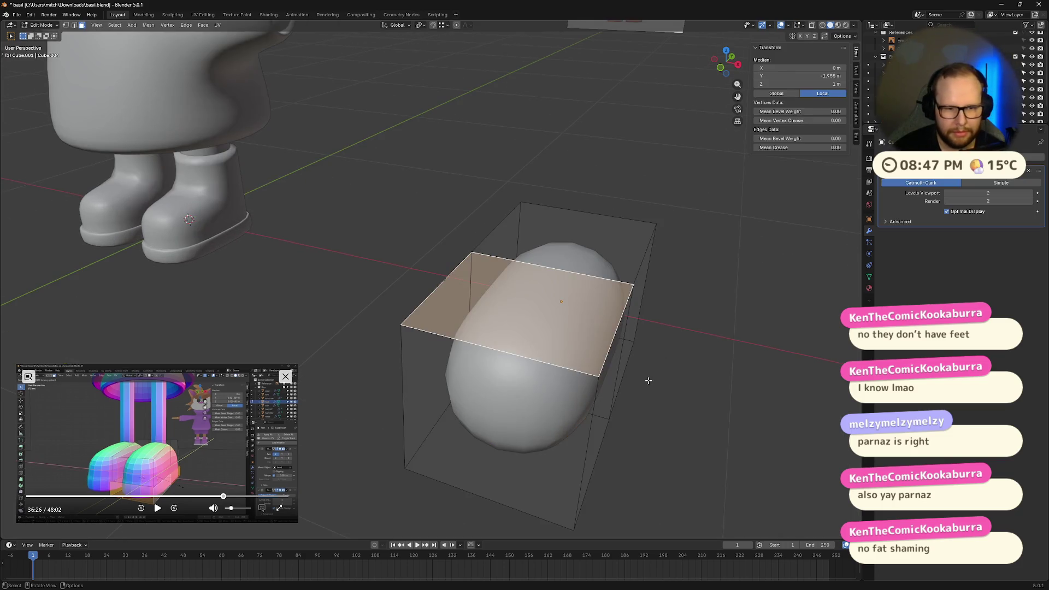
{"action": "key", "text": "i"}
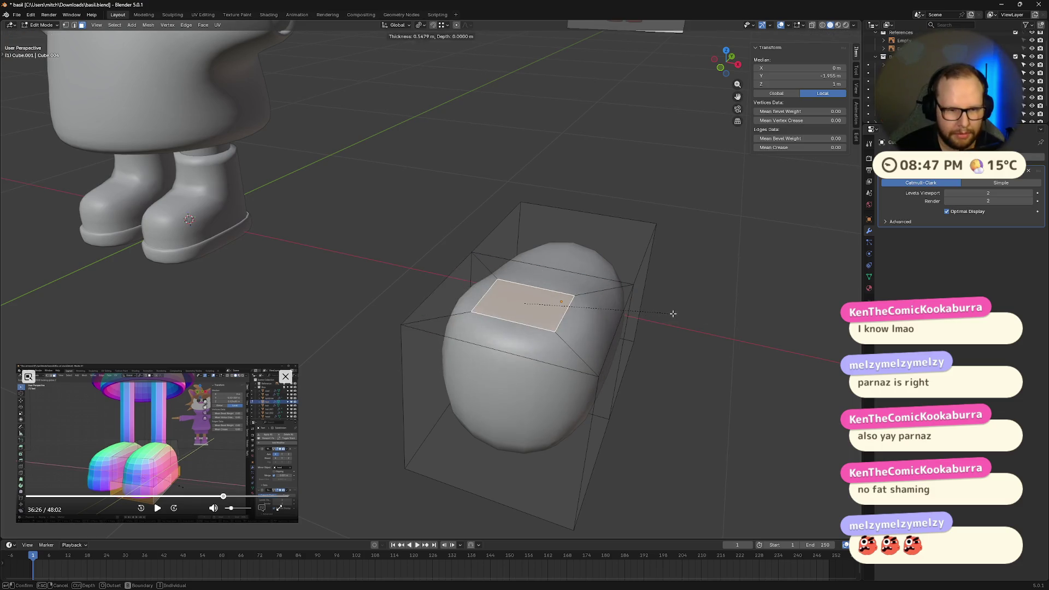
{"action": "right_click", "coordinate": [701, 322]}
{"action": "key", "text": "e"}
{"action": "left_click", "coordinate": [742, 333]}
{"action": "key", "text": "ctrl+z"}
{"action": "middle_click_drag", "start_coordinate": [743, 332], "coordinate": [726, 335]}
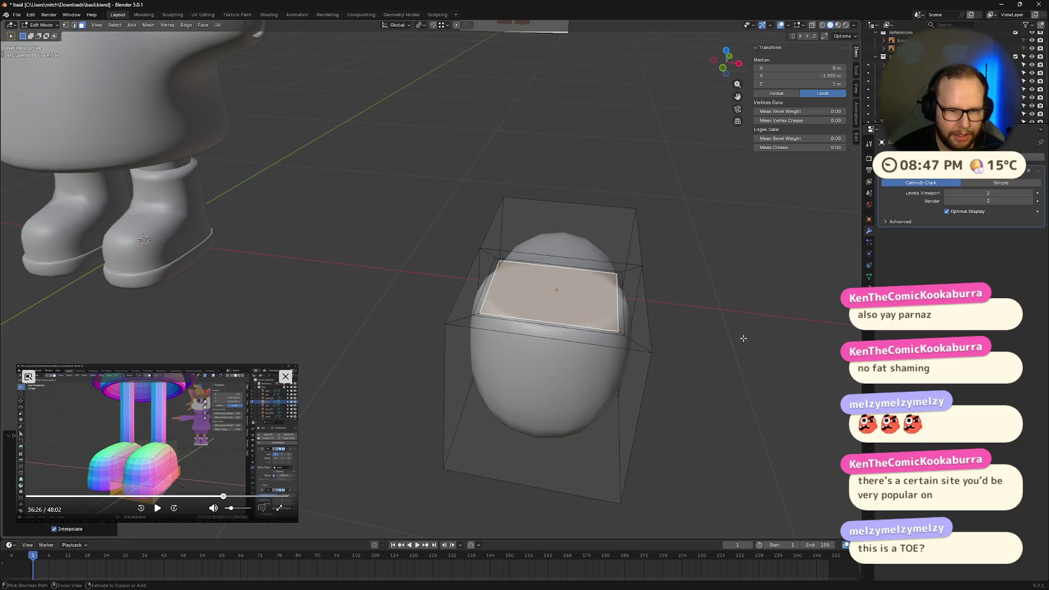
{"action": "key", "text": "ctrl+z"}
{"action": "middle_click_drag", "start_coordinate": [743, 338], "coordinate": [693, 325]}
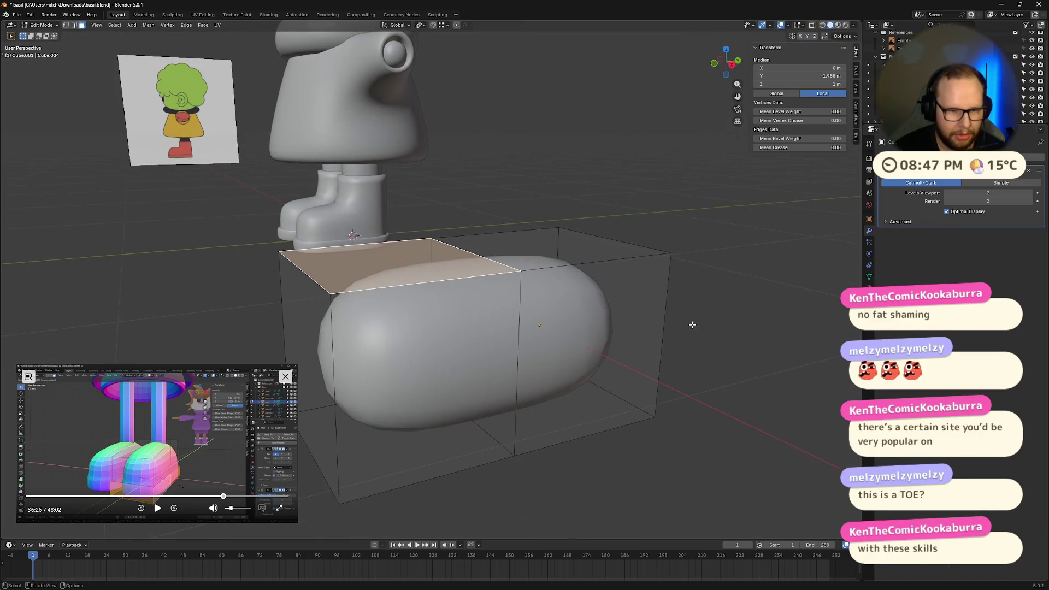
Flatten both top faces vertically and lower them along Z
{"action": "left_click", "coordinate": [565, 252], "text": "shift"}
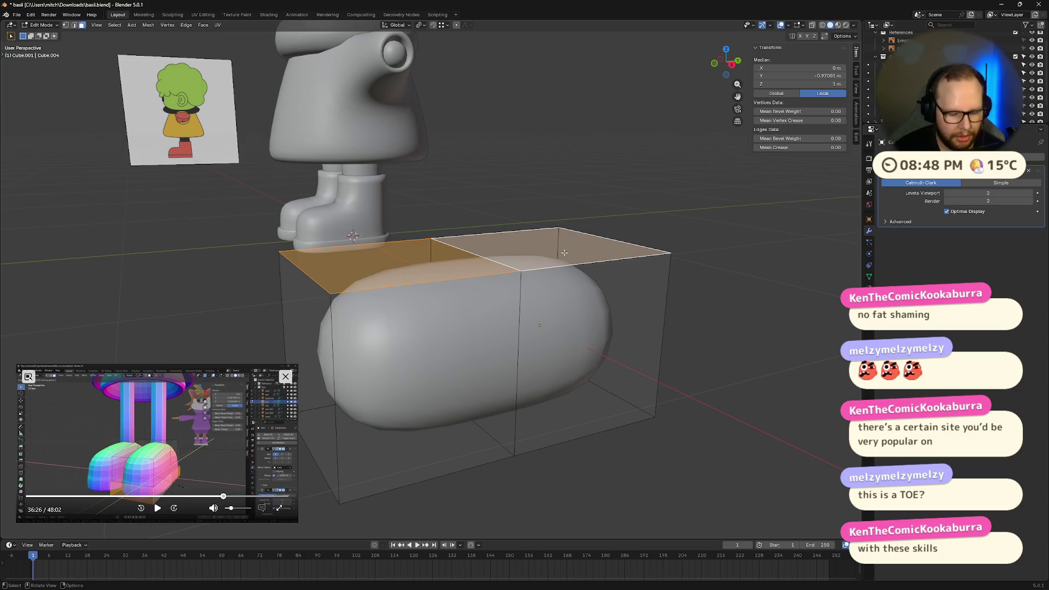
{"action": "key", "text": "s"}
{"action": "key", "text": "y"}
{"action": "key", "text": "z"}
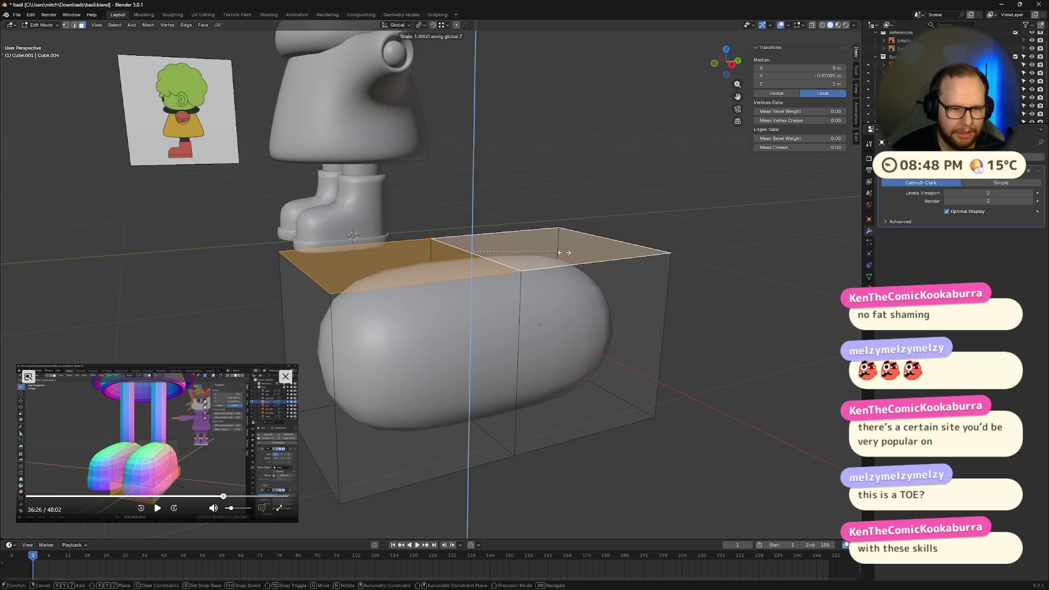
{"action": "left_click", "coordinate": [639, 252]}
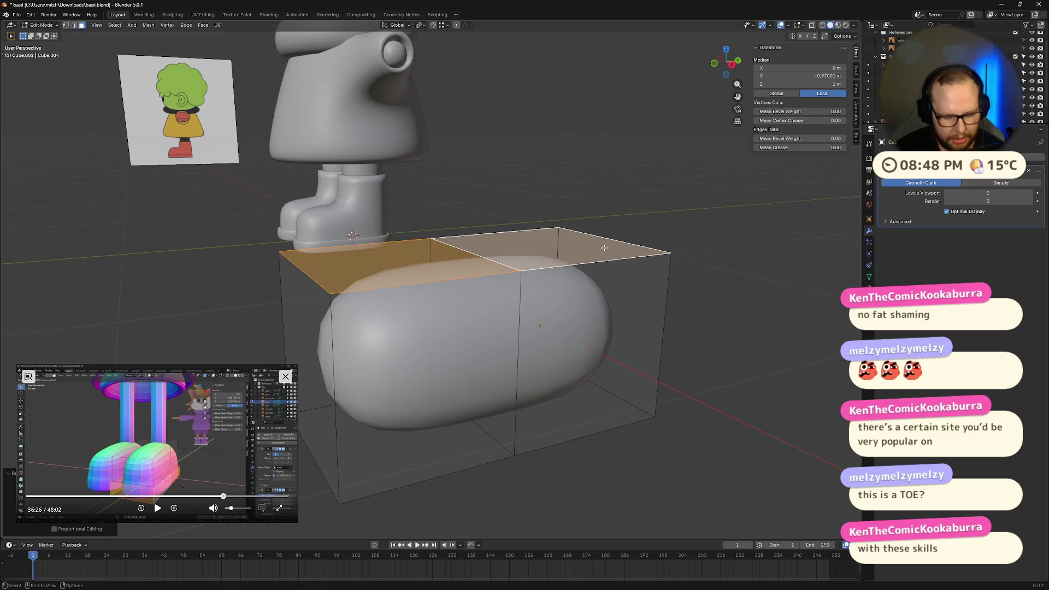
{"action": "key", "text": "g"}
{"action": "key", "text": "z"}
{"action": "left_click", "coordinate": [610, 277]}
{"action": "mouse_move", "coordinate": [610, 278]}
{"action": "middle_mouse_down"}
{"action": "mouse_move", "coordinate": [569, 289]}
{"action": "mouse_move", "coordinate": [579, 317]}
{"action": "middle_mouse_up"}
Add a loop cut through the middle of the box
{"action": "key", "text": "ctrl+r"}
{"action": "left_click", "coordinate": [586, 321]}
{"action": "left_click", "coordinate": [585, 321]}
{"action": "mouse_move", "coordinate": [696, 359]}
{"action": "middle_mouse_down"}
{"action": "mouse_move", "coordinate": [690, 373]}
{"action": "mouse_move", "coordinate": [544, 332]}
{"action": "middle_mouse_up"}
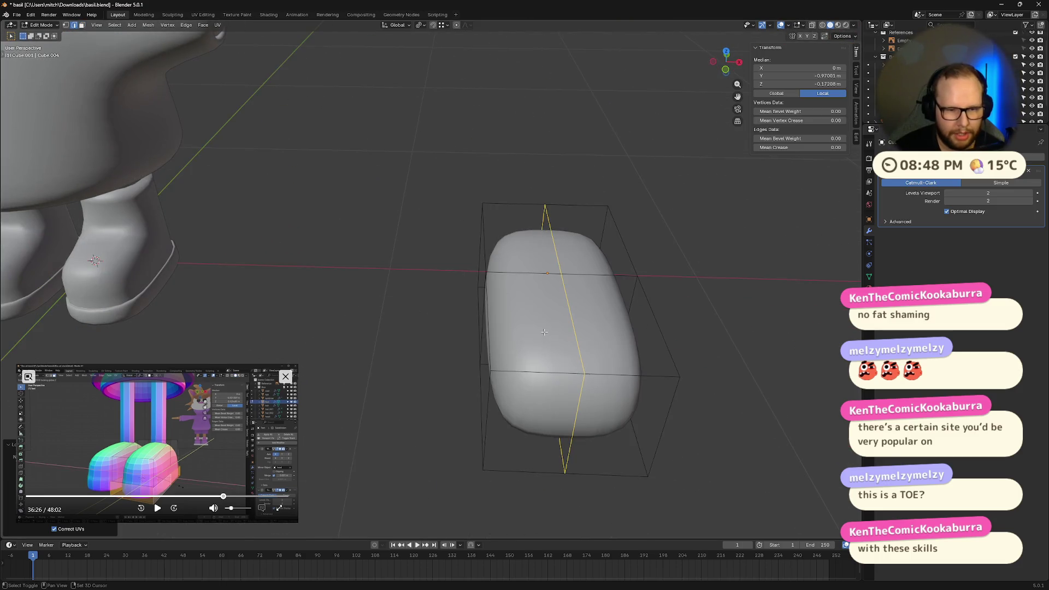
Select the left and right front faces of the toe
{"action": "left_click", "coordinate": [572, 326]}
{"action": "key", "text": "1"}
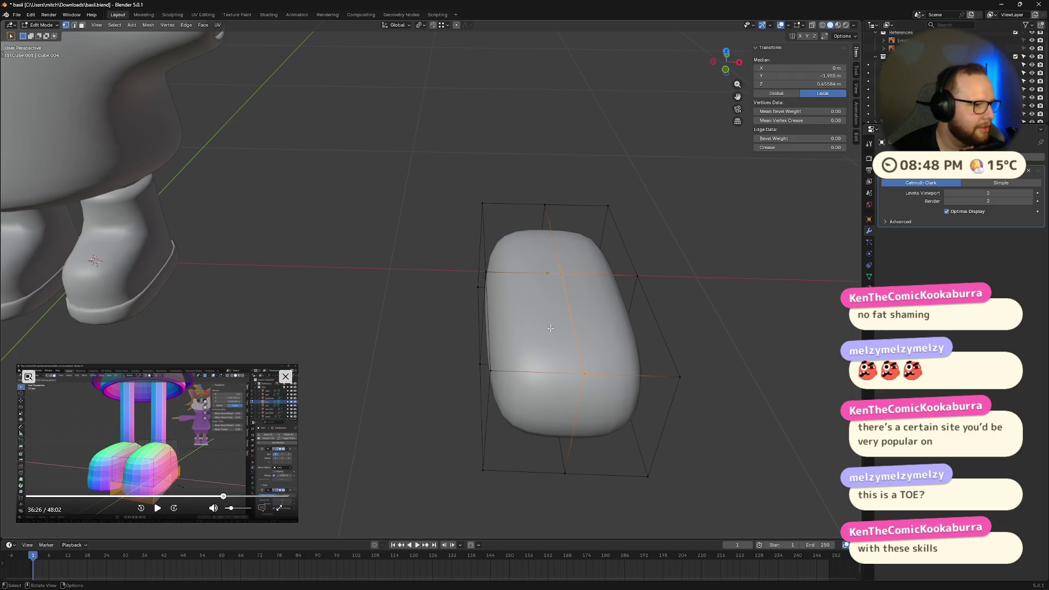
{"action": "left_click", "coordinate": [551, 328]}
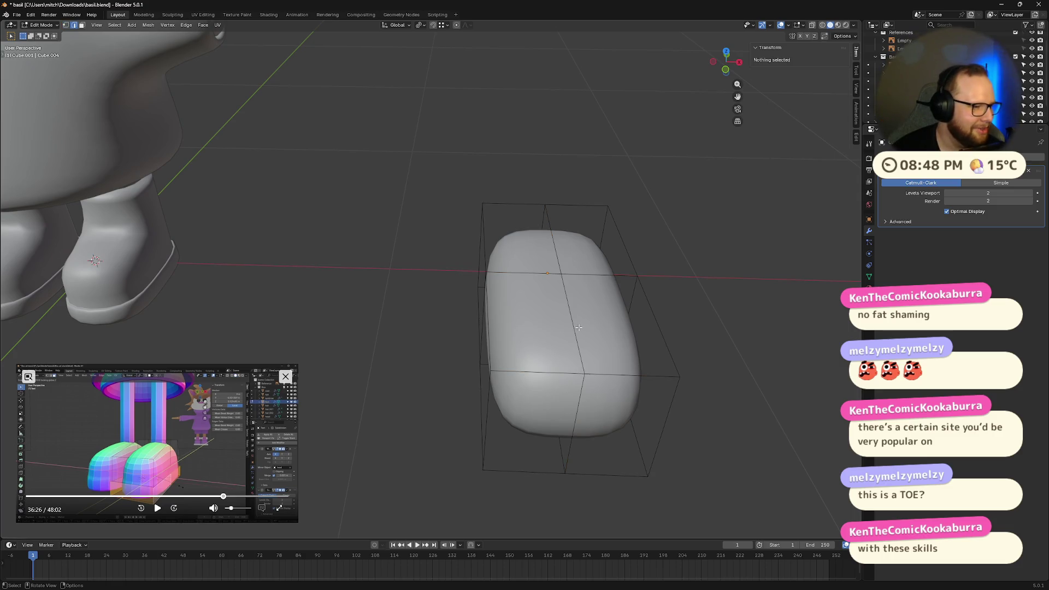
{"action": "middle_click_drag", "start_coordinate": [669, 360], "coordinate": [623, 360], "text": "shift"}
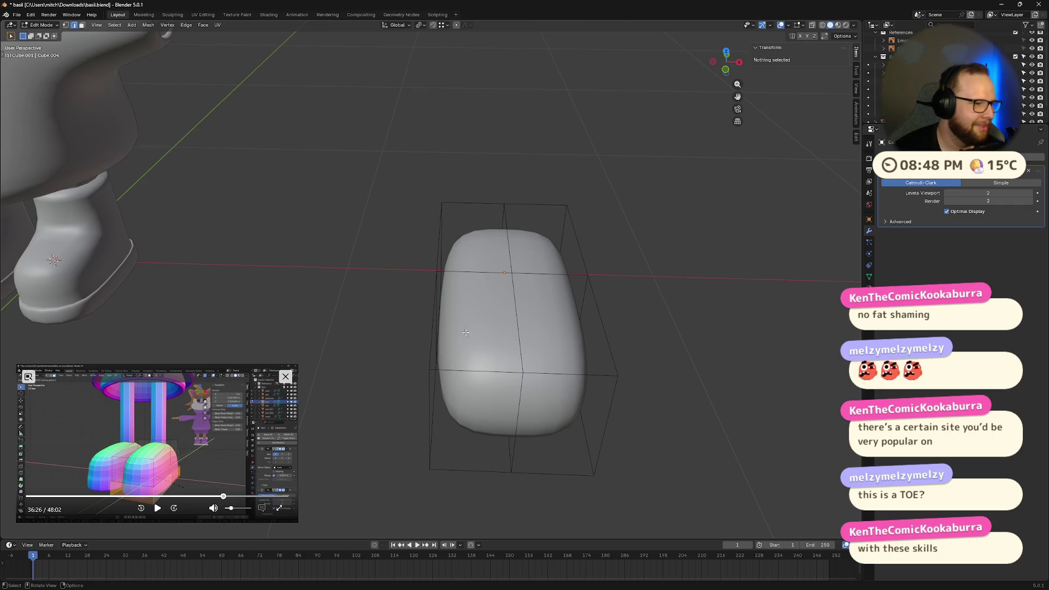
{"action": "scroll", "coordinate": [481, 328], "scroll_direction": "up", "scroll_amount": 3}
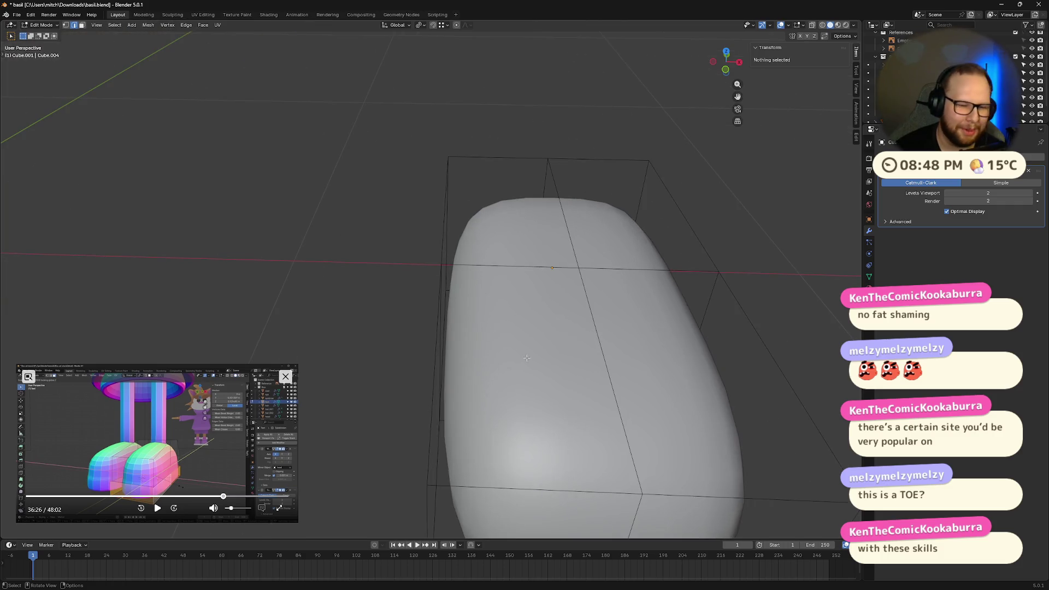
{"action": "left_click", "coordinate": [557, 267]}
{"action": "middle_click_drag", "start_coordinate": [556, 266], "coordinate": [657, 358]}
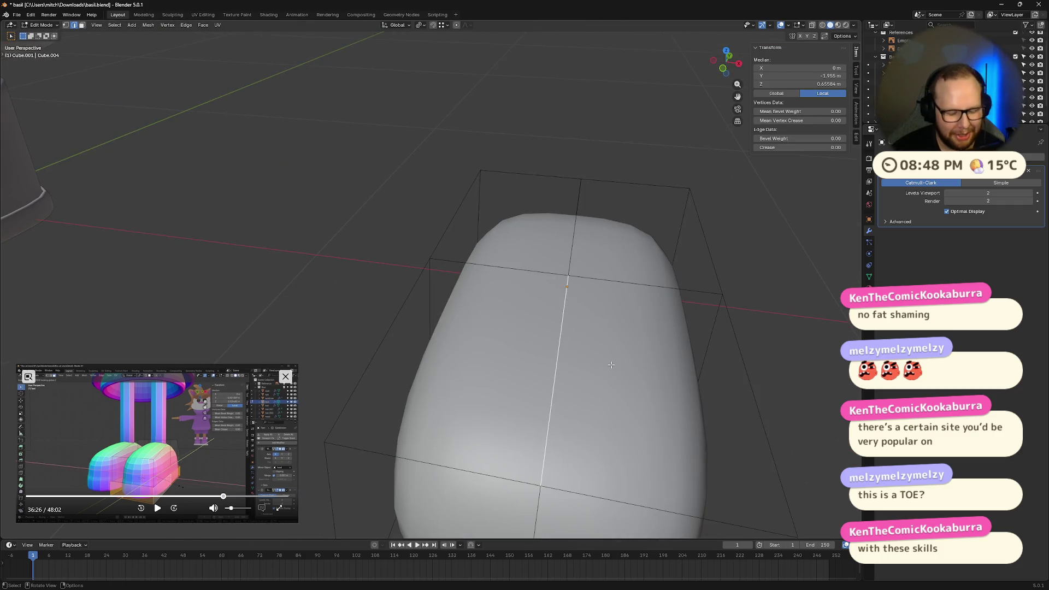
{"action": "key", "text": "3"}
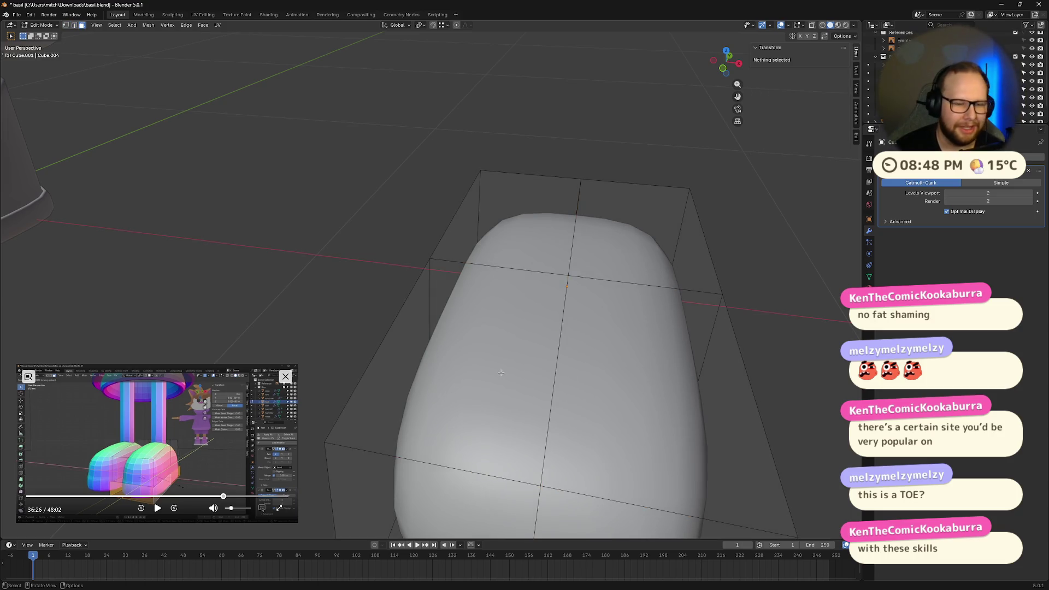
{"action": "left_click", "coordinate": [502, 373]}
{"action": "left_click", "coordinate": [629, 372], "text": "shift"}
{"action": "middle_click_drag", "start_coordinate": [628, 372], "coordinate": [646, 361]}
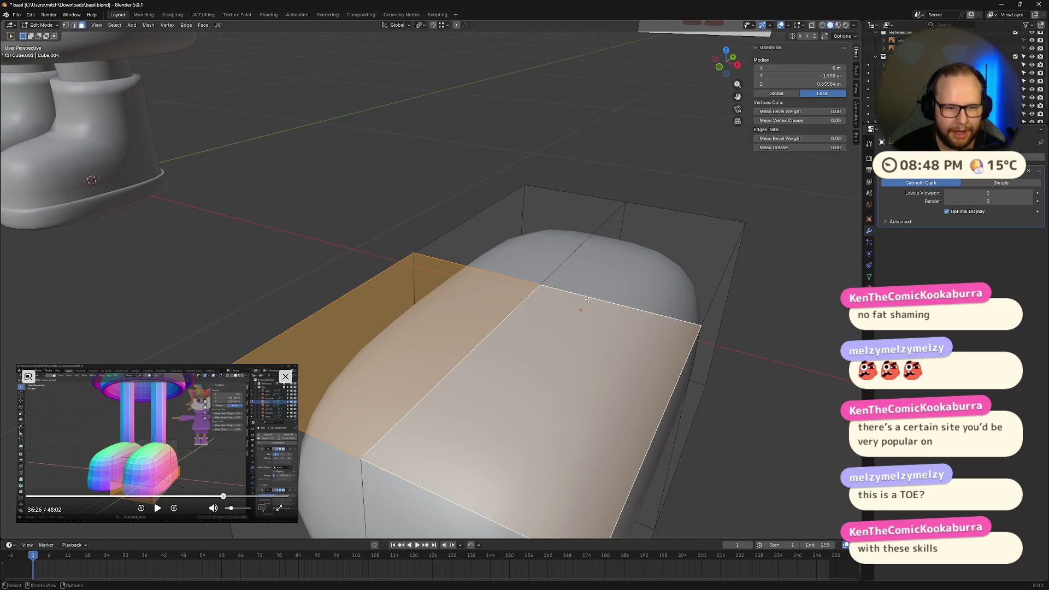
Select the edge loop around the toe and slide it along Y
{"action": "key", "text": "2"}
{"action": "middle_click_drag", "start_coordinate": [593, 296], "coordinate": [622, 320]}
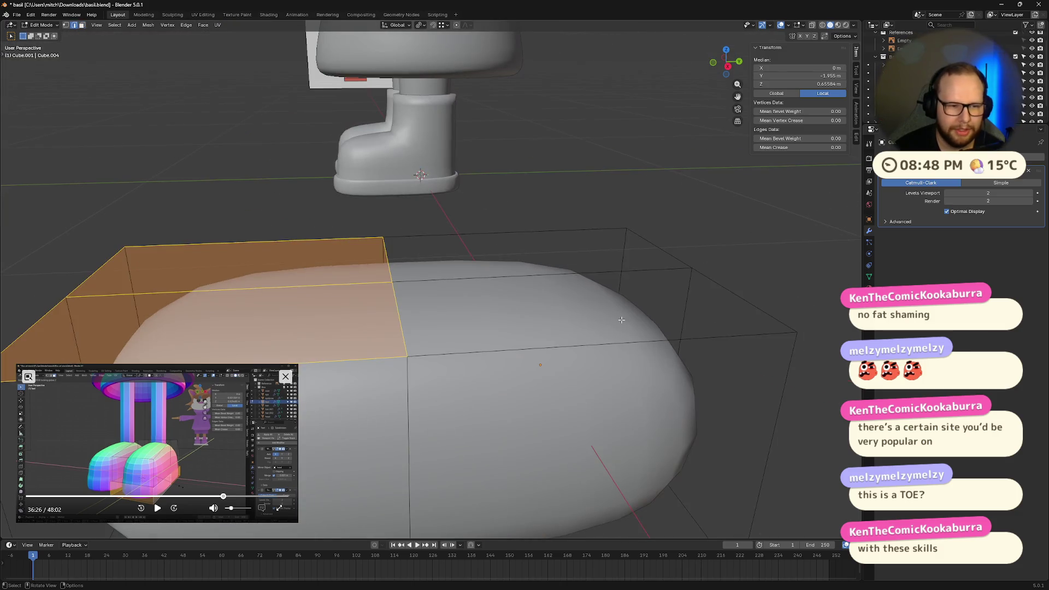
{"action": "left_click", "coordinate": [417, 402], "text": "alt"}
{"action": "middle_click_drag", "start_coordinate": [417, 402], "coordinate": [434, 410]}
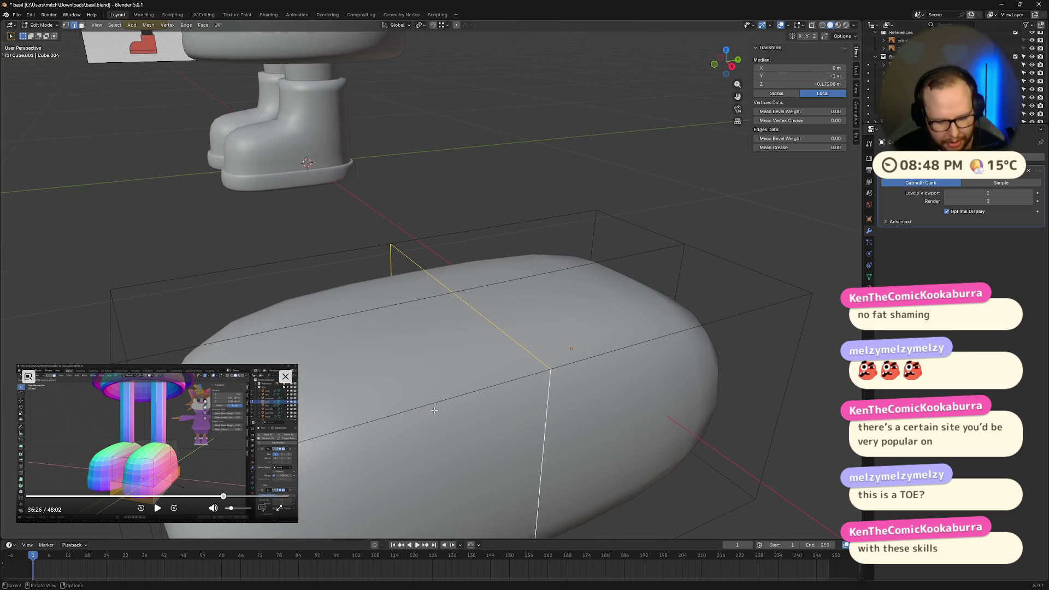
{"action": "key", "text": "g"}
{"action": "key", "text": "y"}
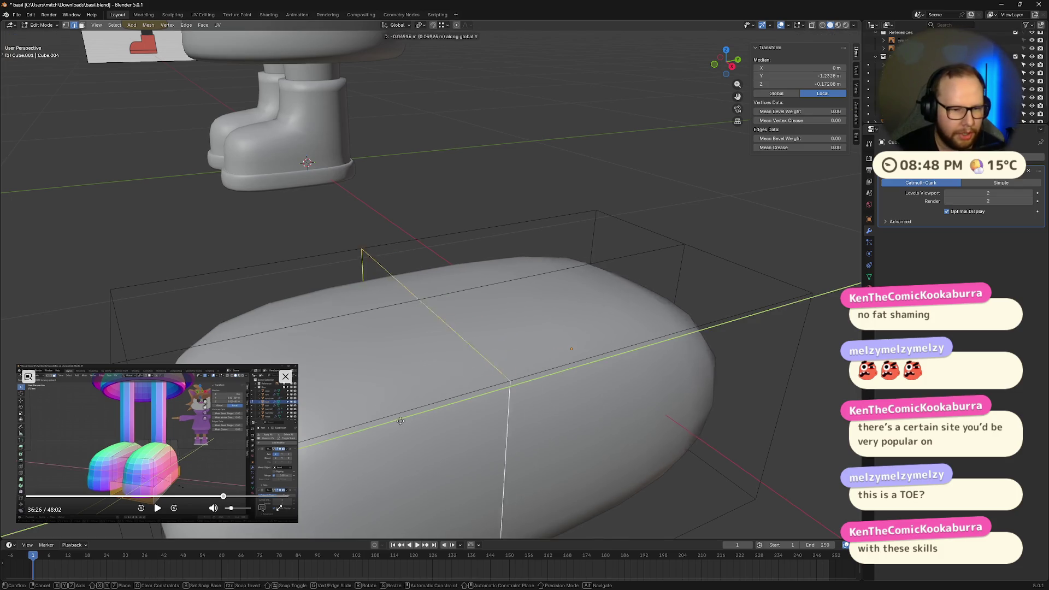
{"action": "left_click", "coordinate": [317, 446]}
{"action": "middle_click_drag", "start_coordinate": [317, 445], "coordinate": [504, 425]}
Inset two neighbouring front faces of the toe
{"action": "key", "text": "3"}
{"action": "left_click", "coordinate": [606, 385]}
{"action": "left_click", "coordinate": [727, 382], "text": "shift"}
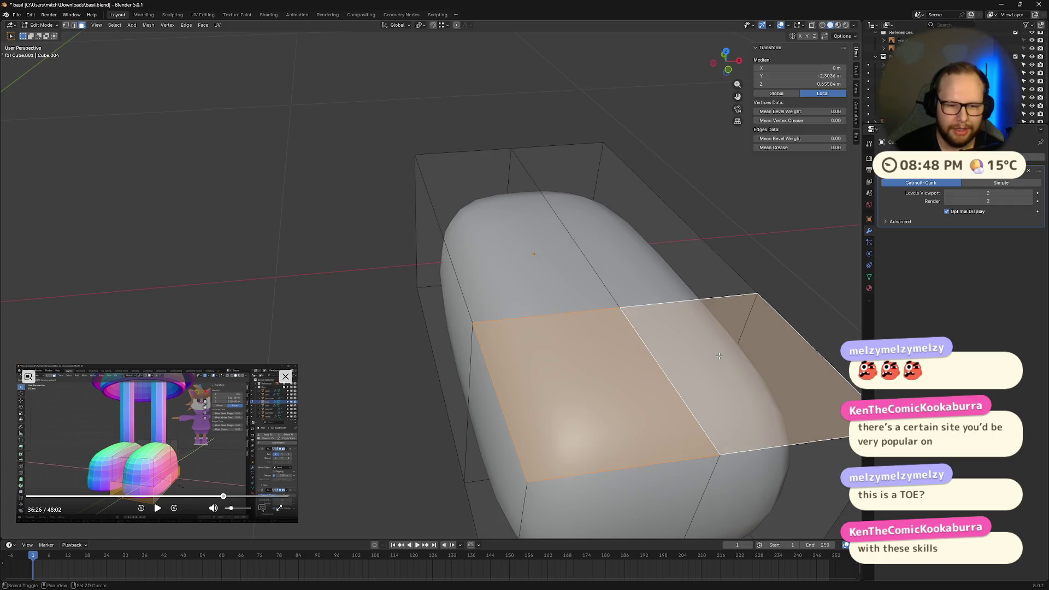
{"action": "middle_click_drag", "start_coordinate": [727, 383], "coordinate": [784, 385]}
{"action": "key", "text": "i"}
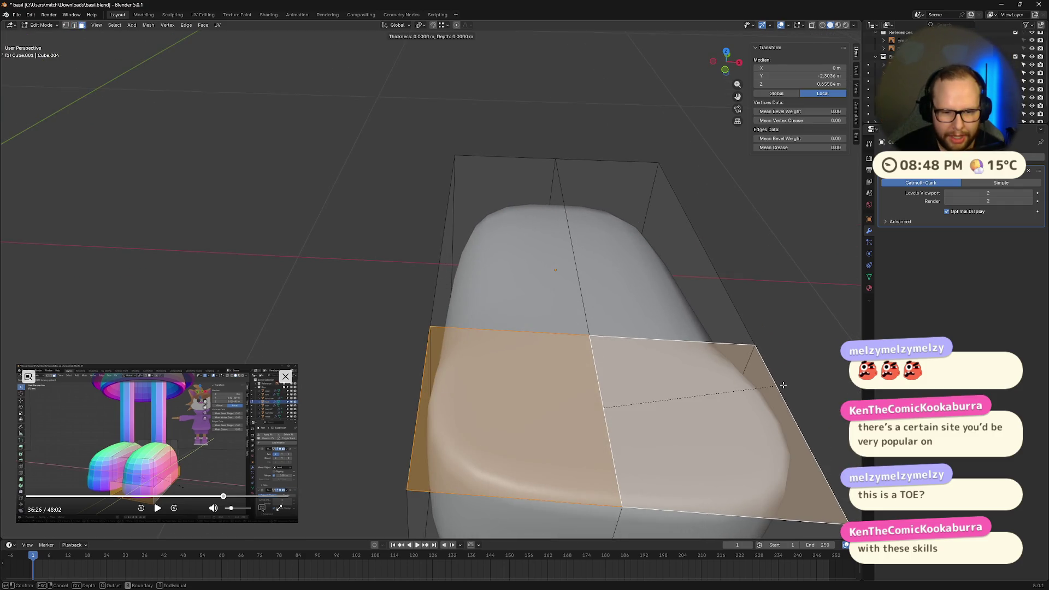
{"action": "left_click", "coordinate": [755, 388]}
{"action": "middle_click_drag", "start_coordinate": [755, 388], "coordinate": [700, 371]}
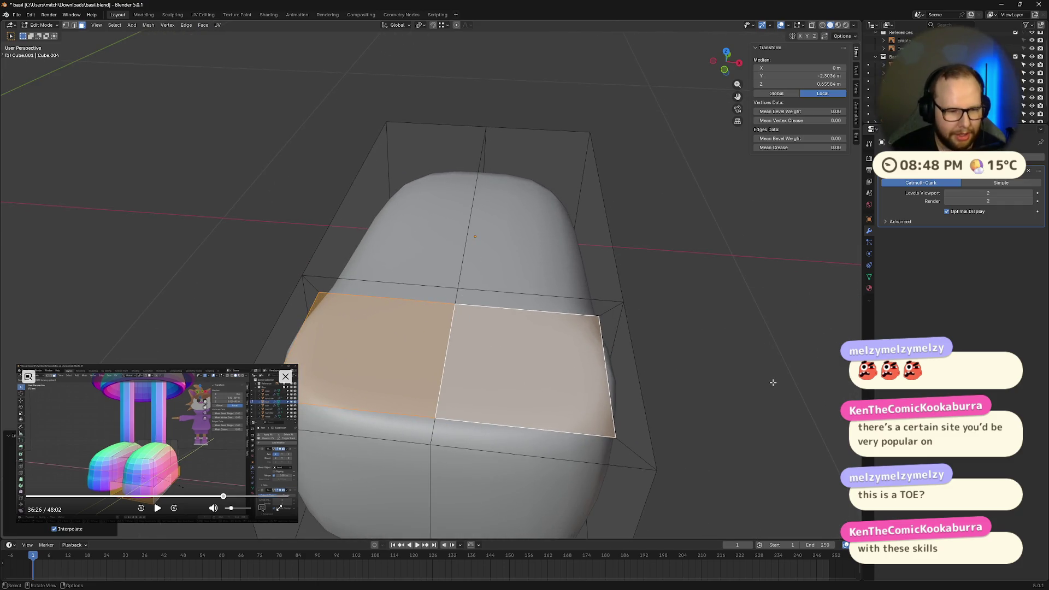
Extrude the two top faces upward and narrow them along X
{"action": "key", "text": "e"}
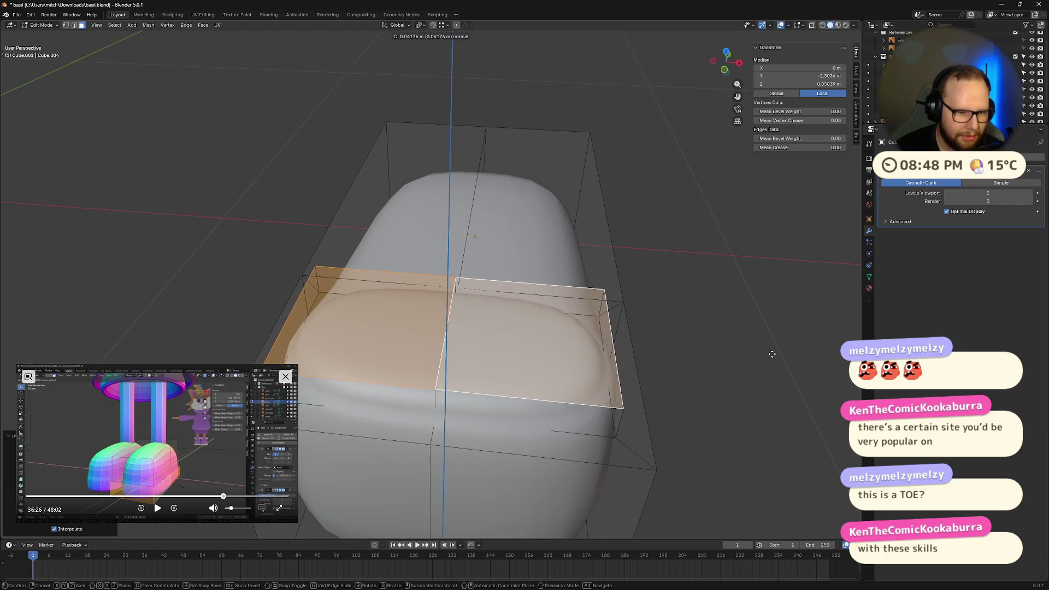
{"action": "left_click", "coordinate": [773, 353]}
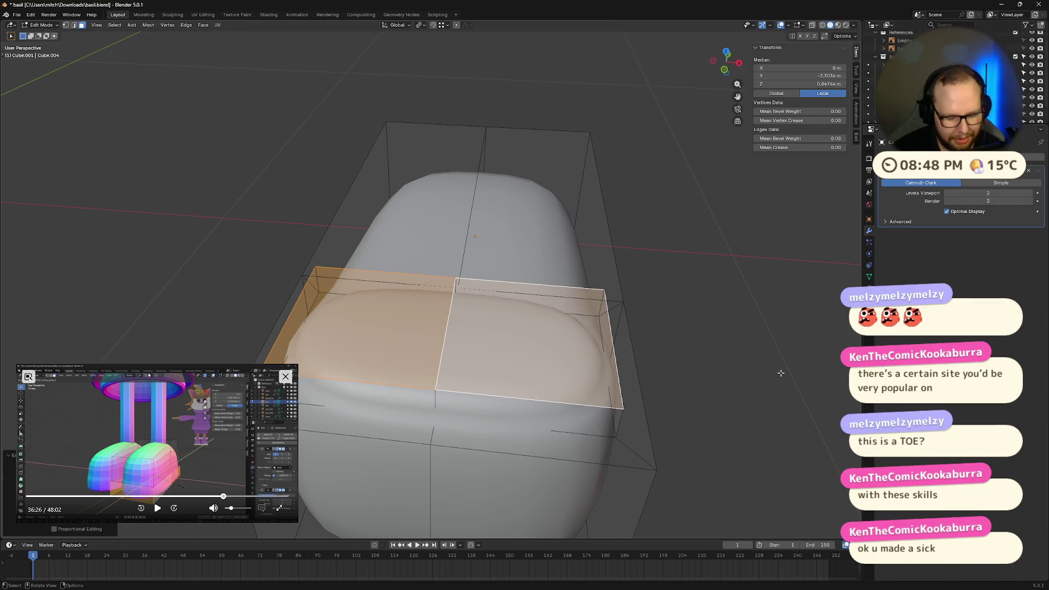
{"action": "key", "text": "s"}
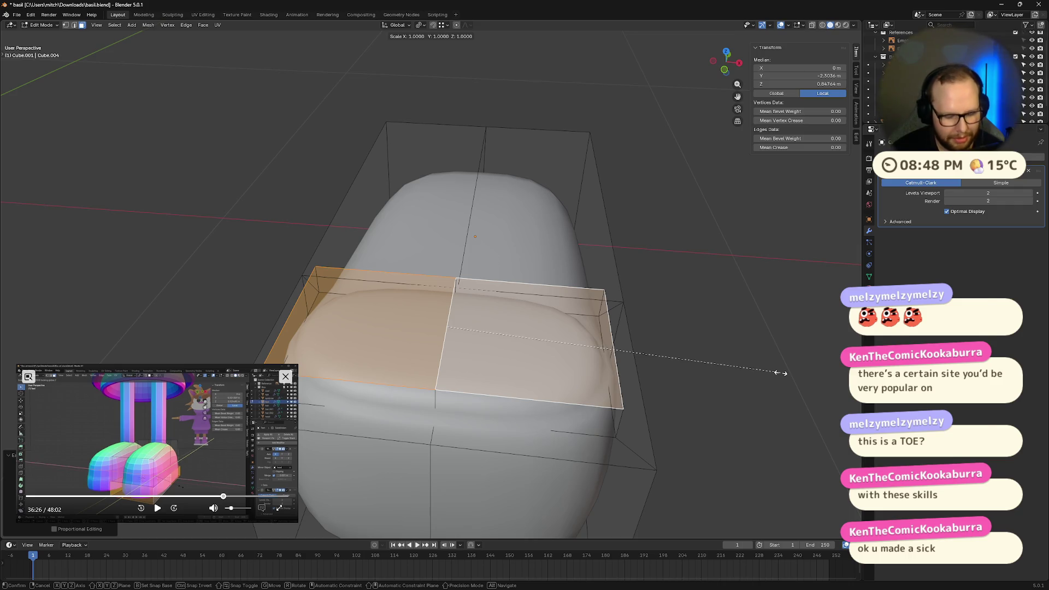
{"action": "key", "text": "x"}
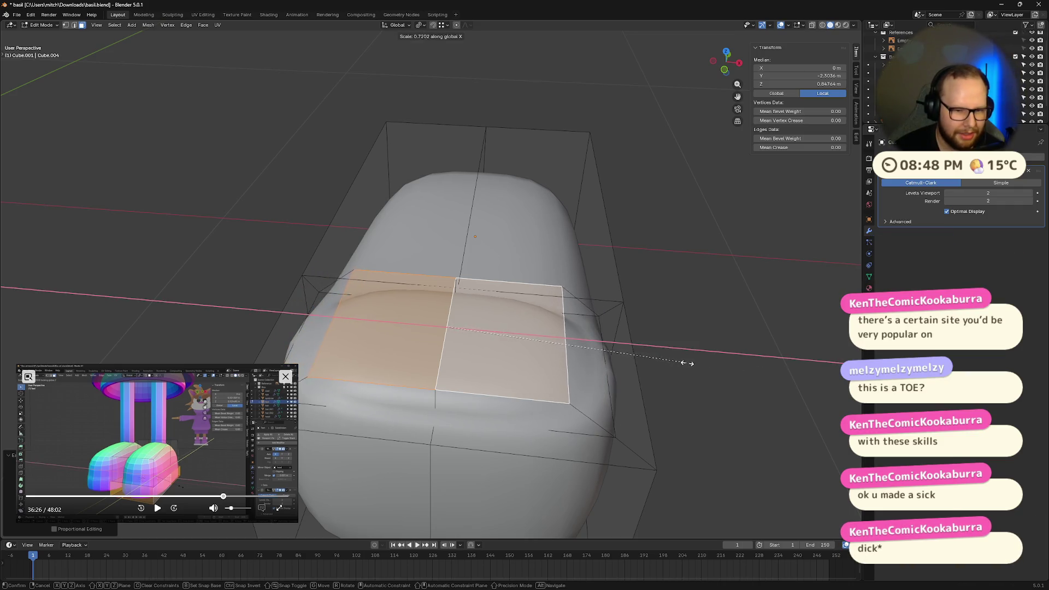
{"action": "left_click", "coordinate": [729, 373]}
{"action": "mouse_move", "coordinate": [708, 408]}
{"action": "middle_mouse_down"}
{"action": "mouse_move", "coordinate": [705, 378]}
{"action": "mouse_move", "coordinate": [563, 410]}
{"action": "middle_mouse_up"}
Select the boot's top rim edge loop and give it a full crease of 1
{"action": "left_click", "coordinate": [563, 410], "text": "alt"}
{"action": "left_click", "coordinate": [553, 415]}
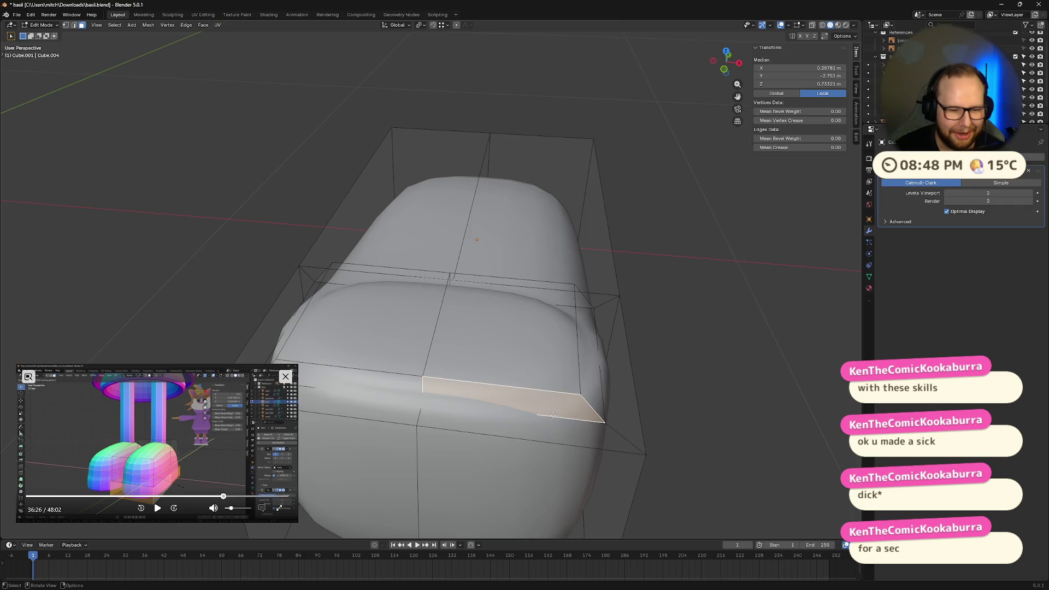
{"action": "key", "text": "2"}
{"action": "left_click", "coordinate": [558, 415], "text": "alt"}
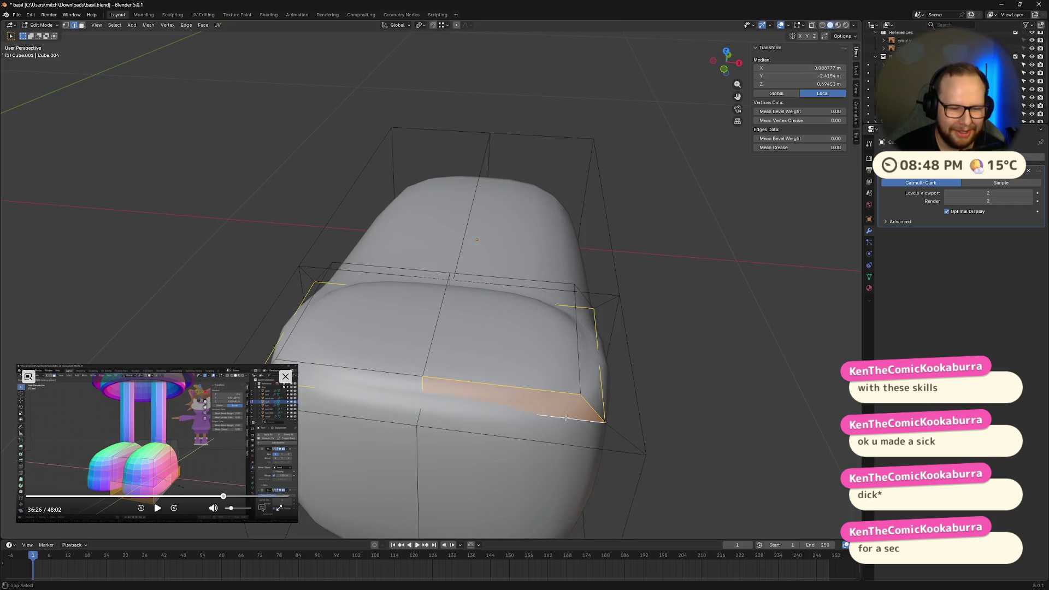
{"action": "left_click", "coordinate": [554, 417]}
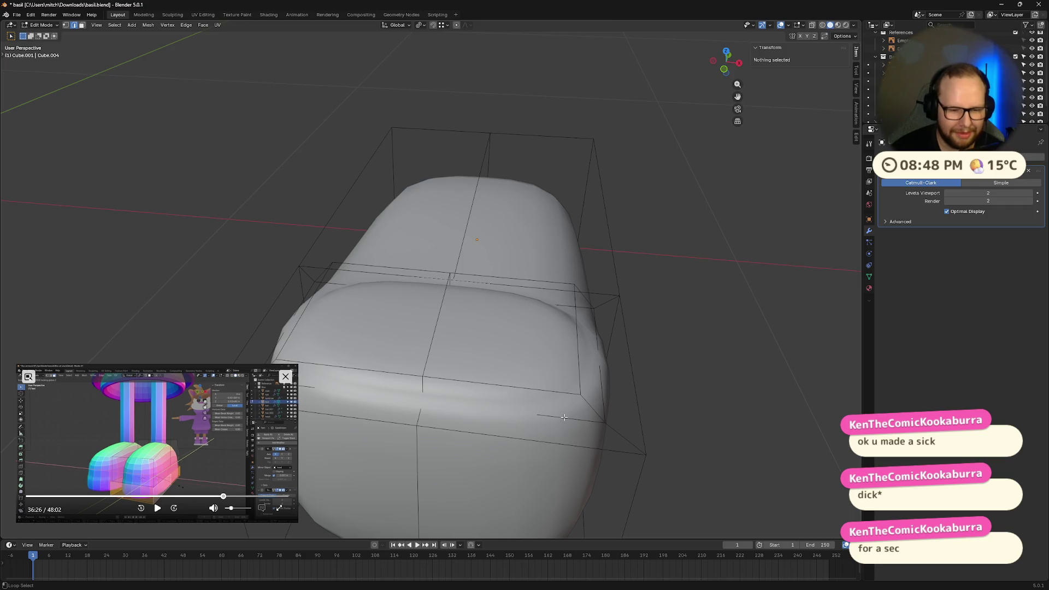
{"action": "left_click", "coordinate": [564, 418], "text": "alt"}
{"action": "key", "text": "shift+e"}
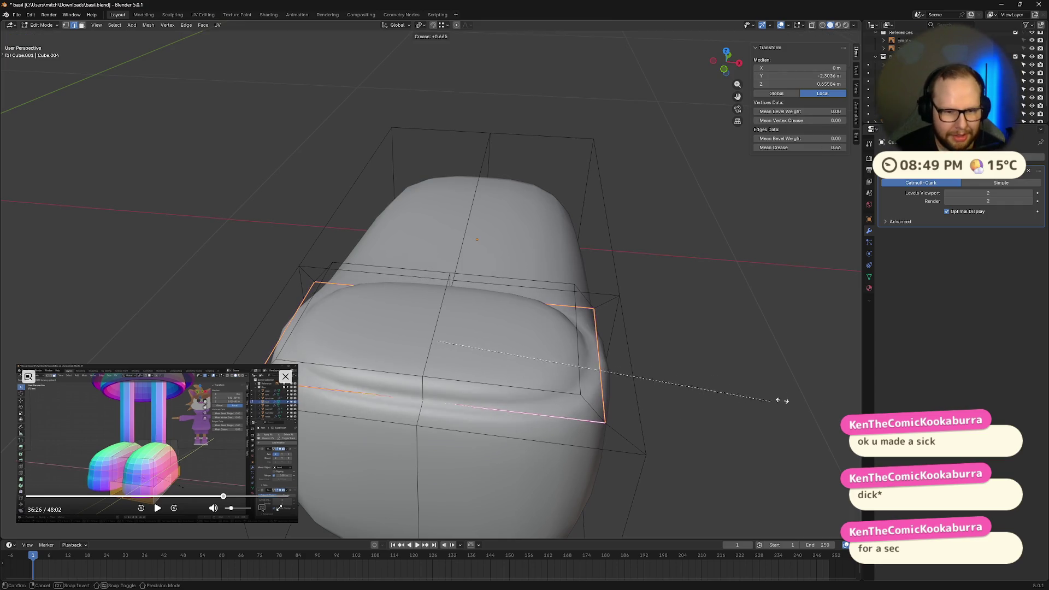
{"action": "left_click", "coordinate": [785, 399]}
Lower the two top faces slightly along Z and leave Edit Mode to preview the boot
{"action": "middle_click_drag", "start_coordinate": [354, 391], "coordinate": [390, 356]}
{"action": "key", "text": "3"}
{"action": "left_click", "coordinate": [410, 296]}
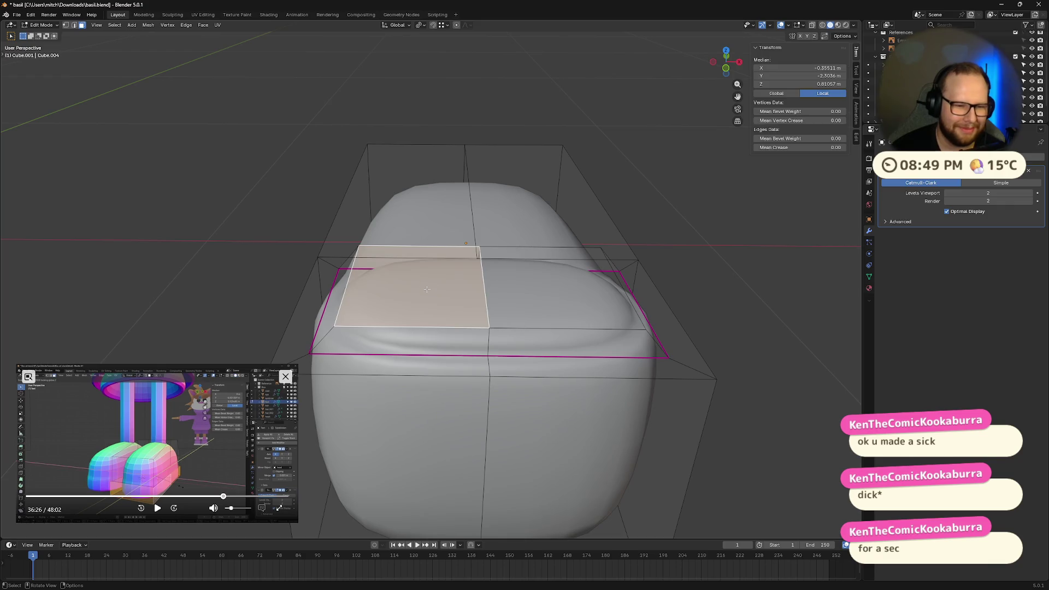
{"action": "left_click", "coordinate": [564, 288], "text": "shift"}
{"action": "key", "text": "g"}
{"action": "key", "text": "z"}
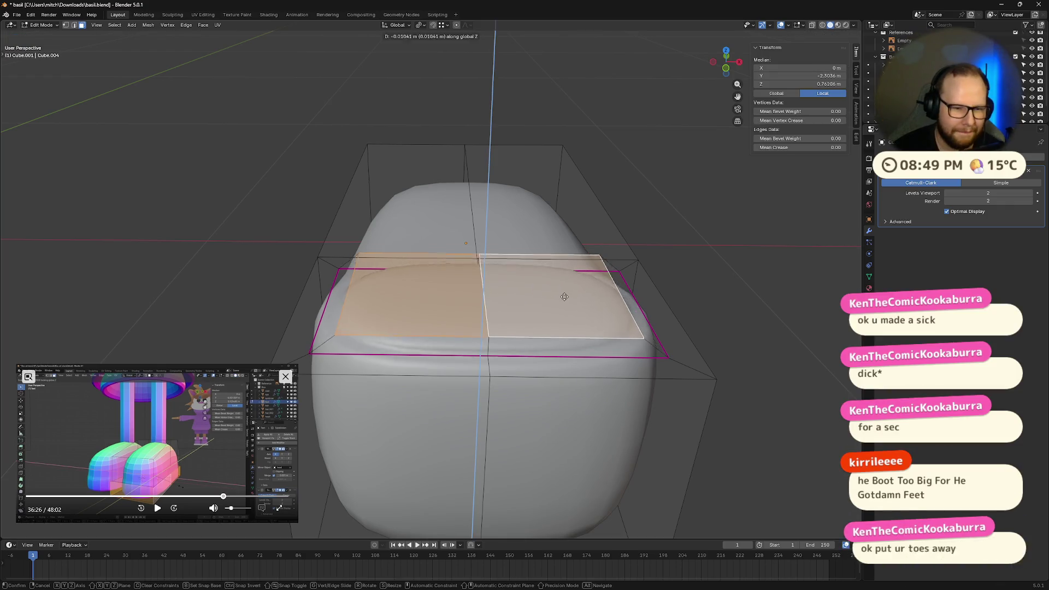
{"action": "scroll", "coordinate": [634, 280], "scroll_direction": "down", "scroll_amount": 3}
{"action": "left_click", "coordinate": [633, 279]}
{"action": "mouse_move", "coordinate": [634, 280]}
{"action": "middle_mouse_down"}
{"action": "mouse_move", "coordinate": [627, 328]}
{"action": "mouse_move", "coordinate": [530, 337]}
{"action": "mouse_move", "coordinate": [684, 309]}
{"action": "mouse_move", "coordinate": [573, 323]}
{"action": "middle_mouse_up"}
{"action": "key", "text": "Tab"}
{"action": "key", "text": "Tab"}
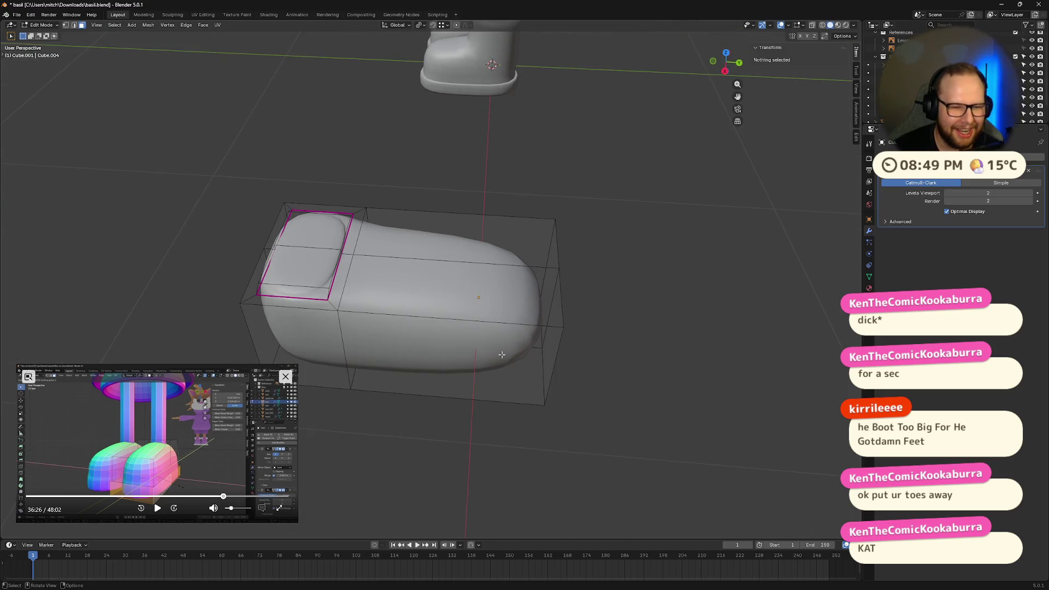
Turn on X-ray and box-select the boot's whole lower section
{"action": "left_click", "coordinate": [481, 274]}
{"action": "mouse_move", "coordinate": [481, 273]}
{"action": "middle_mouse_down"}
{"action": "mouse_move", "coordinate": [329, 315]}
{"action": "mouse_move", "coordinate": [262, 295]}
{"action": "middle_mouse_up"}
{"action": "left_click", "coordinate": [344, 347], "text": "alt"}
{"action": "key", "text": "b"}
{"action": "left_click_drag", "start_coordinate": [206, 197], "coordinate": [335, 466]}
{"action": "key", "text": "alt+z"}
{"action": "key", "text": "b"}
{"action": "mouse_move", "coordinate": [202, 220]}
{"action": "left_mouse_down"}
{"action": "mouse_move", "coordinate": [361, 479]}
{"action": "mouse_move", "coordinate": [344, 464]}
{"action": "left_mouse_up"}
{"action": "mouse_move", "coordinate": [387, 440]}
{"action": "middle_mouse_down"}
{"action": "mouse_move", "coordinate": [350, 264]}
{"action": "mouse_move", "coordinate": [546, 246]}
{"action": "middle_mouse_up"}
{"action": "left_click", "coordinate": [349, 239], "text": "shift"}
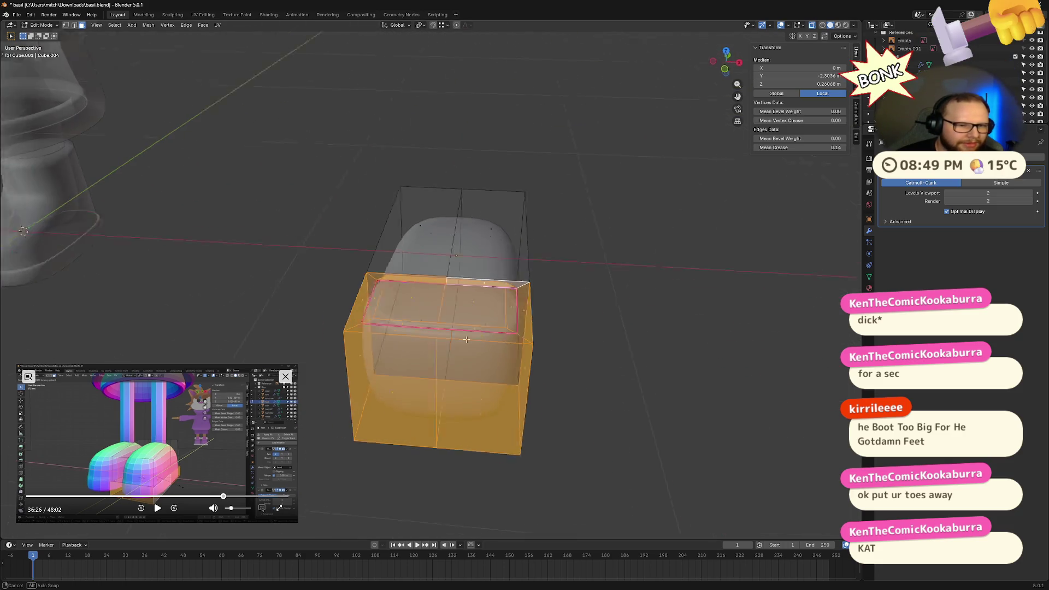
Scale the lower section down to about 0.7 and view the smooth shoe in Object Mode
{"action": "key", "text": "s"}
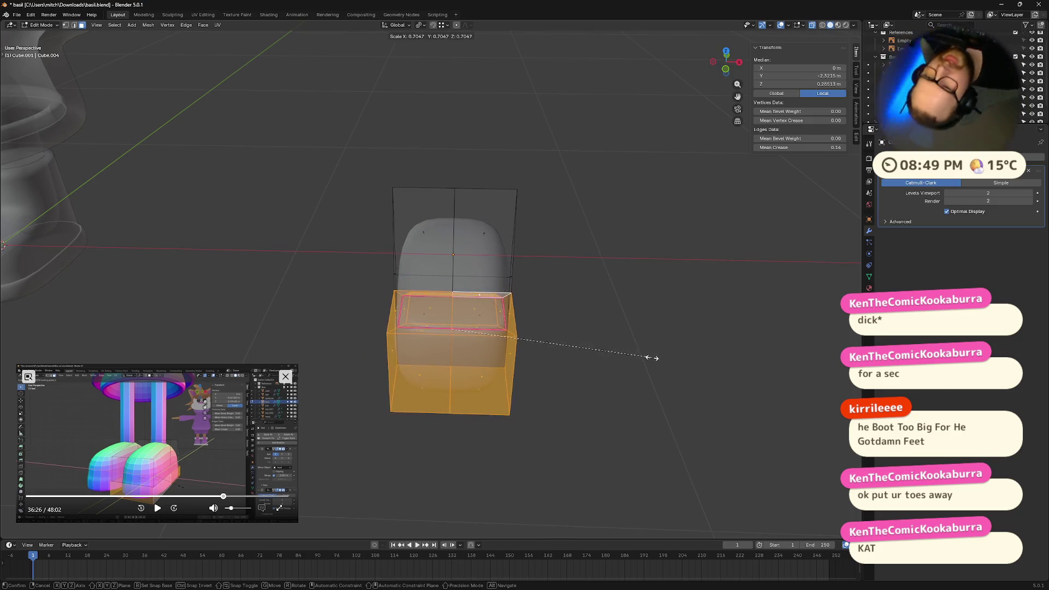
{"action": "left_click", "coordinate": [651, 358]}
{"action": "key", "text": "Tab"}
{"action": "mouse_move", "coordinate": [660, 371]}
{"action": "middle_mouse_down"}
{"action": "mouse_move", "coordinate": [524, 385]}
{"action": "mouse_move", "coordinate": [625, 342]}
{"action": "mouse_move", "coordinate": [661, 394]}
{"action": "mouse_move", "coordinate": [569, 418]}
{"action": "mouse_move", "coordinate": [463, 410]}
{"action": "mouse_move", "coordinate": [483, 443]}
{"action": "middle_mouse_up"}
{"action": "mouse_move", "coordinate": [471, 328]}
{"action": "middle_mouse_down"}
{"action": "mouse_move", "coordinate": [578, 306]}
{"action": "mouse_move", "coordinate": [611, 336]}
{"action": "mouse_move", "coordinate": [497, 244]}
{"action": "middle_mouse_up"}
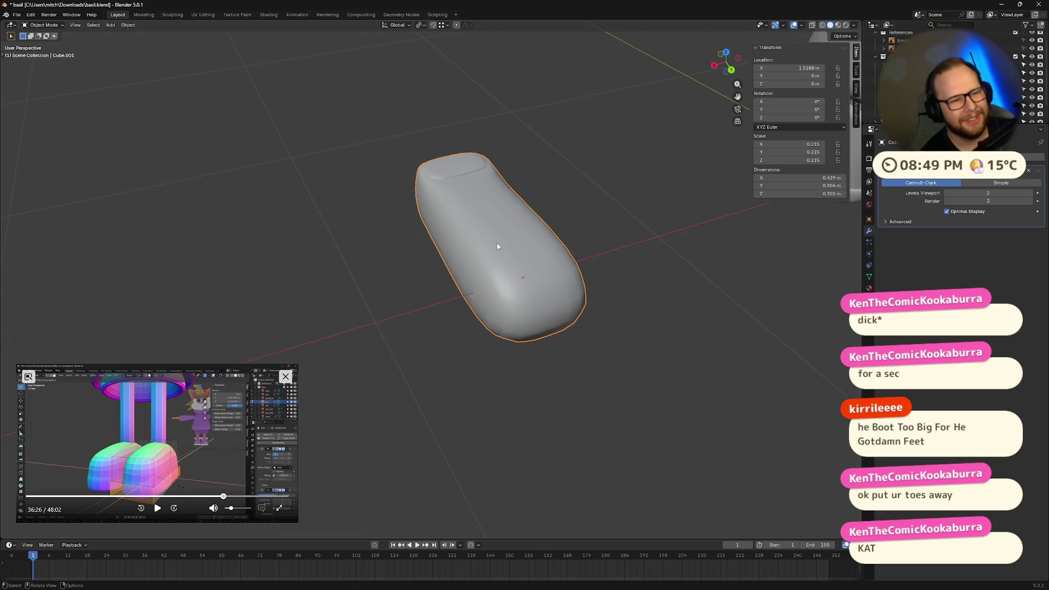
Rotate the shoe -90° about X so it stands upright
{"action": "key", "text": "r"}
{"action": "type", "text": "x"}
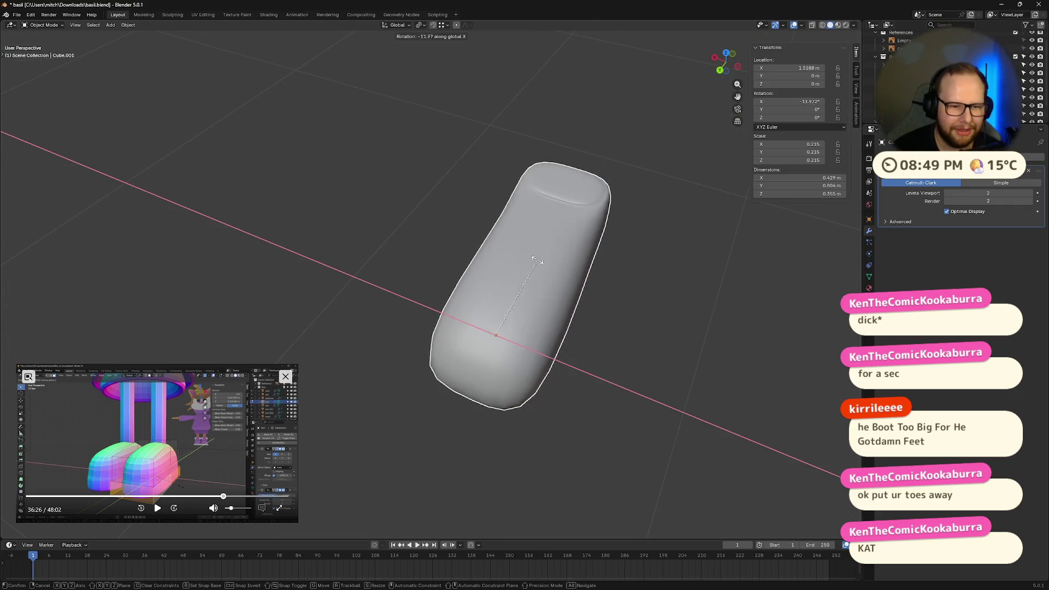
{"action": "type", "text": "90"}
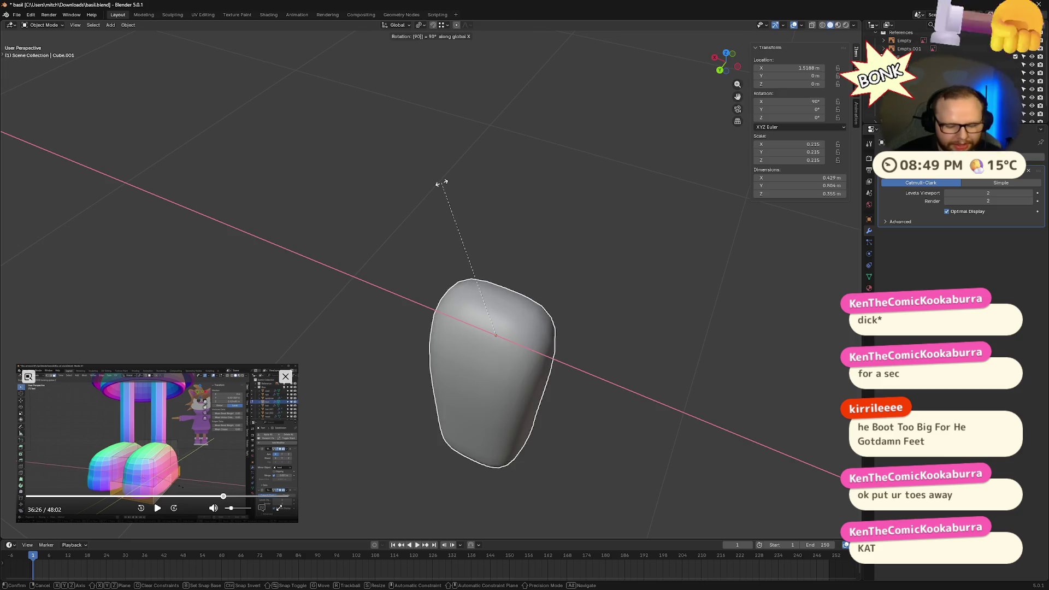
{"action": "key", "text": "minus"}
{"action": "key", "text": "Return"}
{"action": "mouse_move", "coordinate": [441, 184]}
{"action": "middle_mouse_down"}
{"action": "mouse_move", "coordinate": [499, 218]}
{"action": "mouse_move", "coordinate": [467, 229]}
{"action": "middle_mouse_up"}
In Edit Mode, start a loop cut around the shoe's middle
{"action": "key", "text": "Tab"}
{"action": "key", "text": "ctrl+r"}
{"action": "left_click", "coordinate": [434, 261]}
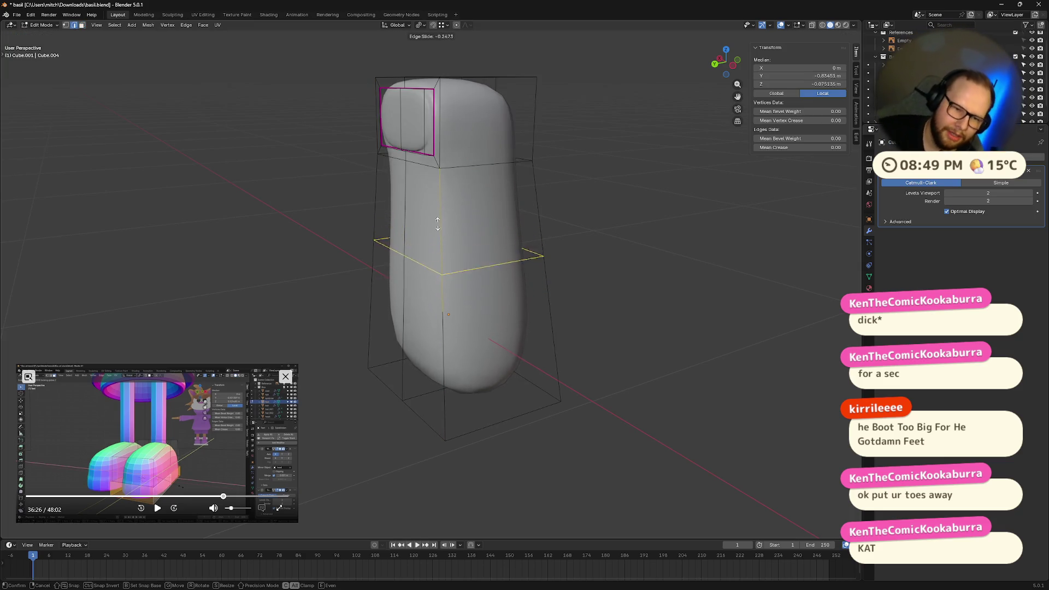
Confirm the lower loop cut and add a second loop cut higher up
{"action": "left_click", "coordinate": [441, 250]}
{"action": "key", "text": "ctrl+r"}
{"action": "left_click", "coordinate": [443, 204]}
{"action": "left_click", "coordinate": [450, 206]}
{"action": "middle_click_drag", "start_coordinate": [451, 207], "coordinate": [482, 253]}
Inset a side face between the new loops and extrude it along X into an arm
{"action": "key", "text": "3"}
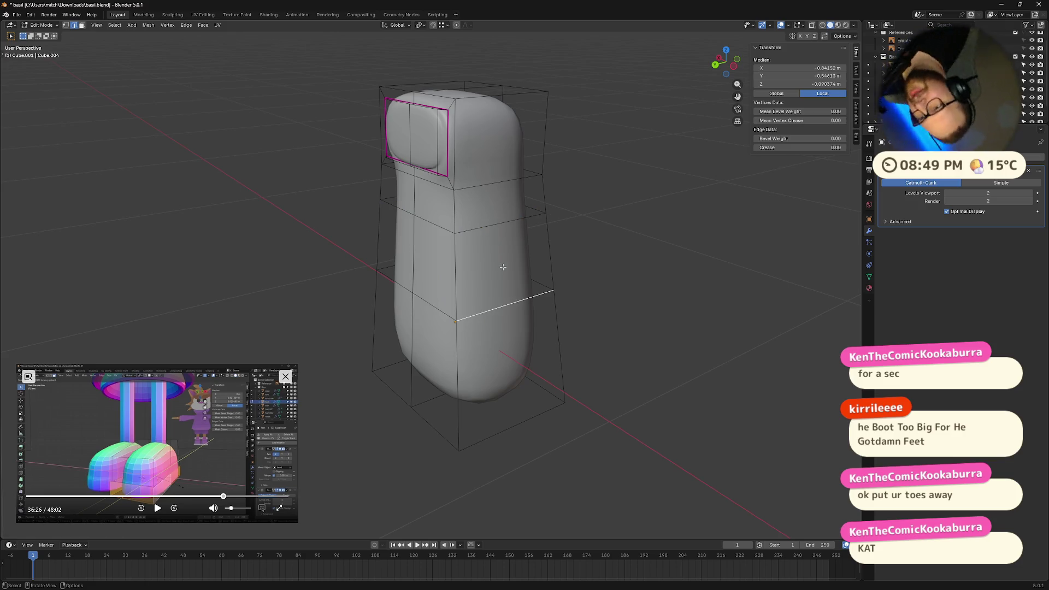
{"action": "left_click", "coordinate": [497, 275]}
{"action": "middle_click_drag", "start_coordinate": [471, 266], "coordinate": [485, 266]}
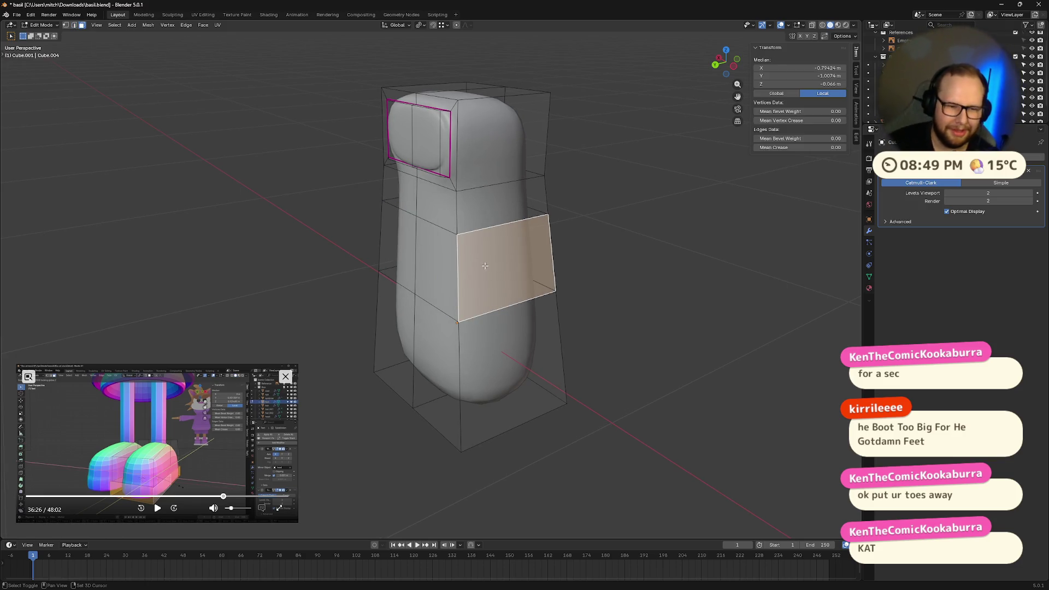
{"action": "key", "text": "i"}
{"action": "left_click", "coordinate": [639, 291]}
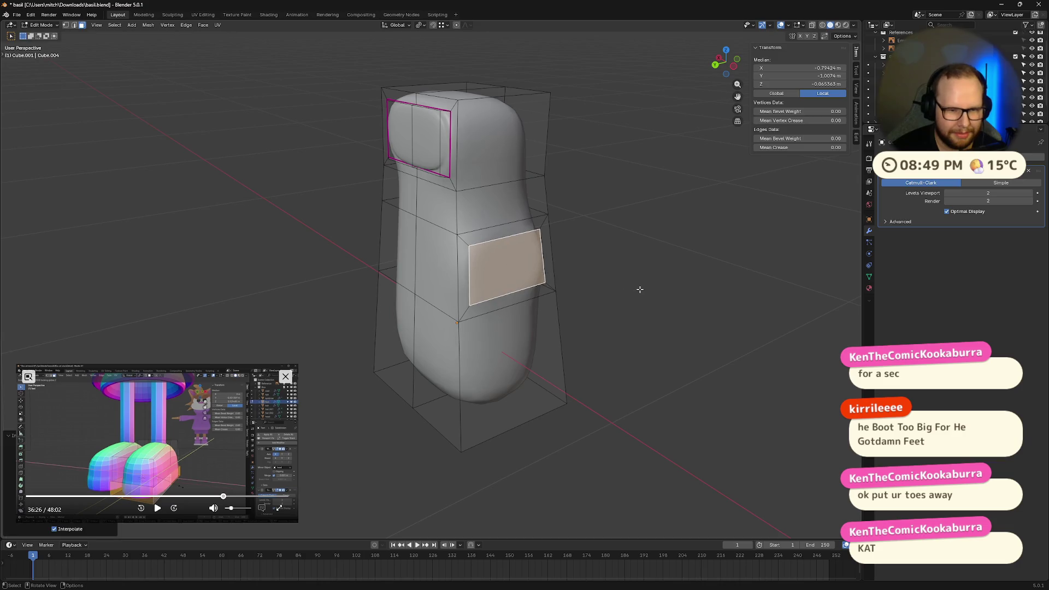
{"action": "middle_click_drag", "start_coordinate": [639, 291], "coordinate": [639, 299]}
{"action": "key", "text": "e"}
{"action": "key", "text": "x"}
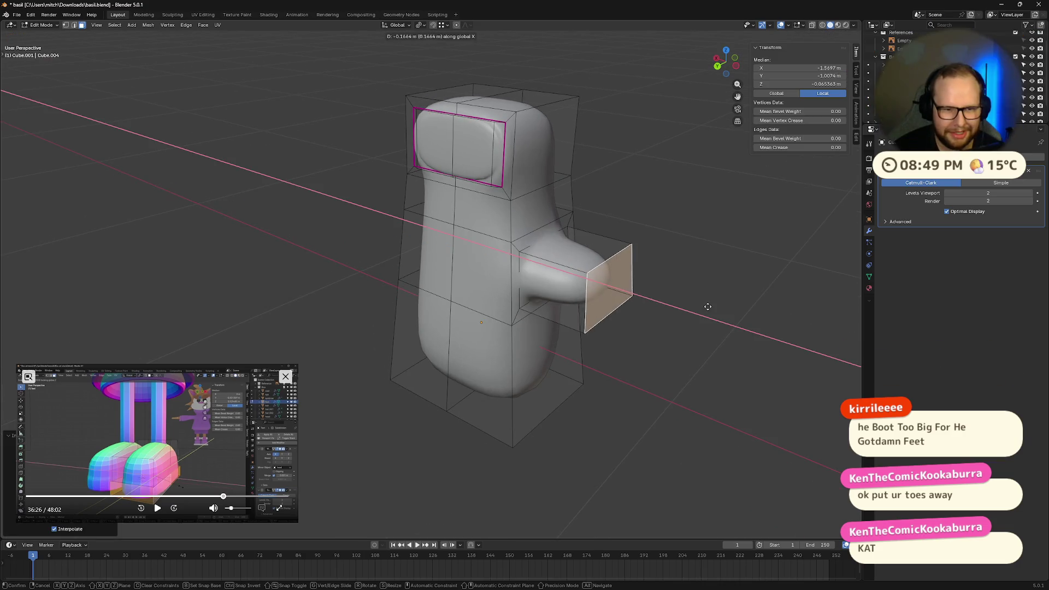
{"action": "left_click", "coordinate": [724, 316]}
Raise the body's bottom edge along Z
{"action": "mouse_move", "coordinate": [671, 372]}
{"action": "middle_mouse_down"}
{"action": "mouse_move", "coordinate": [563, 356]}
{"action": "mouse_move", "coordinate": [554, 399]}
{"action": "middle_mouse_up"}
{"action": "left_click", "coordinate": [554, 400]}
{"action": "key", "text": "2"}
{"action": "left_click", "coordinate": [553, 401]}
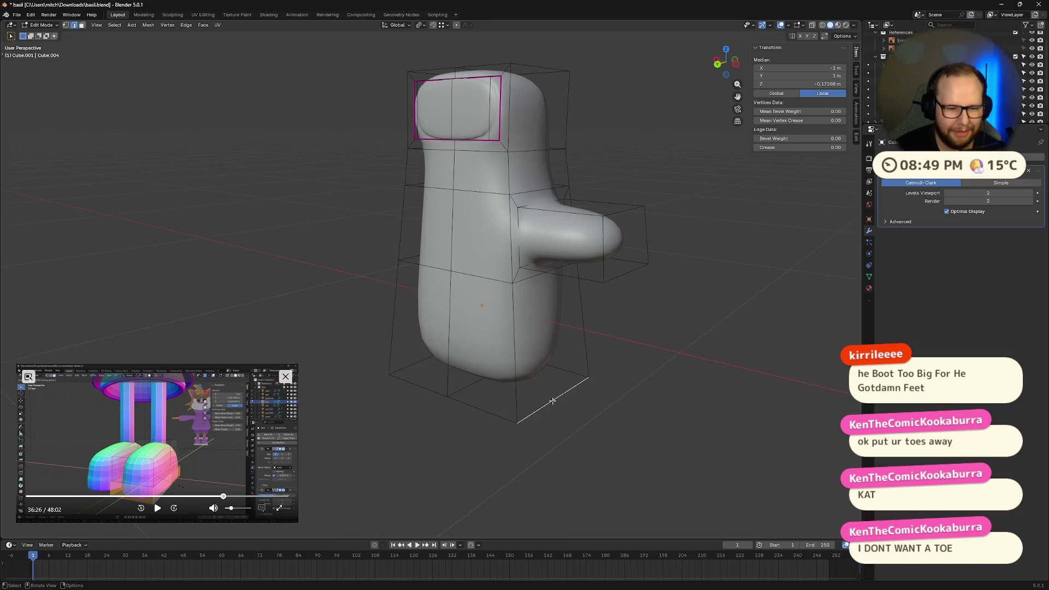
{"action": "key", "text": "g"}
{"action": "key", "text": "z"}
{"action": "left_click", "coordinate": [565, 358]}
Inset the bottom face of the body
{"action": "middle_click_drag", "start_coordinate": [566, 358], "coordinate": [454, 267]}
{"action": "left_click", "coordinate": [454, 267]}
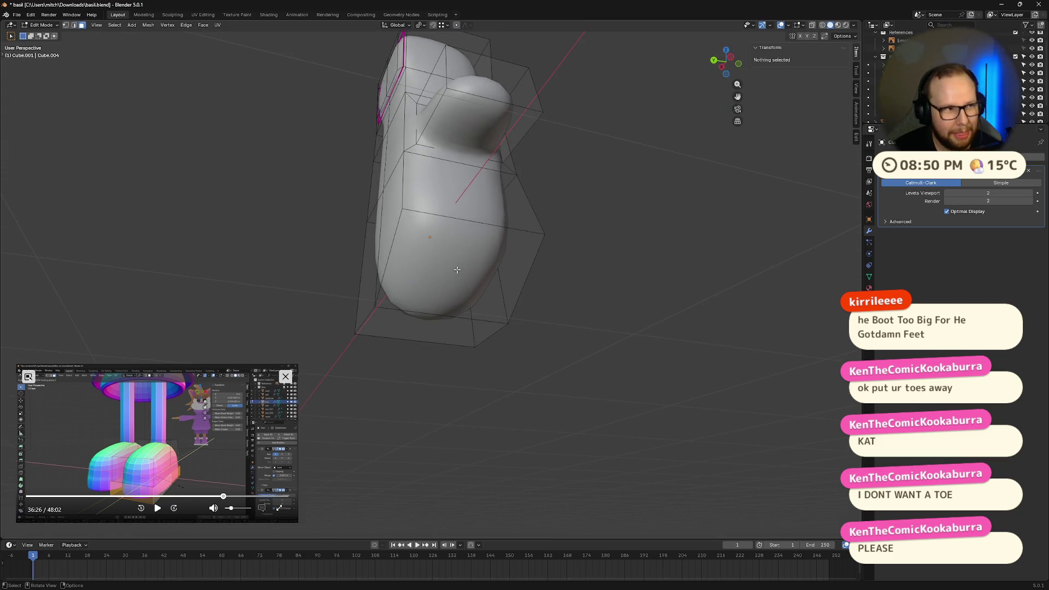
{"action": "left_click", "coordinate": [457, 269]}
{"action": "key", "text": "i"}
{"action": "left_click", "coordinate": [672, 339]}
{"action": "middle_click_drag", "start_coordinate": [672, 339], "coordinate": [692, 349]}
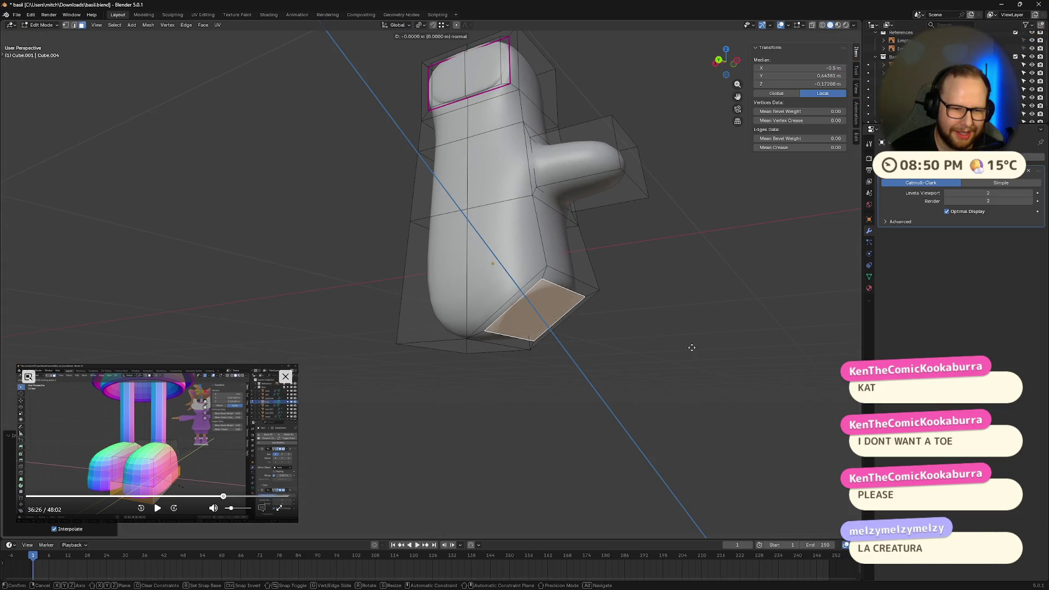
Lower the inset bottom face, abandon a Y-axis rotation, and extrude the face downward into a stub
{"action": "key", "text": "g"}
{"action": "left_click", "coordinate": [690, 416]}
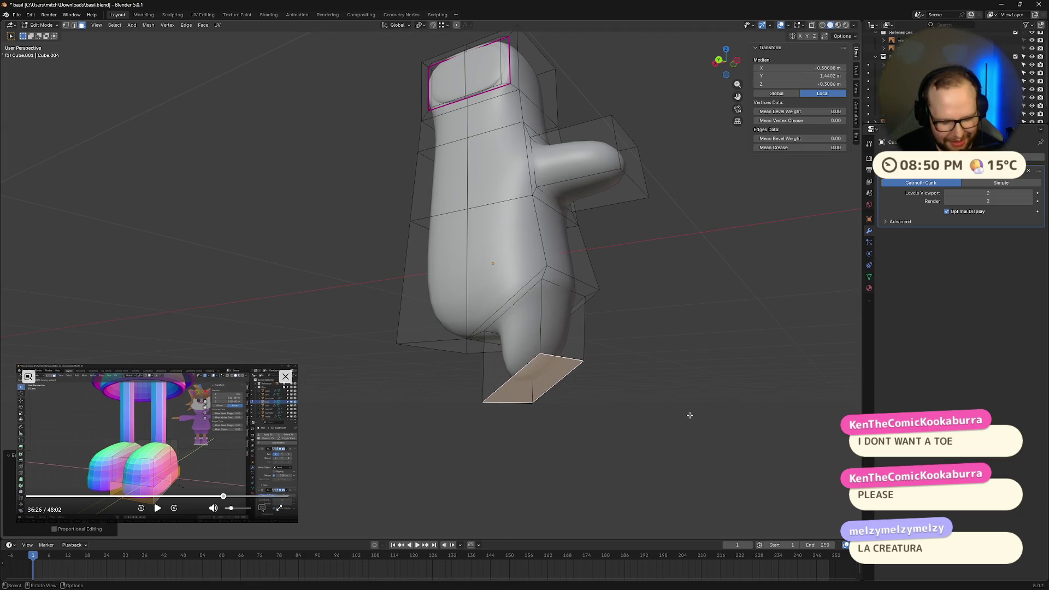
{"action": "key", "text": "r"}
{"action": "key", "text": "y"}
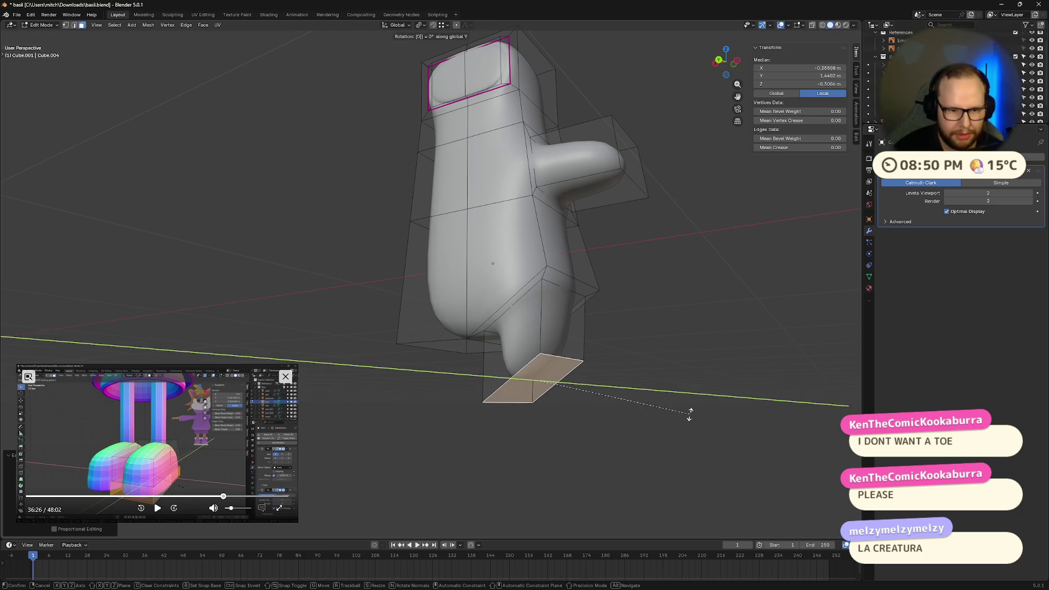
{"action": "key", "text": "Return"}
{"action": "key", "text": "r"}
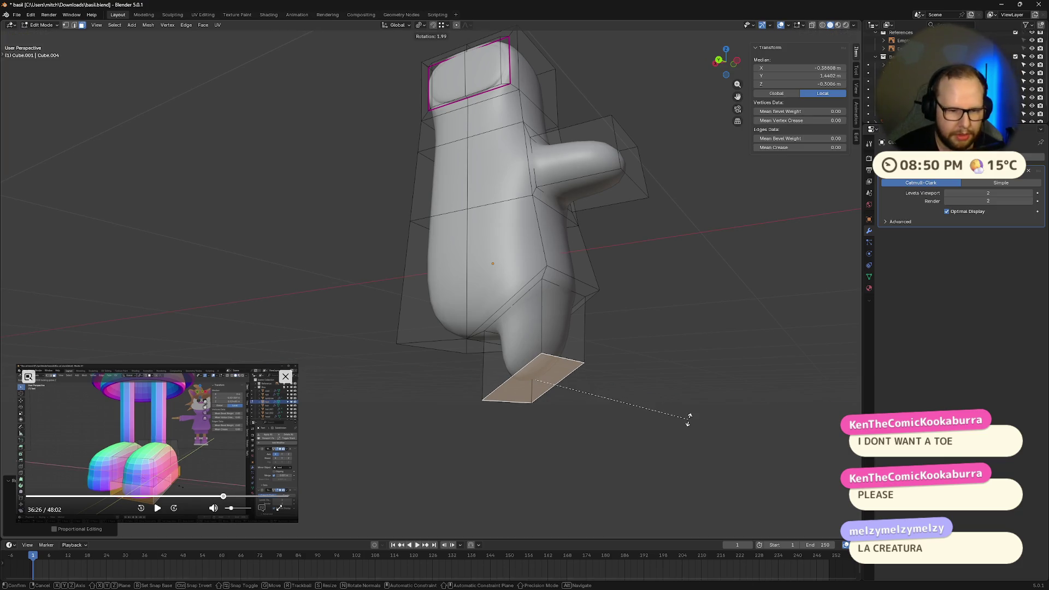
{"action": "key", "text": "y"}
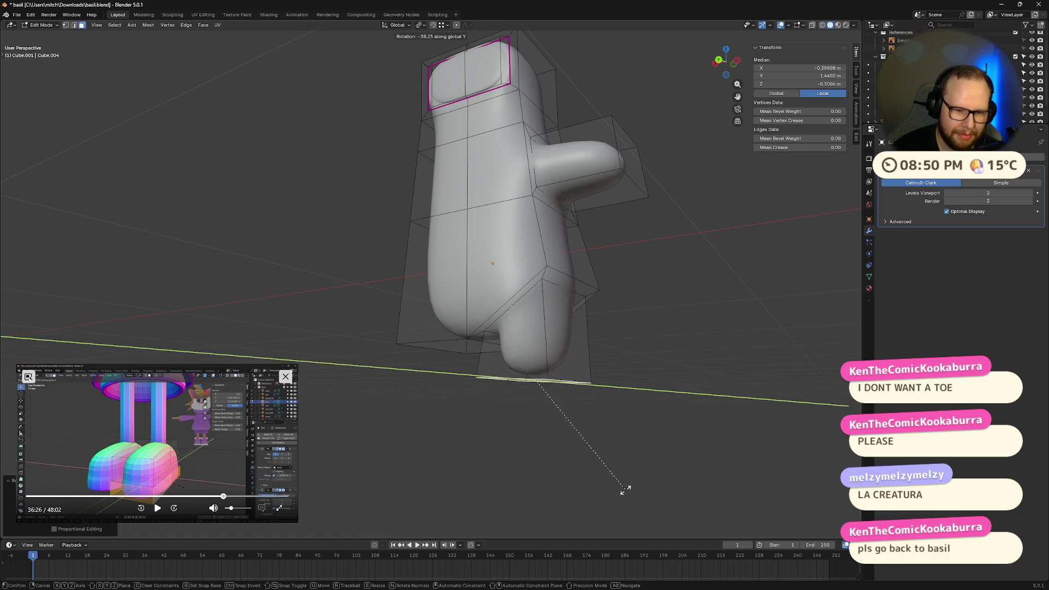
{"action": "key", "text": "Escape"}
{"action": "middle_click_drag", "start_coordinate": [632, 485], "coordinate": [670, 438]}
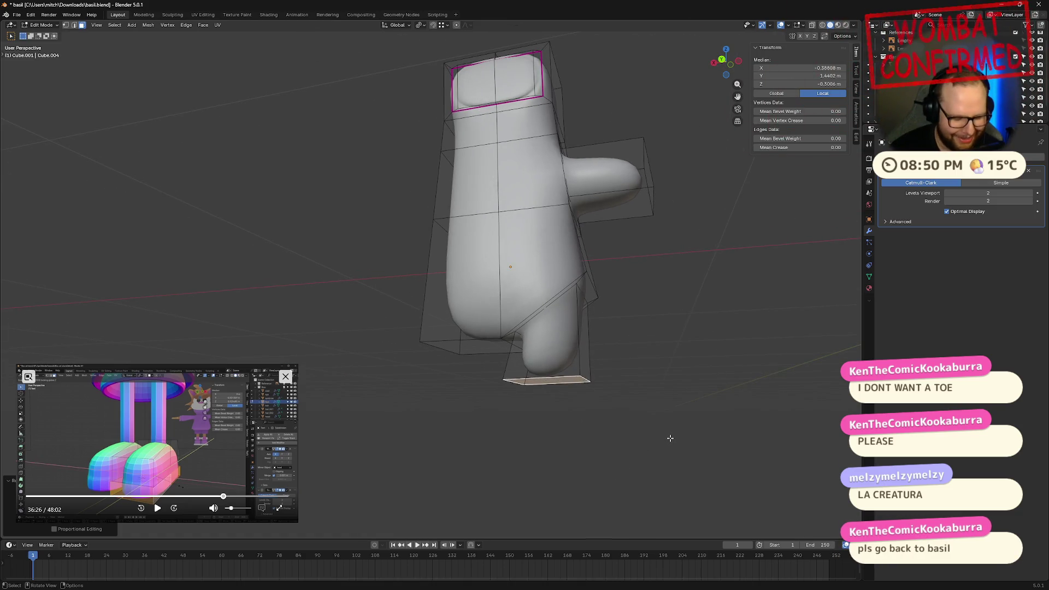
{"action": "key", "text": "e"}
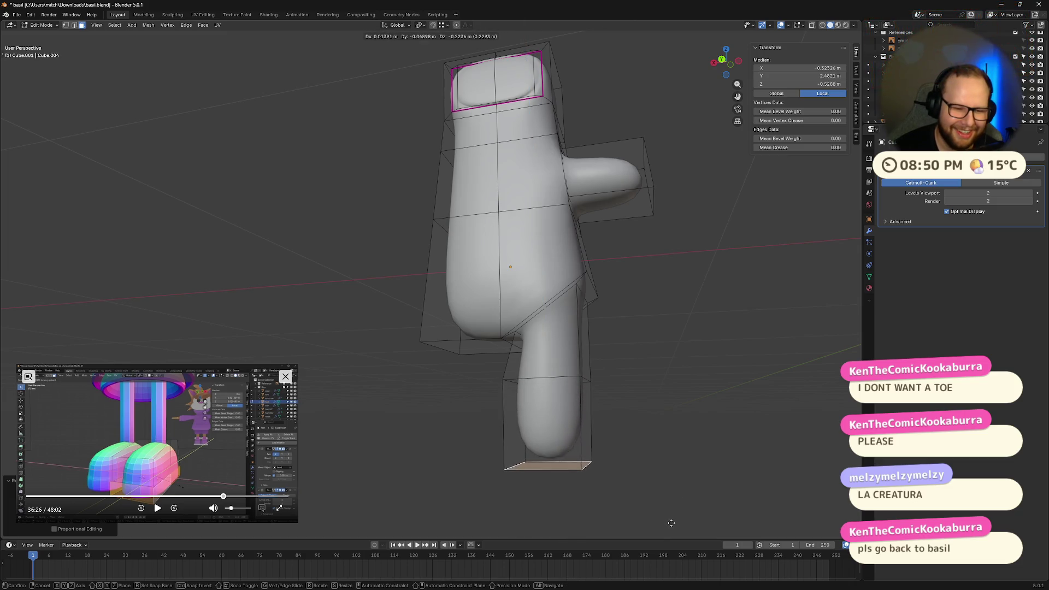
{"action": "left_click", "coordinate": [661, 513]}
Extrude the arm's end face farther outward into a longer limb, then clear the selection
{"action": "mouse_move", "coordinate": [661, 514]}
{"action": "middle_mouse_down"}
{"action": "mouse_move", "coordinate": [604, 280]}
{"action": "mouse_move", "coordinate": [520, 280]}
{"action": "middle_mouse_up"}
{"action": "left_click", "coordinate": [525, 280]}
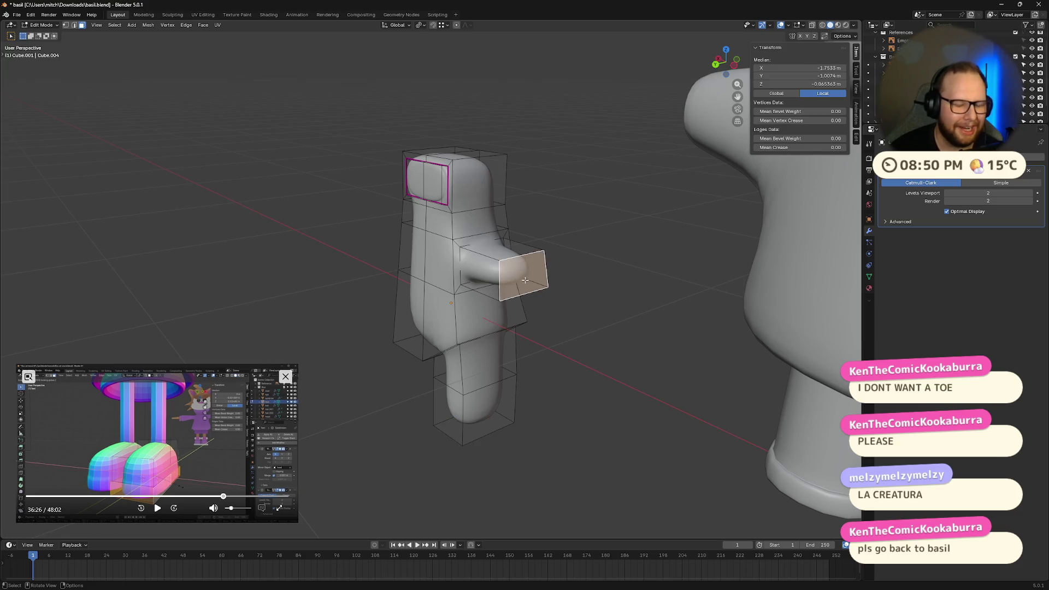
{"action": "key", "text": "e"}
{"action": "left_click", "coordinate": [580, 290]}
{"action": "mouse_move", "coordinate": [580, 290]}
{"action": "middle_mouse_down"}
{"action": "mouse_move", "coordinate": [614, 202]}
{"action": "mouse_move", "coordinate": [653, 276]}
{"action": "mouse_move", "coordinate": [671, 281]}
{"action": "middle_mouse_up"}
{"action": "left_click", "coordinate": [653, 276]}
{"action": "middle_click_drag", "start_coordinate": [663, 374], "coordinate": [664, 356]}
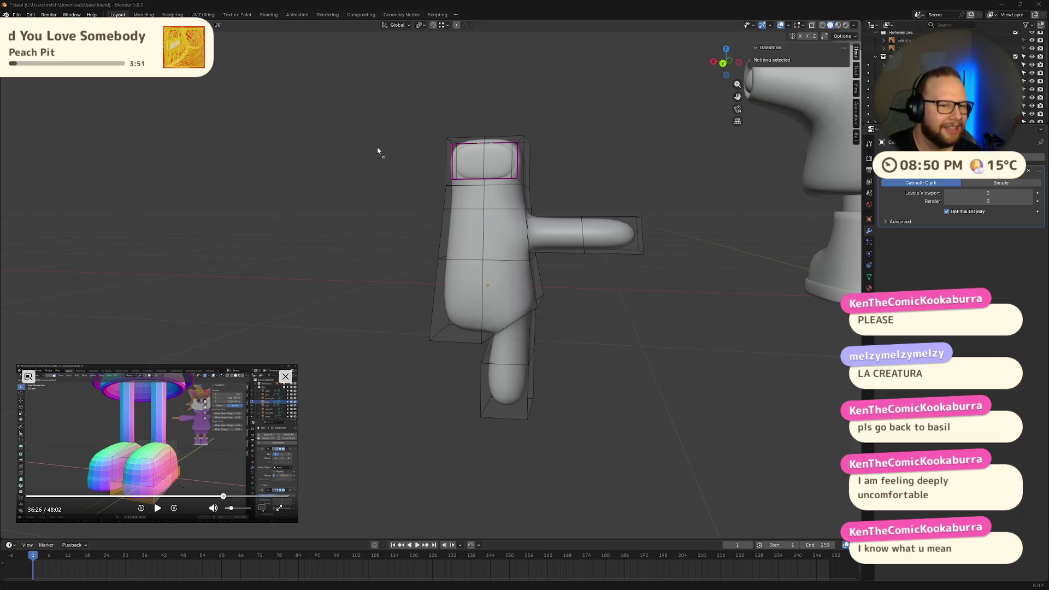
Try to add a reference image in Edit Mode, then move the 'spy kid toes' browser results up-left
{"action": "left_click_drag", "start_coordinate": [378, 151], "coordinate": [379, 152]}
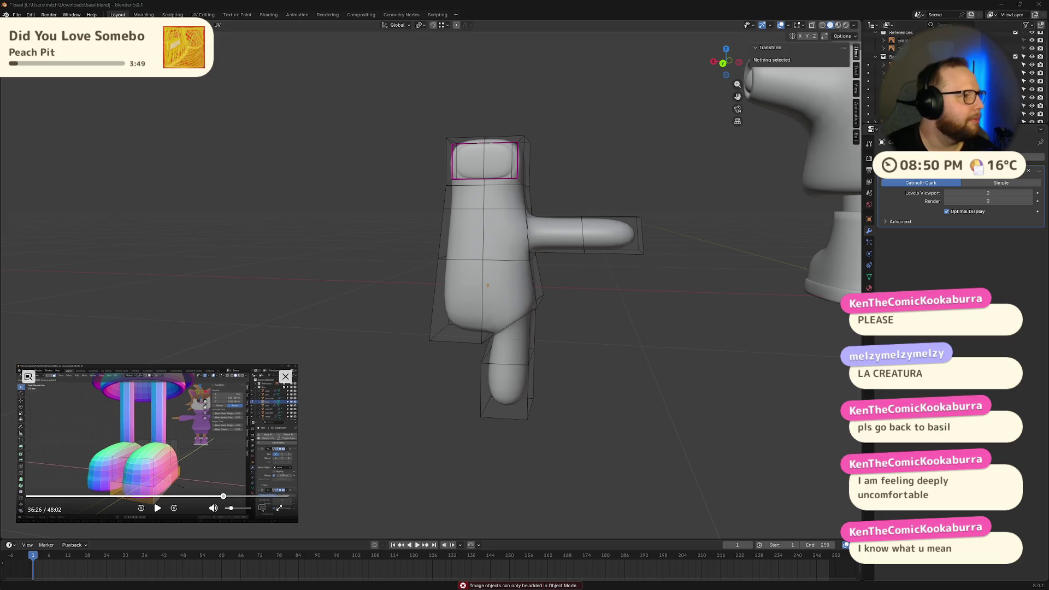
{"action": "key", "text": "alt+Tab"}
{"action": "mouse_move", "coordinate": [567, 109]}
{"action": "left_mouse_down"}
{"action": "mouse_move", "coordinate": [369, 76]}
{"action": "mouse_move", "coordinate": [365, 58]}
{"action": "left_mouse_up"}
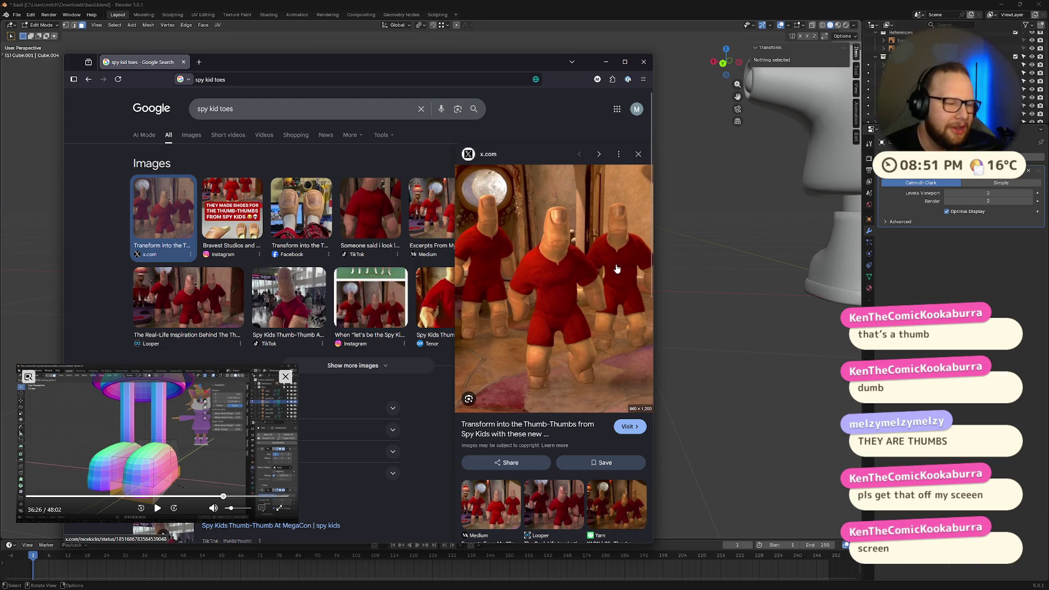
Zoom the 'spy kid toes' image results in and out, then close the browser
{"action": "scroll", "coordinate": [624, 247], "scroll_direction": "up", "scroll_amount": 5, "text": "ctrl"}
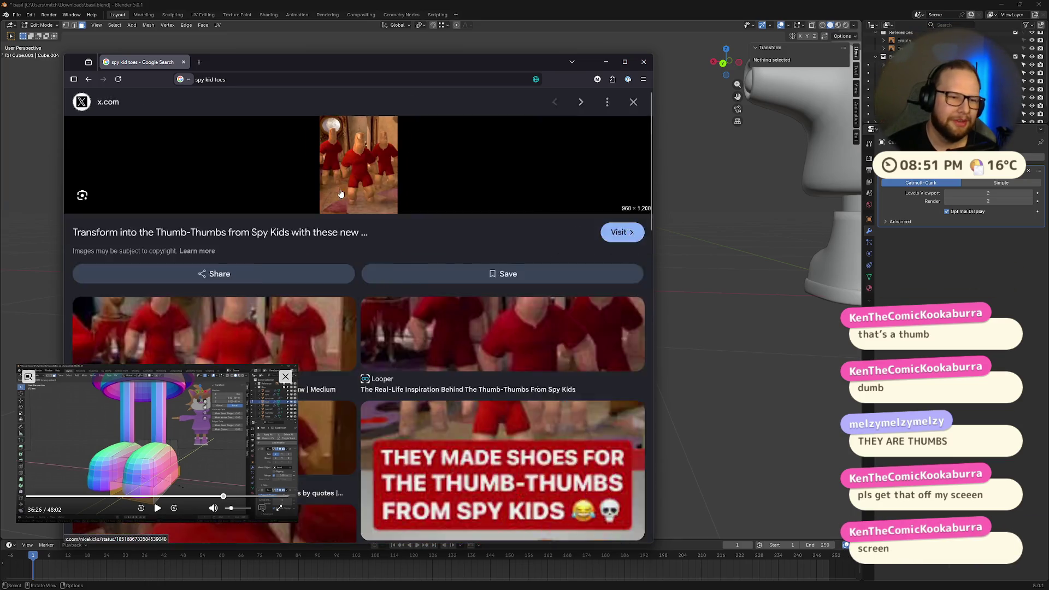
{"action": "scroll", "coordinate": [462, 393], "scroll_direction": "down", "scroll_amount": 5, "text": "ctrl"}
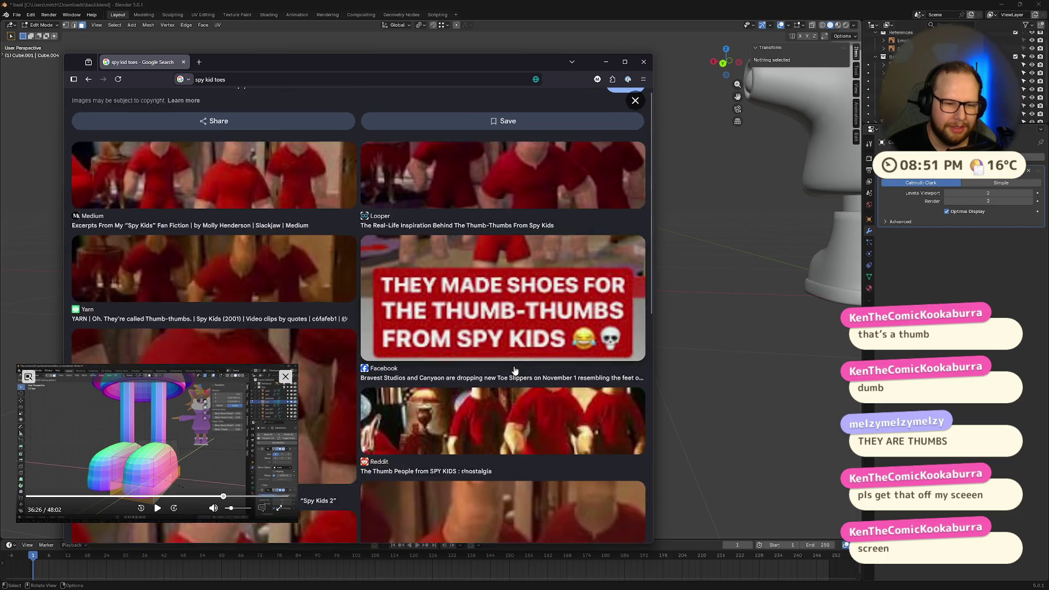
{"action": "scroll", "coordinate": [549, 310], "scroll_direction": "down", "scroll_amount": 1, "text": "ctrl"}
{"action": "scroll", "coordinate": [579, 304], "scroll_direction": "up", "scroll_amount": 6, "text": "ctrl"}
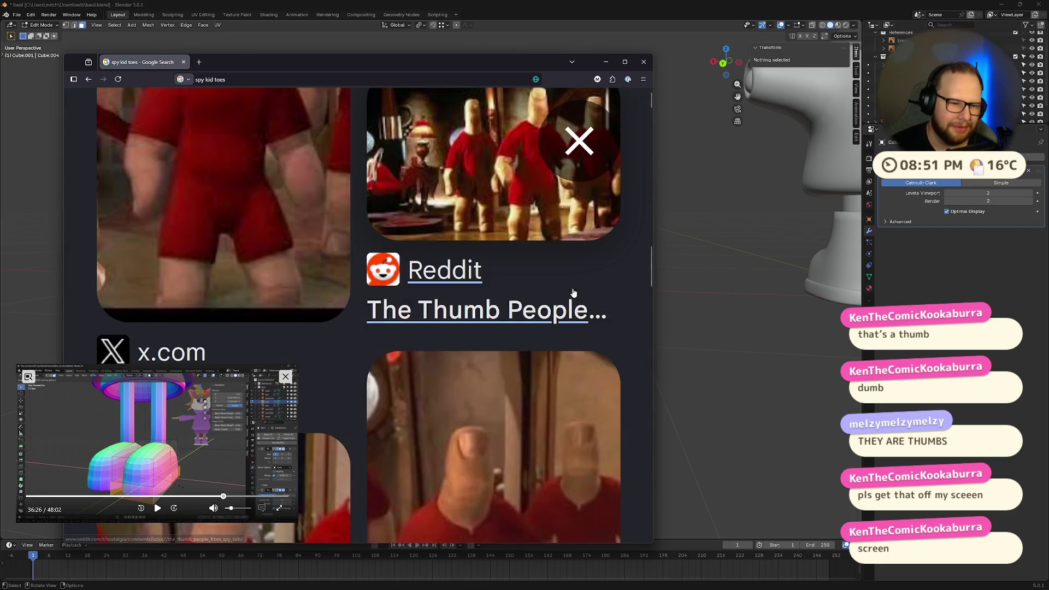
{"action": "scroll", "coordinate": [576, 303], "scroll_direction": "down", "scroll_amount": 6, "text": "ctrl"}
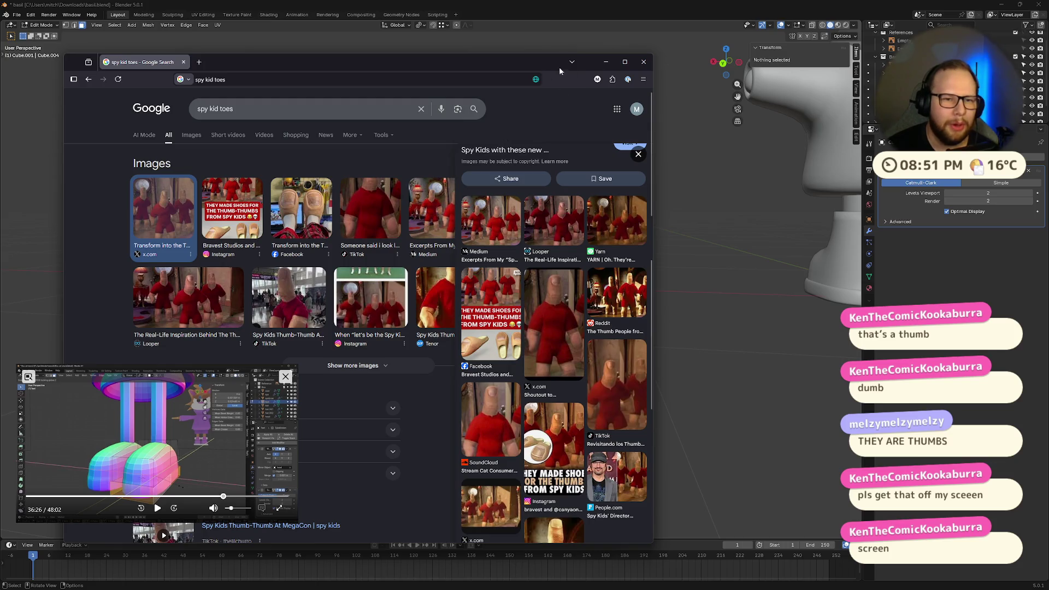
{"action": "left_click", "coordinate": [644, 61]}
Delete the extruded arm object in Object Mode and look over the remaining character
{"action": "middle_click_drag", "start_coordinate": [424, 291], "coordinate": [506, 268]}
{"action": "key", "text": "Tab"}
{"action": "key", "text": "x"}
{"action": "left_click", "coordinate": [471, 268]}
{"action": "scroll", "coordinate": [542, 299], "scroll_direction": "up", "scroll_amount": 4}
{"action": "mouse_move", "coordinate": [541, 299]}
{"action": "middle_mouse_down"}
{"action": "mouse_move", "coordinate": [530, 311]}
{"action": "mouse_move", "coordinate": [530, 286]}
{"action": "mouse_move", "coordinate": [444, 316]}
{"action": "mouse_move", "coordinate": [701, 246]}
{"action": "middle_mouse_up"}
Save basil.blend with Ctrl+S
{"action": "key", "text": "ctrl+s"}
{"action": "scroll", "coordinate": [701, 244], "scroll_direction": "up", "scroll_amount": 2}
{"action": "scroll", "coordinate": [662, 300], "scroll_direction": "down", "scroll_amount": 3}
{"action": "scroll", "coordinate": [663, 301], "scroll_direction": "up", "scroll_amount": 3}
Centre the character's lower body in view and select the boot object
{"action": "middle_click_drag", "start_coordinate": [651, 346], "coordinate": [476, 342], "text": "shift"}
{"action": "scroll", "coordinate": [575, 421], "scroll_direction": "up", "scroll_amount": 5}
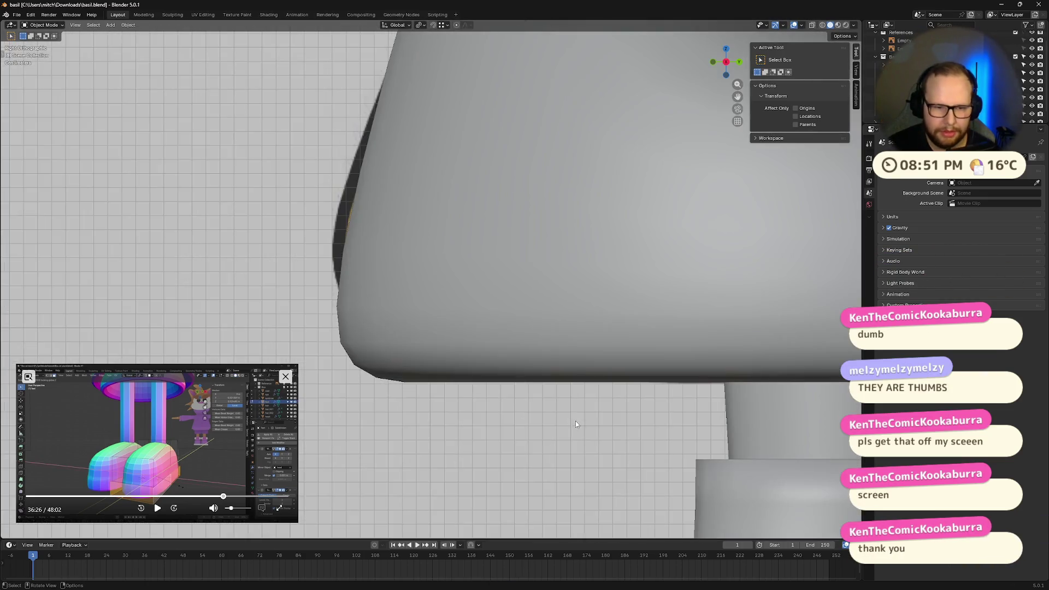
{"action": "scroll", "coordinate": [587, 355], "scroll_direction": "down", "scroll_amount": 4}
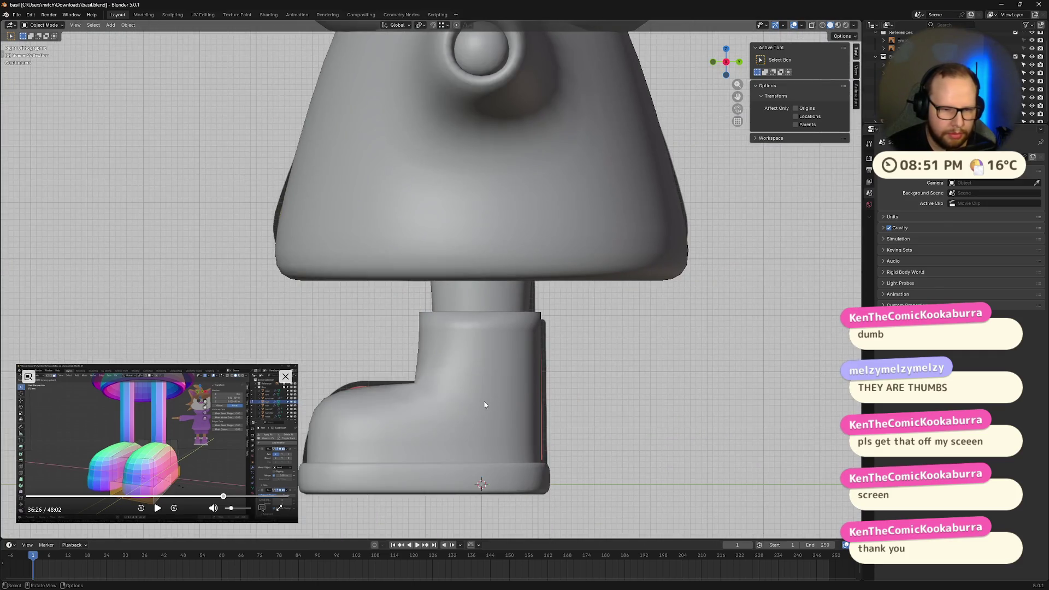
{"action": "left_click", "coordinate": [485, 403]}
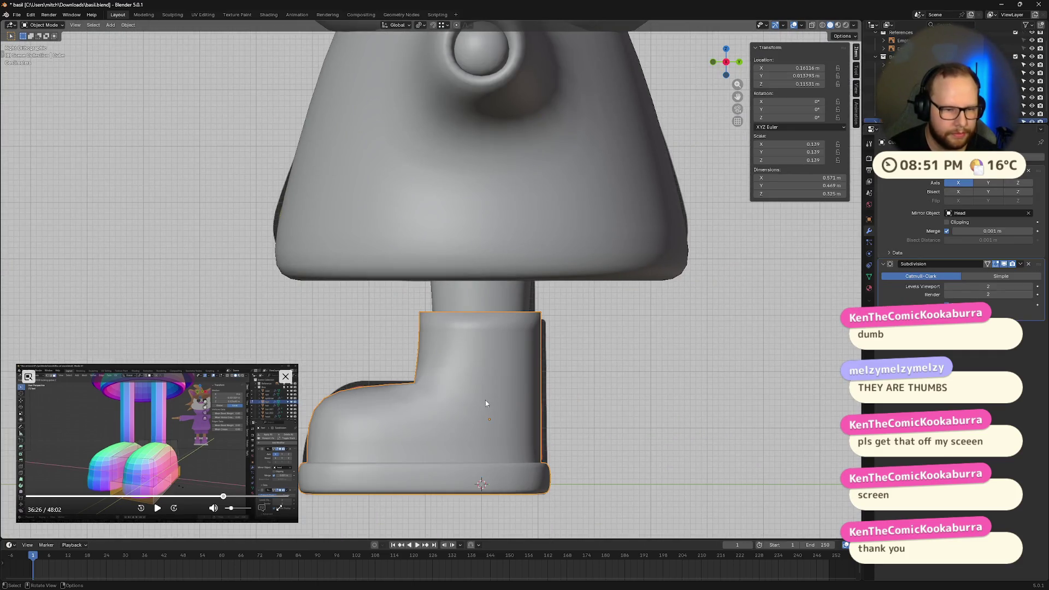
{"action": "scroll", "coordinate": [369, 424], "scroll_direction": "down", "scroll_amount": 2}
{"action": "mouse_move", "coordinate": [369, 425]}
{"action": "middle_mouse_down"}
{"action": "mouse_move", "coordinate": [399, 436]}
{"action": "mouse_move", "coordinate": [386, 435]}
{"action": "mouse_move", "coordinate": [421, 314]}
{"action": "mouse_move", "coordinate": [382, 306]}
{"action": "middle_mouse_up"}
In Edit Mode on the boot, switch to edge select and pick the front vertical edge, cancelling a crease
{"action": "key", "text": "Tab"}
{"action": "left_click", "coordinate": [303, 282]}
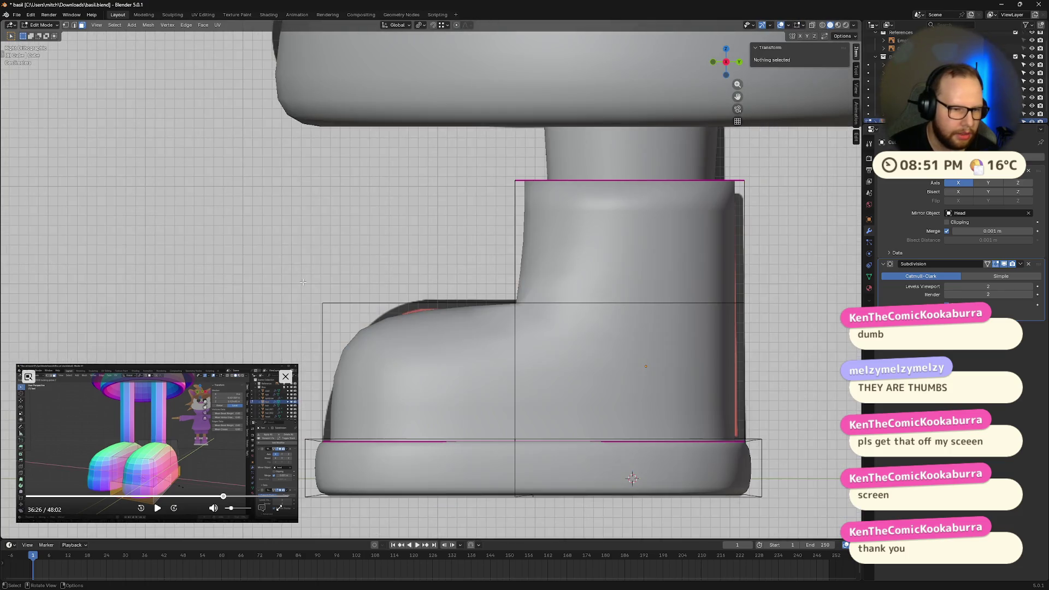
{"action": "left_click_drag", "start_coordinate": [301, 284], "coordinate": [326, 305]}
{"action": "left_click", "coordinate": [315, 284]}
{"action": "middle_click_drag", "start_coordinate": [316, 284], "coordinate": [458, 403]}
{"action": "key", "text": "2"}
{"action": "left_click", "coordinate": [367, 238]}
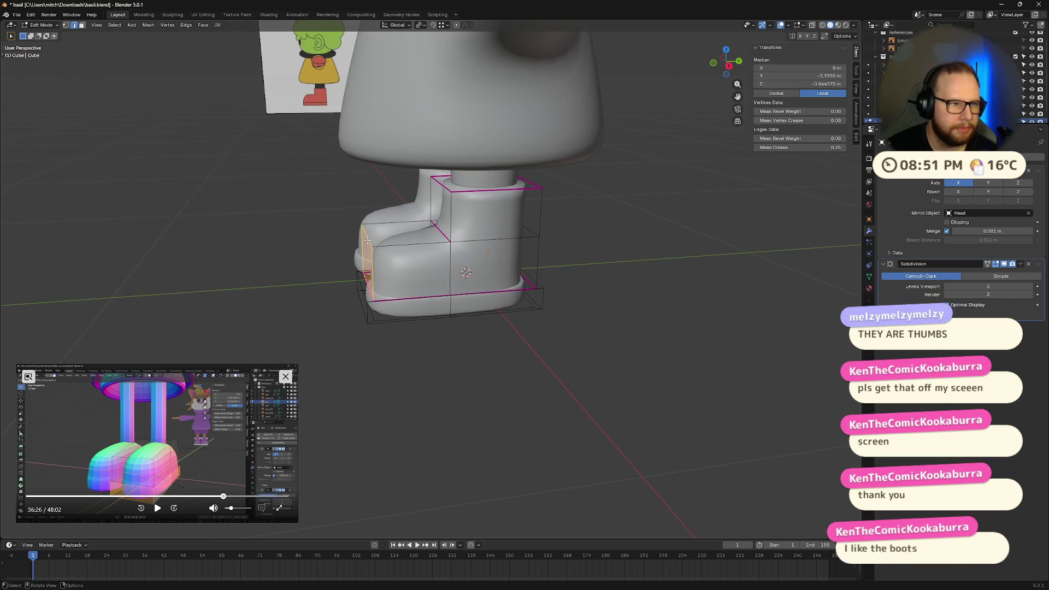
{"action": "key", "text": "shift+e"}
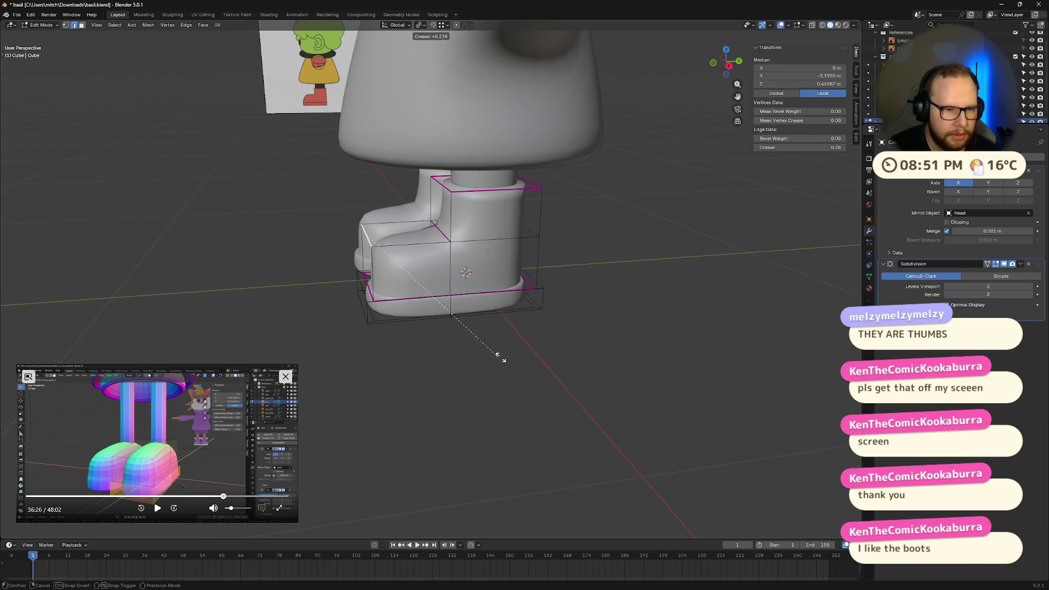
{"action": "right_click", "coordinate": [727, 319]}
Crease the edge at the toe's front corner, setting Mean Crease to 0.25
{"action": "mouse_move", "coordinate": [727, 319]}
{"action": "middle_mouse_down"}
{"action": "mouse_move", "coordinate": [602, 228]}
{"action": "mouse_move", "coordinate": [659, 255]}
{"action": "middle_mouse_up"}
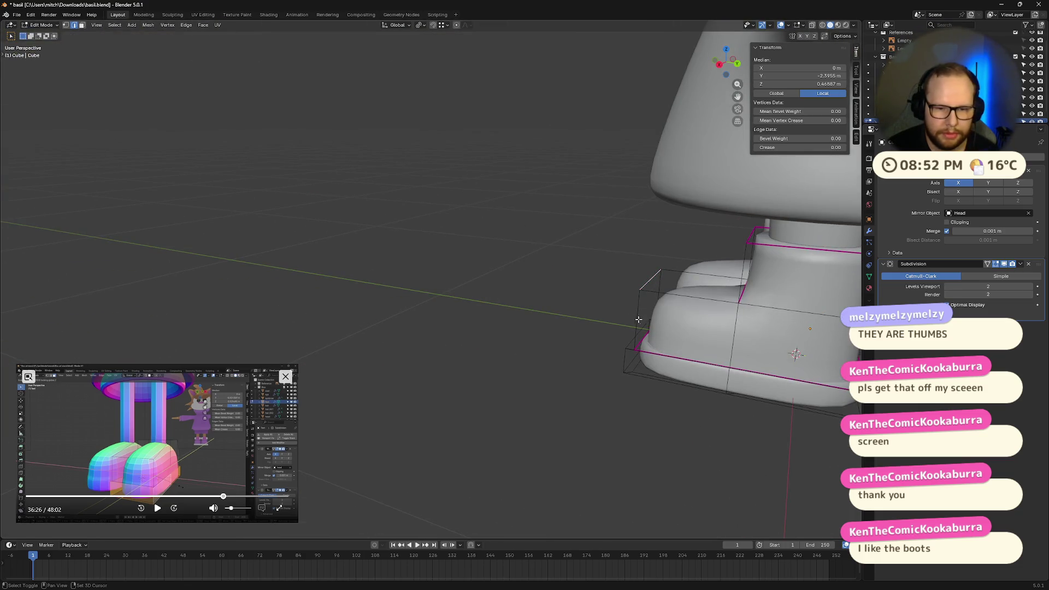
{"action": "mouse_move", "coordinate": [649, 284]}
{"action": "middle_mouse_down"}
{"action": "mouse_move", "coordinate": [427, 293]}
{"action": "mouse_move", "coordinate": [319, 364]}
{"action": "middle_mouse_up"}
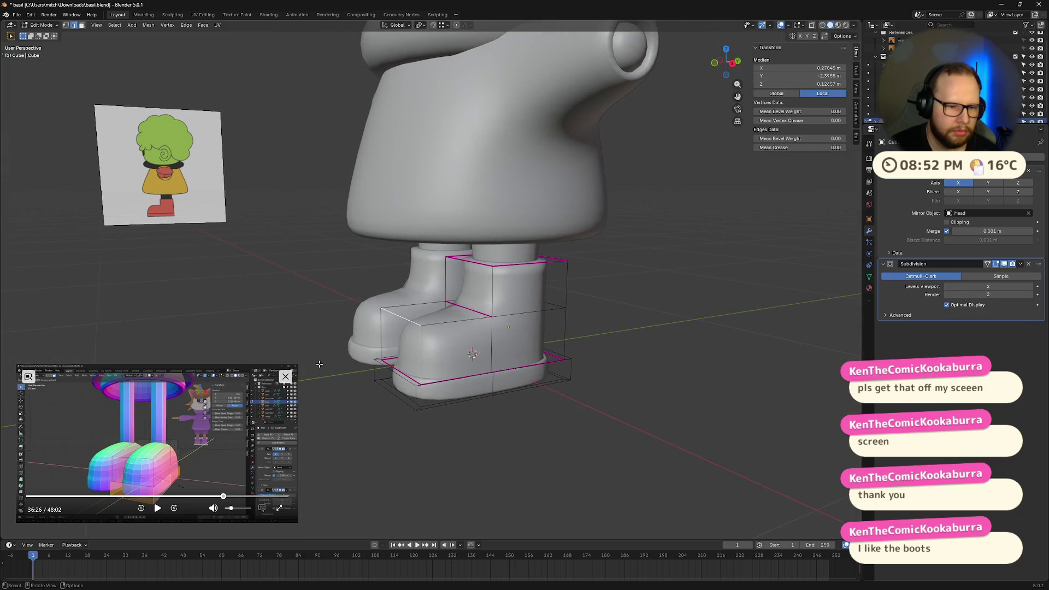
{"action": "left_click", "coordinate": [385, 336], "text": "shift"}
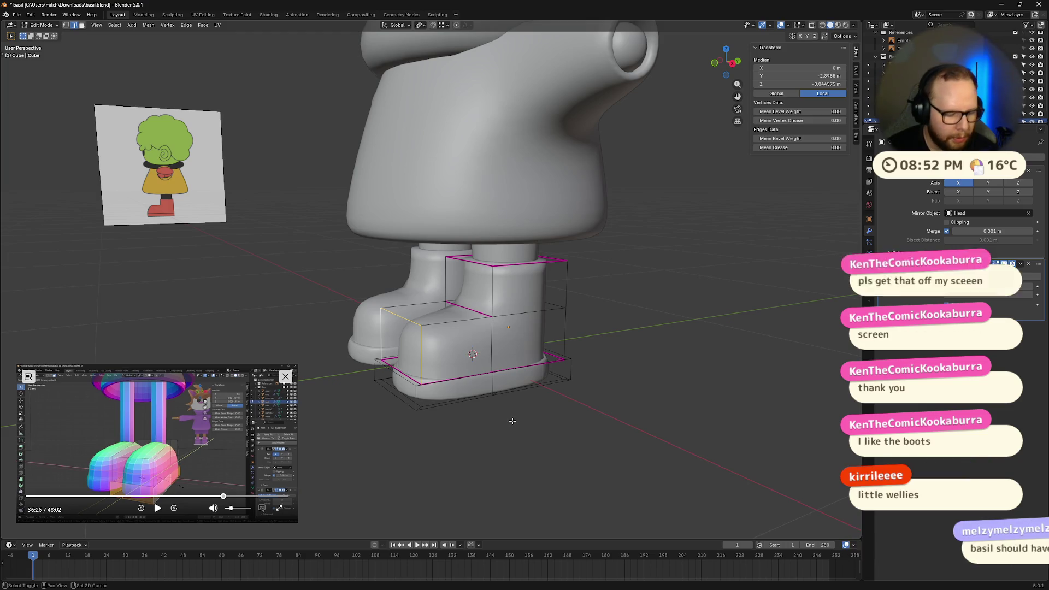
{"action": "key", "text": "shift+e"}
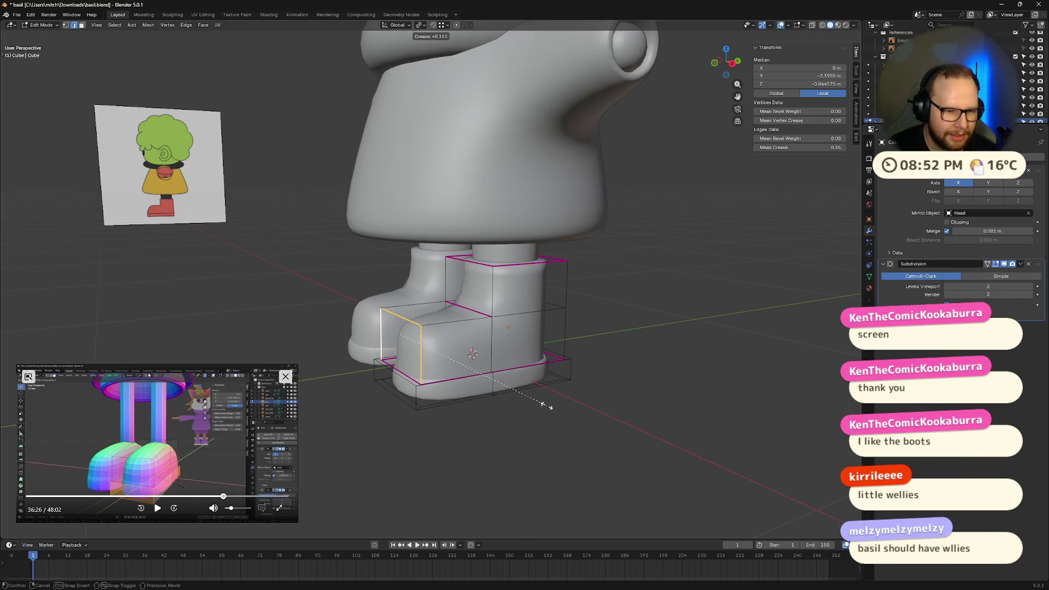
{"action": "left_click", "coordinate": [543, 403]}
{"action": "mouse_move", "coordinate": [543, 403]}
{"action": "middle_mouse_down"}
{"action": "mouse_move", "coordinate": [578, 402]}
{"action": "mouse_move", "coordinate": [556, 384]}
{"action": "mouse_move", "coordinate": [465, 362]}
{"action": "middle_mouse_up"}
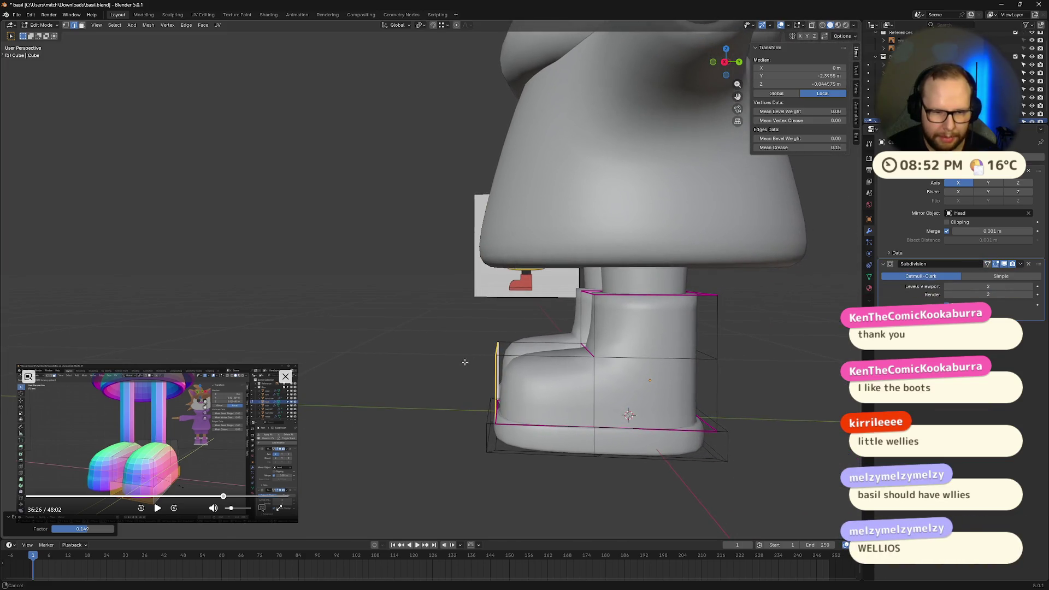
{"action": "left_click_drag", "start_coordinate": [793, 148], "coordinate": [793, 147]}
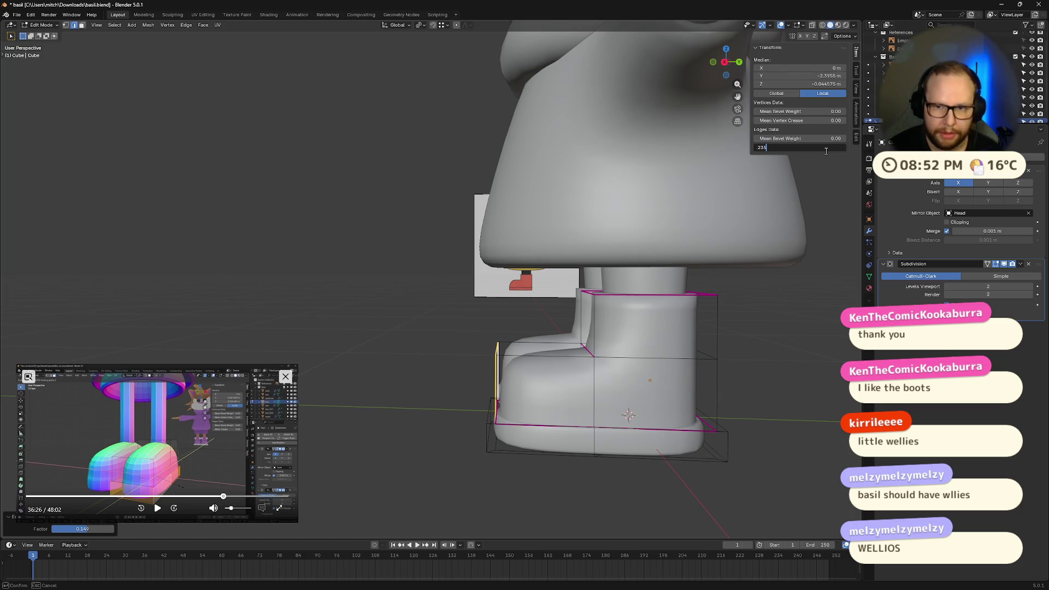
{"action": "key", "text": "Return"}
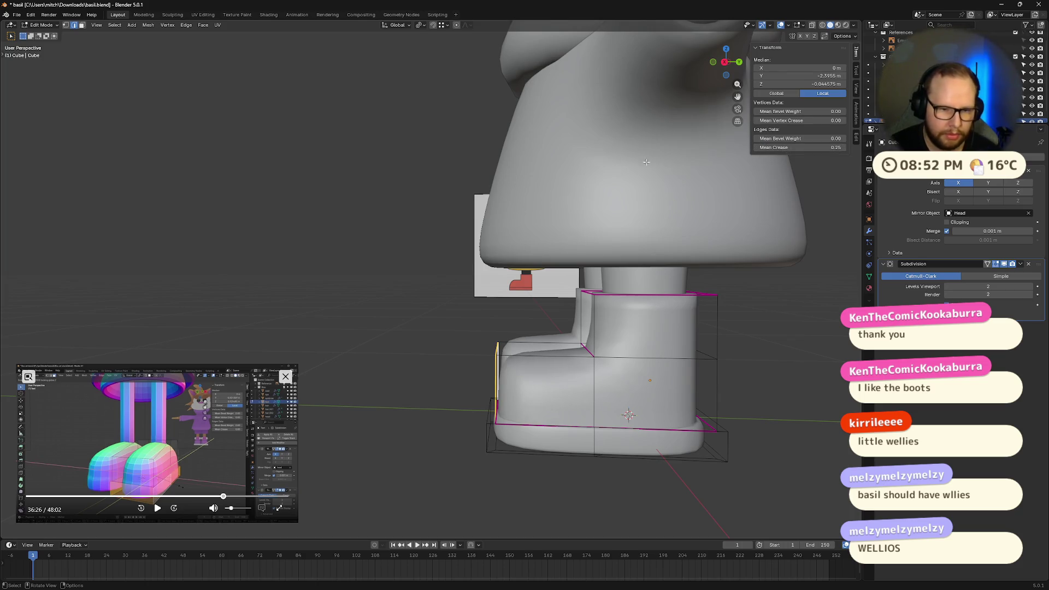
In side view, lower a horizontal edge loop slightly along Z, enable X-ray, and crease the loop
{"action": "left_click", "coordinate": [725, 62]}
{"action": "scroll", "coordinate": [599, 374], "scroll_direction": "up", "scroll_amount": 3}
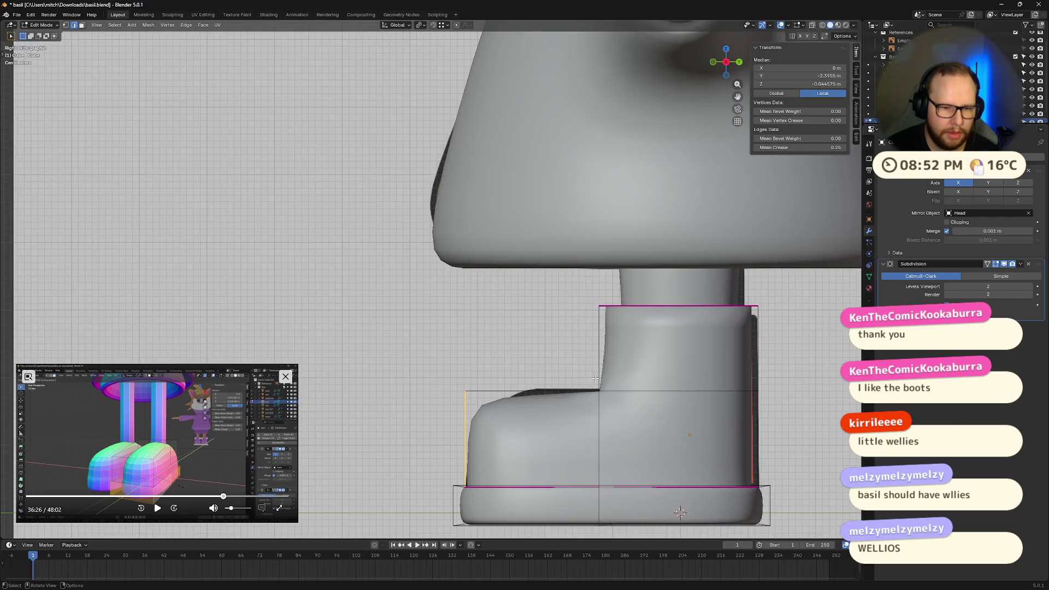
{"action": "left_click", "coordinate": [419, 356]}
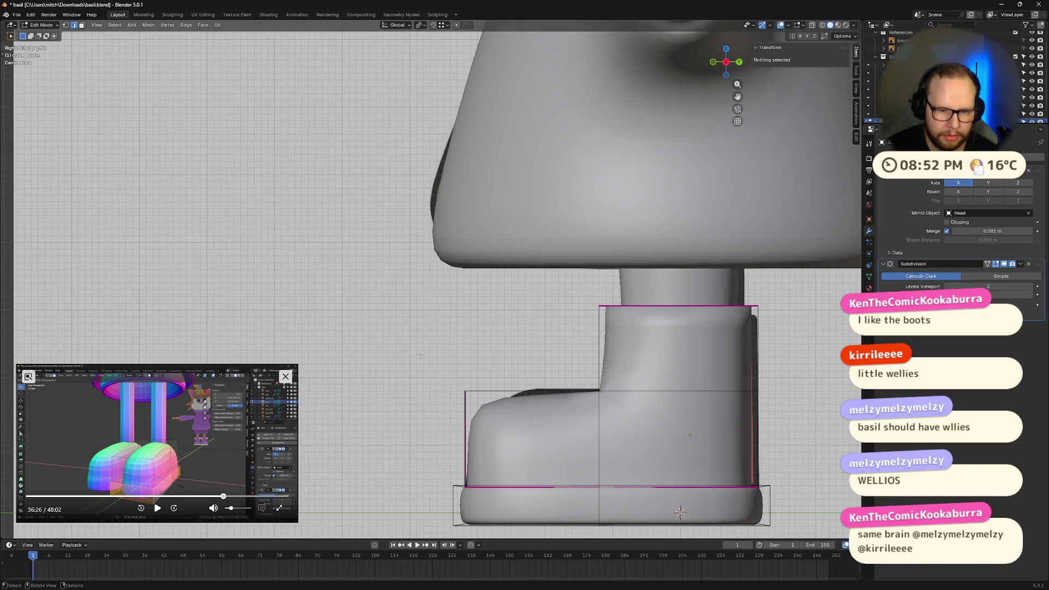
{"action": "left_click", "coordinate": [754, 391], "text": "alt"}
{"action": "key", "text": "g"}
{"action": "key", "text": "z"}
{"action": "left_click", "coordinate": [773, 394]}
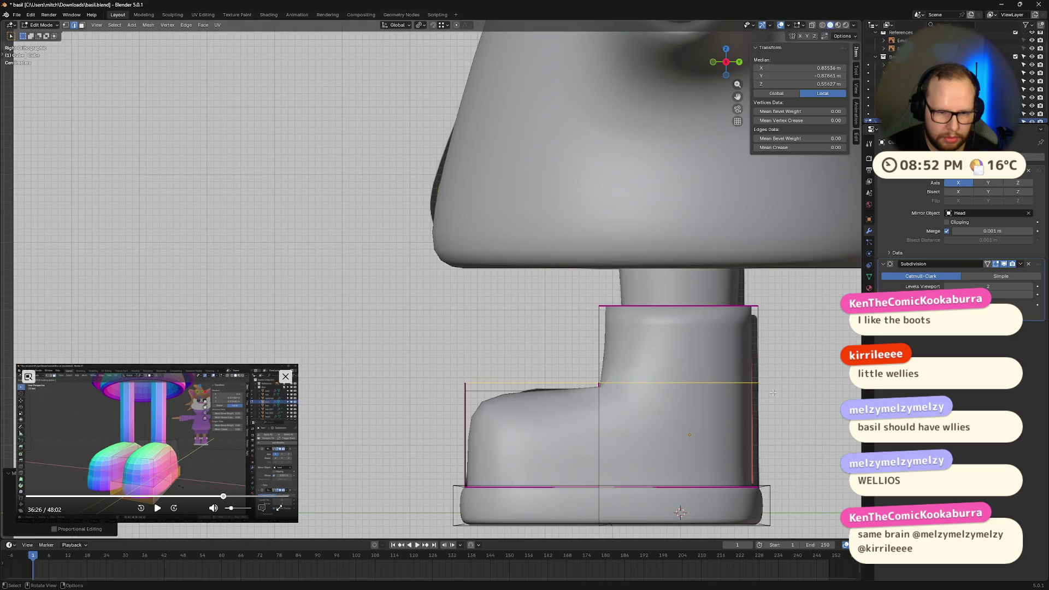
{"action": "key", "text": "alt+z"}
{"action": "key", "text": "shift+e"}
{"action": "left_click", "coordinate": [766, 410]}
Readjust the edge loop's height along Z, then clear the selection
{"action": "key", "text": "g"}
{"action": "key", "text": "z"}
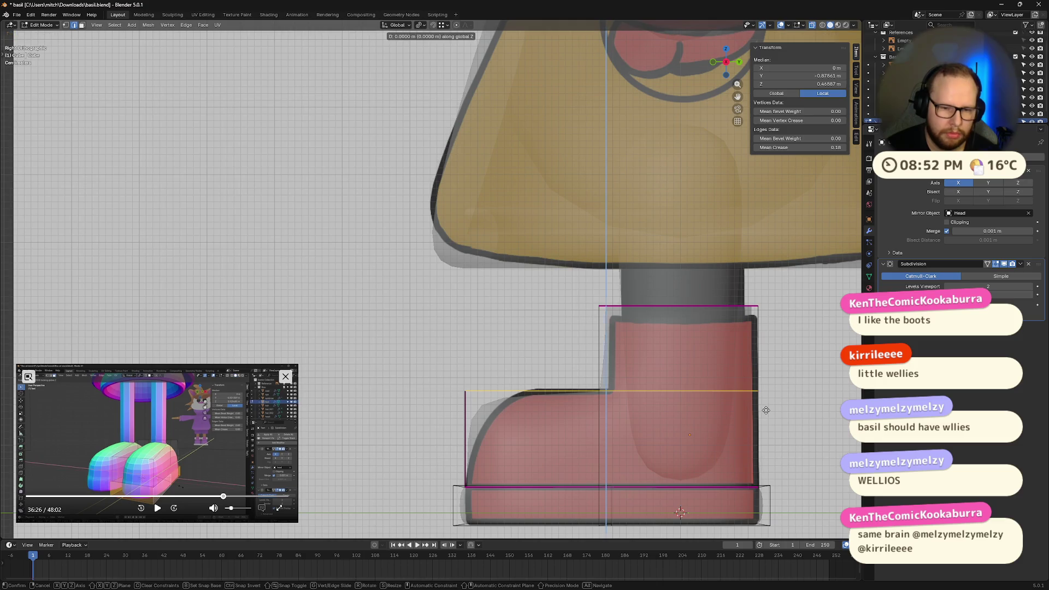
{"action": "left_click", "coordinate": [767, 405]}
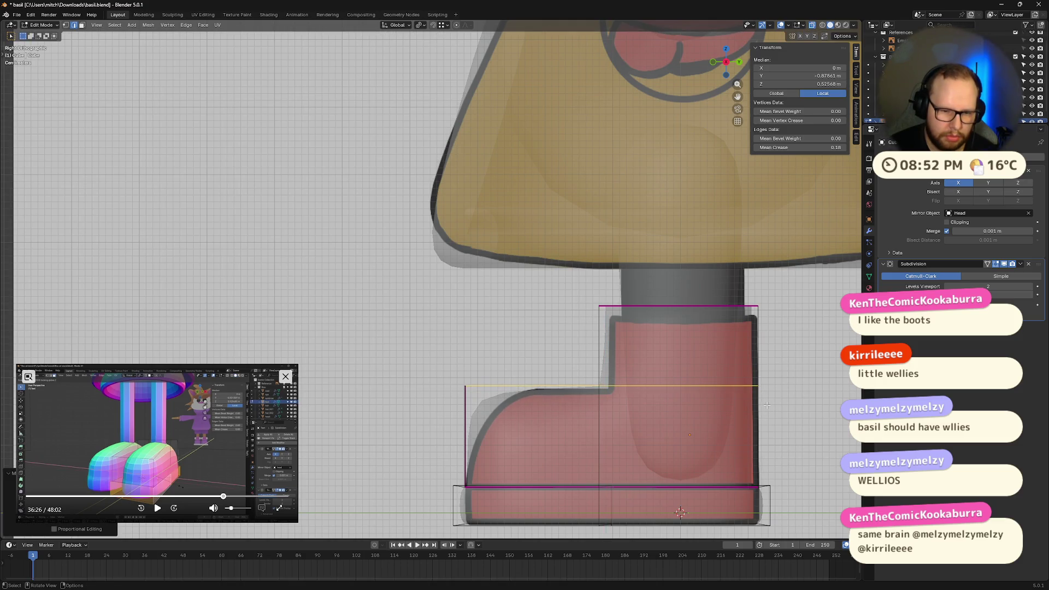
{"action": "left_click", "coordinate": [465, 367]}
{"action": "middle_click_drag", "start_coordinate": [465, 368], "coordinate": [415, 284]}
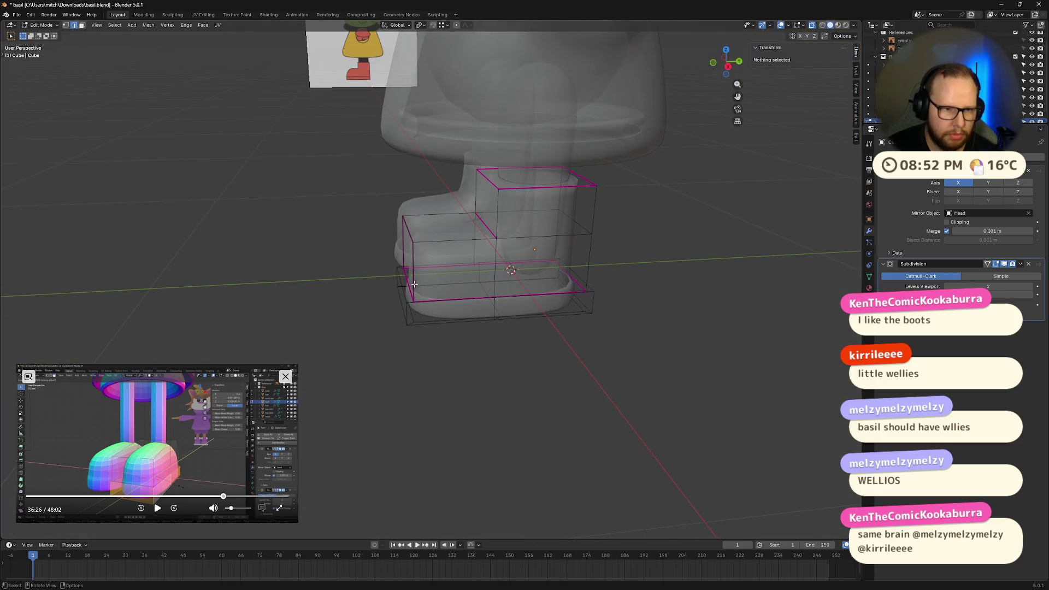
Shift the toe-end edge loop along Y to match the reference outline, then deselect and exit Edit Mode
{"action": "left_click", "coordinate": [512, 297], "text": "alt"}
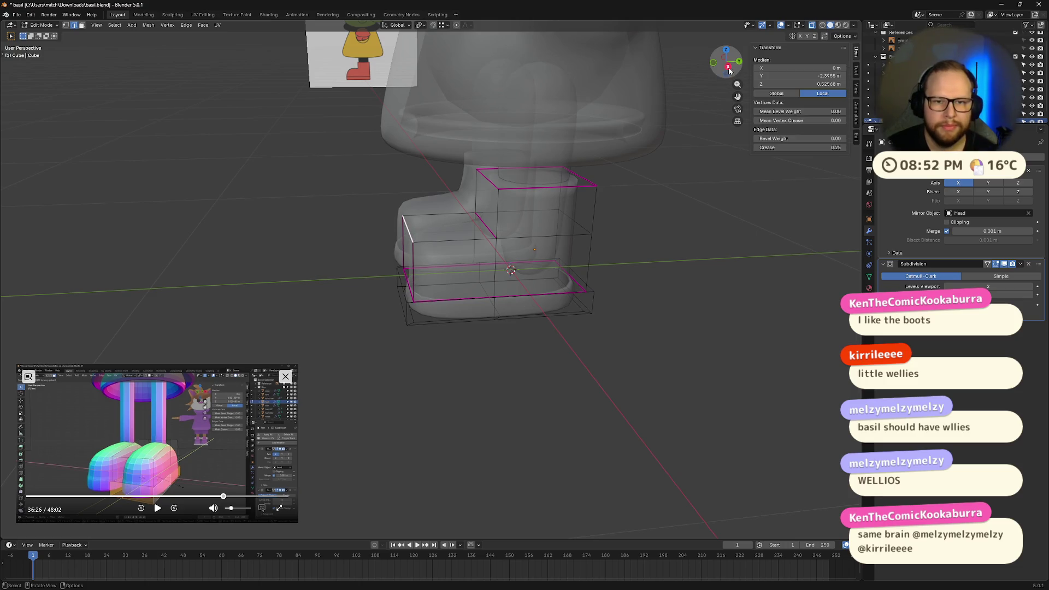
{"action": "left_click", "coordinate": [728, 67]}
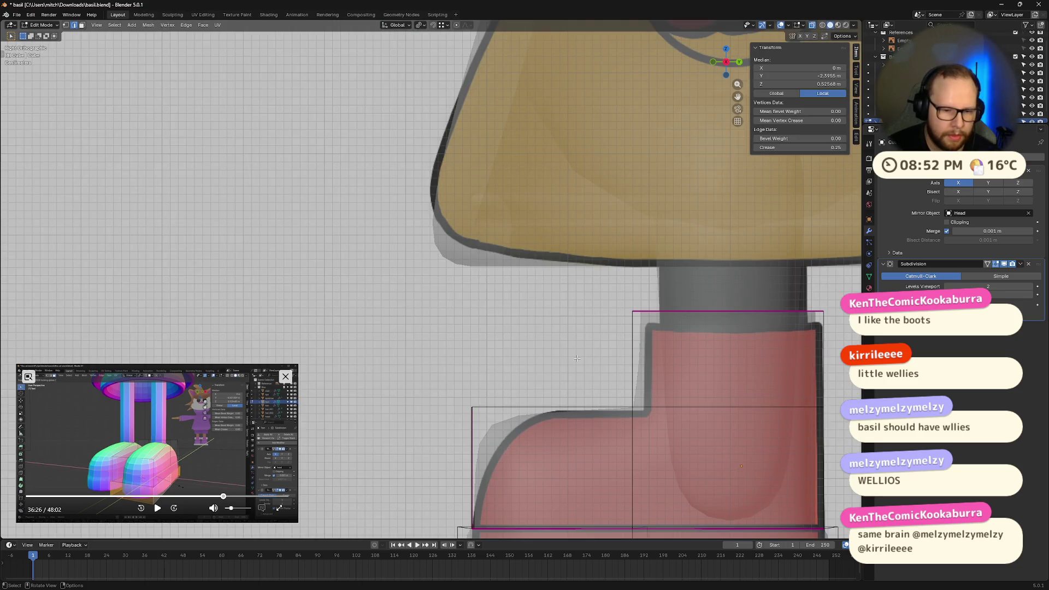
{"action": "key", "text": "g"}
{"action": "key", "text": "y"}
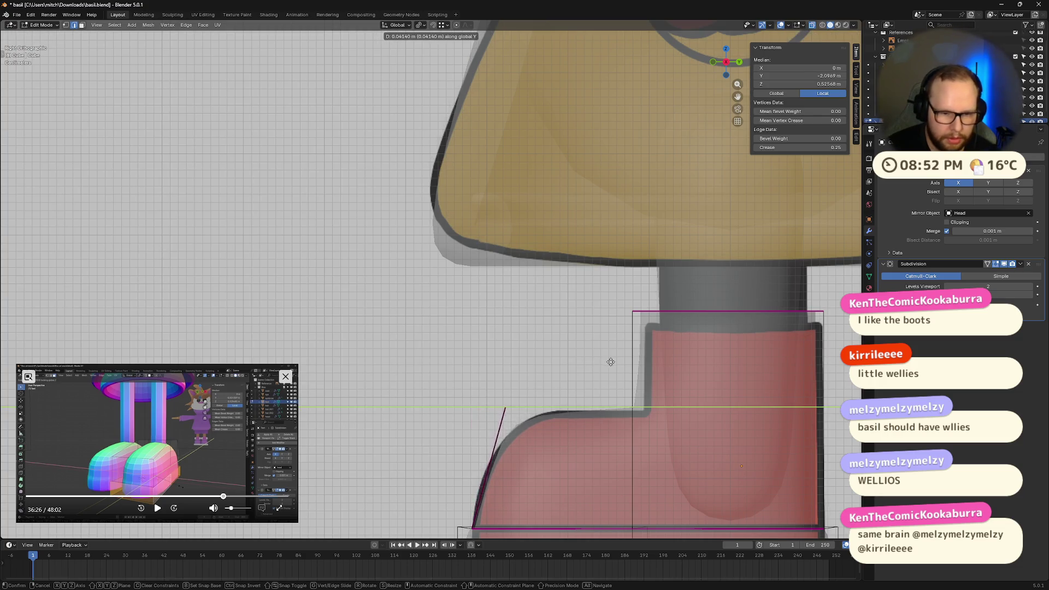
{"action": "left_click", "coordinate": [588, 360]}
{"action": "middle_click_drag", "start_coordinate": [588, 360], "coordinate": [522, 355]}
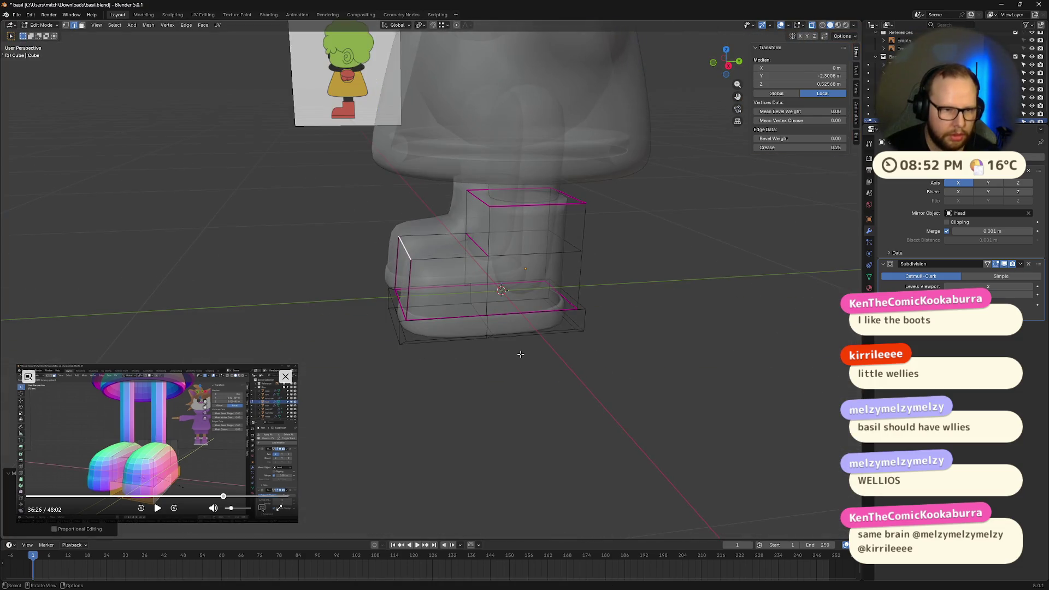
{"action": "key", "text": "alt+a"}
{"action": "key", "text": "Tab"}
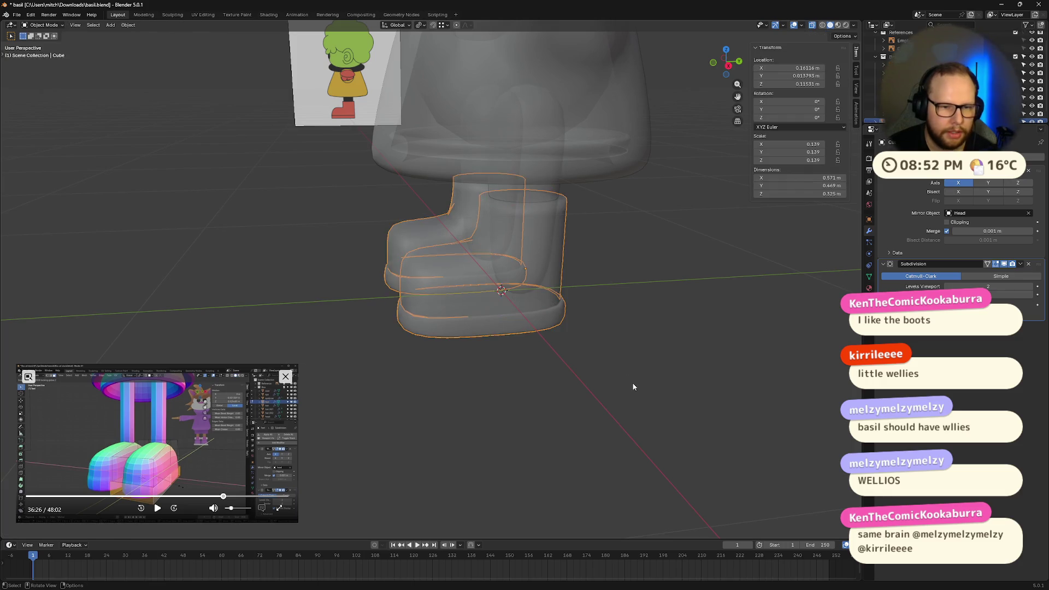
Turn off X-ray and preview the smoothed boot in Object Mode
{"action": "key", "text": "Tab"}
{"action": "key", "text": "alt+z"}
{"action": "middle_click_drag", "start_coordinate": [633, 384], "coordinate": [615, 374]}
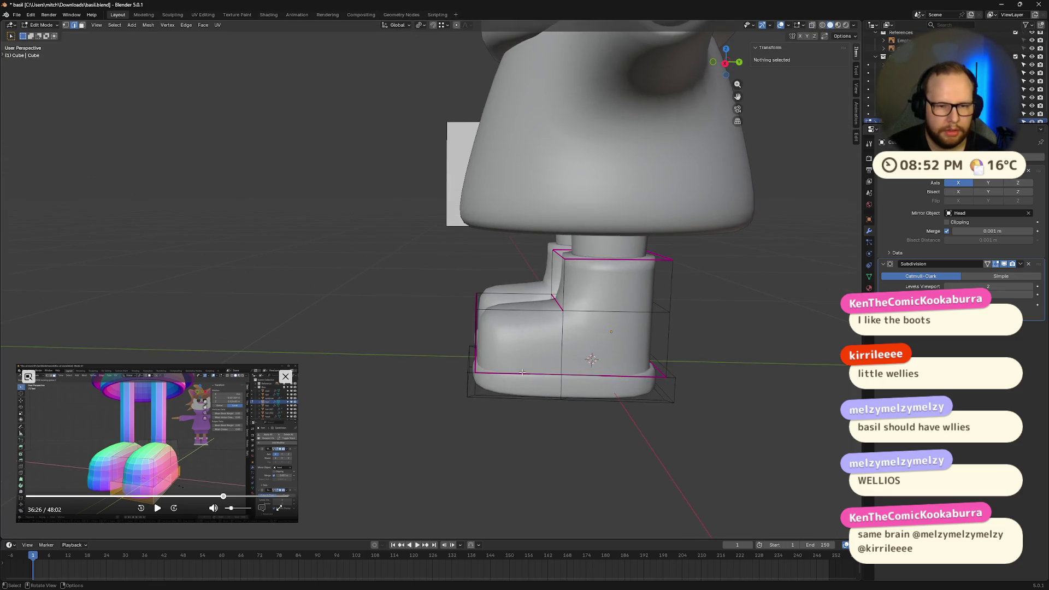
{"action": "key", "text": "Tab"}
{"action": "mouse_move", "coordinate": [512, 359]}
{"action": "middle_mouse_down"}
{"action": "mouse_move", "coordinate": [424, 230]}
{"action": "mouse_move", "coordinate": [391, 139]}
{"action": "mouse_move", "coordinate": [490, 202]}
{"action": "mouse_move", "coordinate": [548, 203]}
{"action": "mouse_move", "coordinate": [548, 252]}
{"action": "mouse_move", "coordinate": [462, 243]}
{"action": "mouse_move", "coordinate": [499, 234]}
{"action": "mouse_move", "coordinate": [505, 294]}
{"action": "mouse_move", "coordinate": [558, 274]}
{"action": "mouse_move", "coordinate": [502, 260]}
{"action": "mouse_move", "coordinate": [666, 247]}
{"action": "middle_mouse_up"}
Fully crease the cage's vertical toe edge and top front edge, then return to Object Mode
{"action": "key", "text": "Tab"}
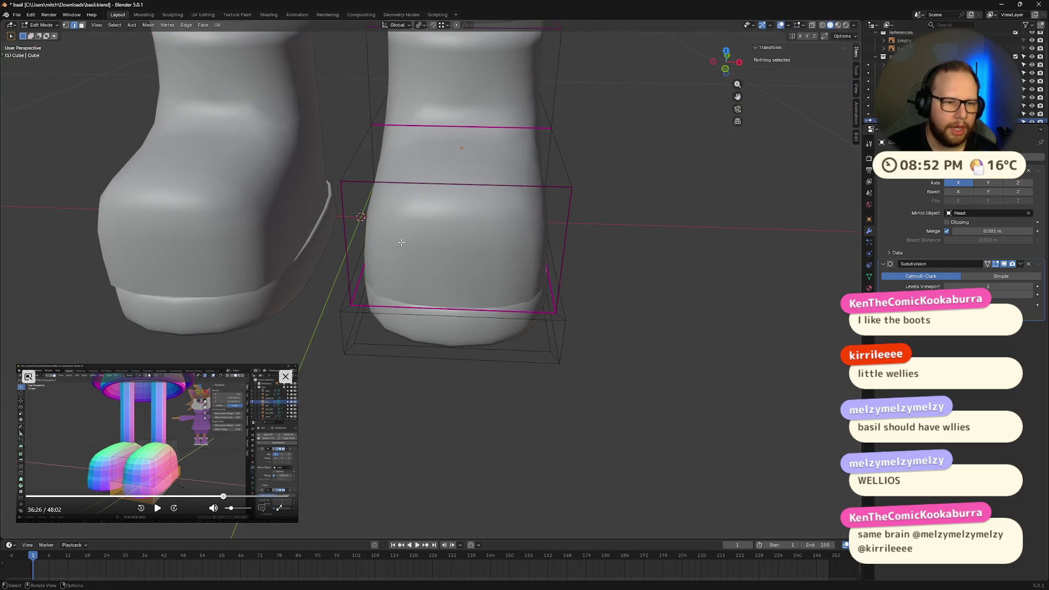
{"action": "left_click", "coordinate": [342, 227]}
{"action": "left_click", "coordinate": [428, 184], "text": "shift"}
{"action": "key", "text": "shift+e"}
{"action": "left_click", "coordinate": [816, 327]}
{"action": "key", "text": "alt+a"}
{"action": "middle_click_drag", "start_coordinate": [815, 327], "coordinate": [698, 286]}
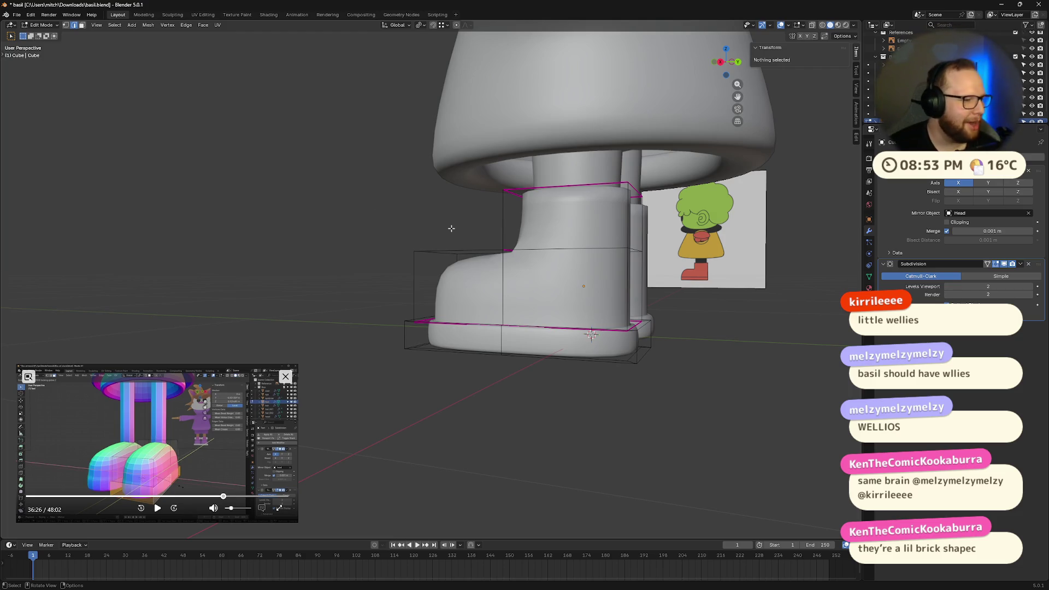
{"action": "middle_click_drag", "start_coordinate": [451, 229], "coordinate": [545, 270]}
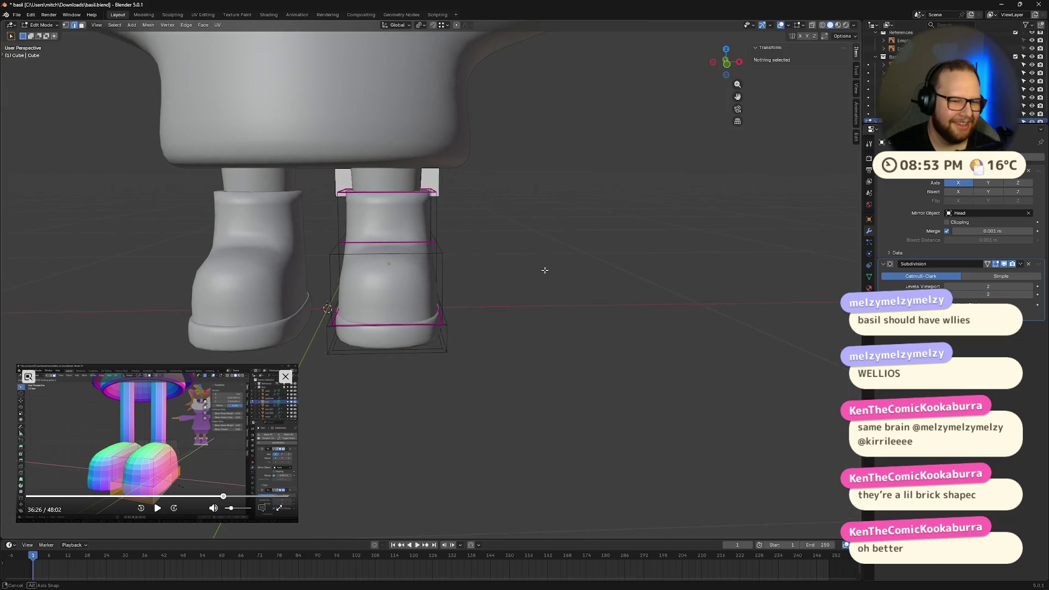
{"action": "mouse_move", "coordinate": [662, 279]}
{"action": "middle_mouse_down"}
{"action": "mouse_move", "coordinate": [576, 300]}
{"action": "mouse_move", "coordinate": [568, 253]}
{"action": "mouse_move", "coordinate": [452, 229]}
{"action": "mouse_move", "coordinate": [528, 321]}
{"action": "mouse_move", "coordinate": [551, 399]}
{"action": "mouse_move", "coordinate": [635, 386]}
{"action": "middle_mouse_up"}
{"action": "key", "text": "Tab"}
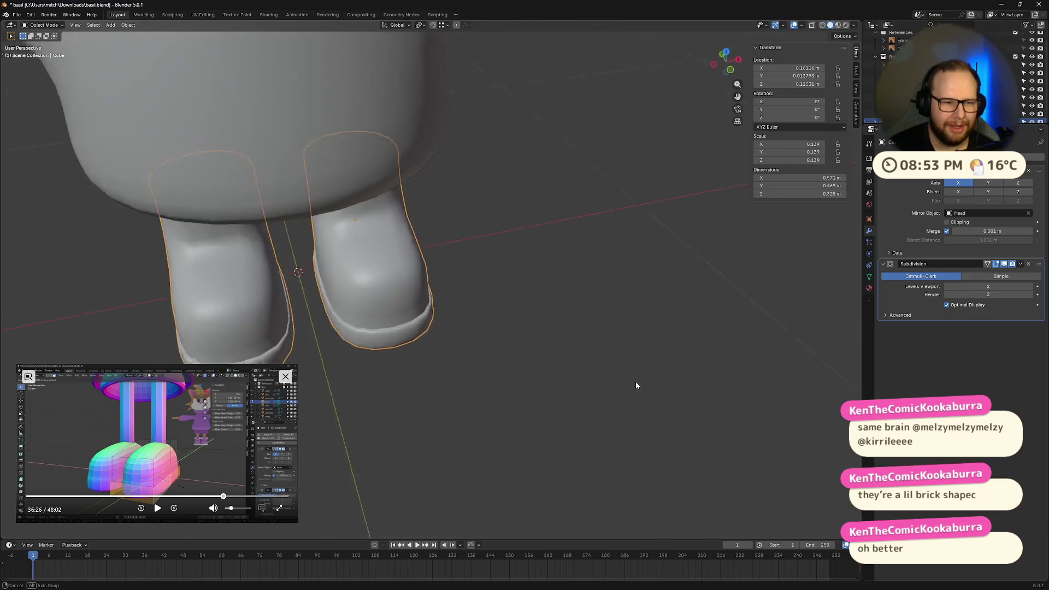
Save basil.blend with Ctrl+S
{"action": "scroll", "coordinate": [662, 355], "scroll_direction": "up", "scroll_amount": 2}
{"action": "key", "text": "ctrl+s"}
{"action": "mouse_move", "coordinate": [710, 326]}
{"action": "middle_mouse_down"}
{"action": "mouse_move", "coordinate": [630, 335]}
{"action": "mouse_move", "coordinate": [566, 307]}
{"action": "mouse_move", "coordinate": [598, 326]}
{"action": "mouse_move", "coordinate": [631, 295]}
{"action": "middle_mouse_up"}
In Right orthographic view, raise the boot slightly along Z beneath the body
{"action": "left_click", "coordinate": [618, 309]}
{"action": "key", "text": "KP_3"}
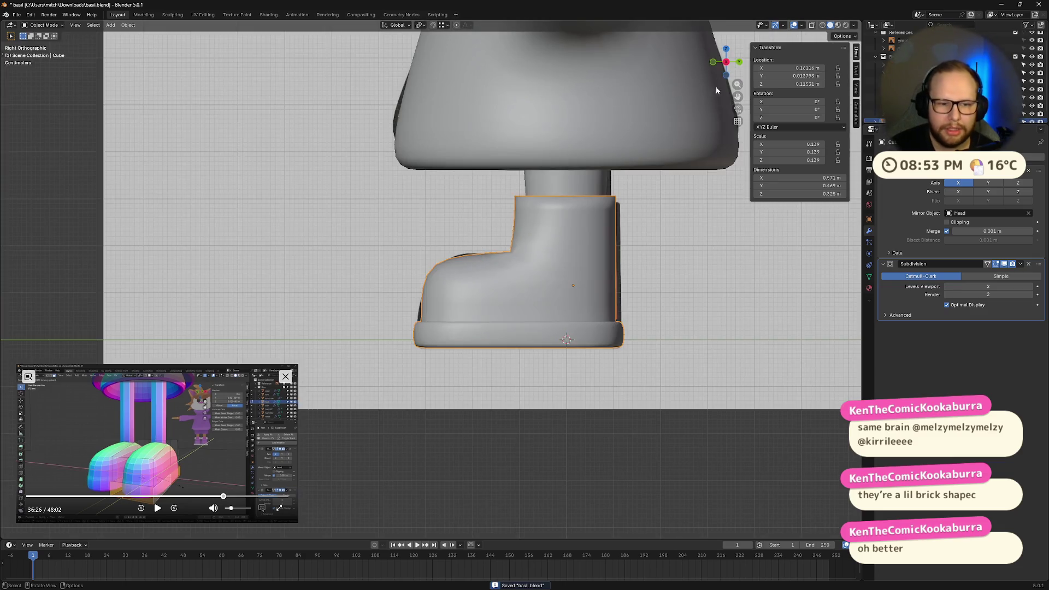
{"action": "scroll", "coordinate": [683, 294], "scroll_direction": "up", "scroll_amount": 2}
{"action": "key", "text": "g"}
{"action": "key", "text": "z"}
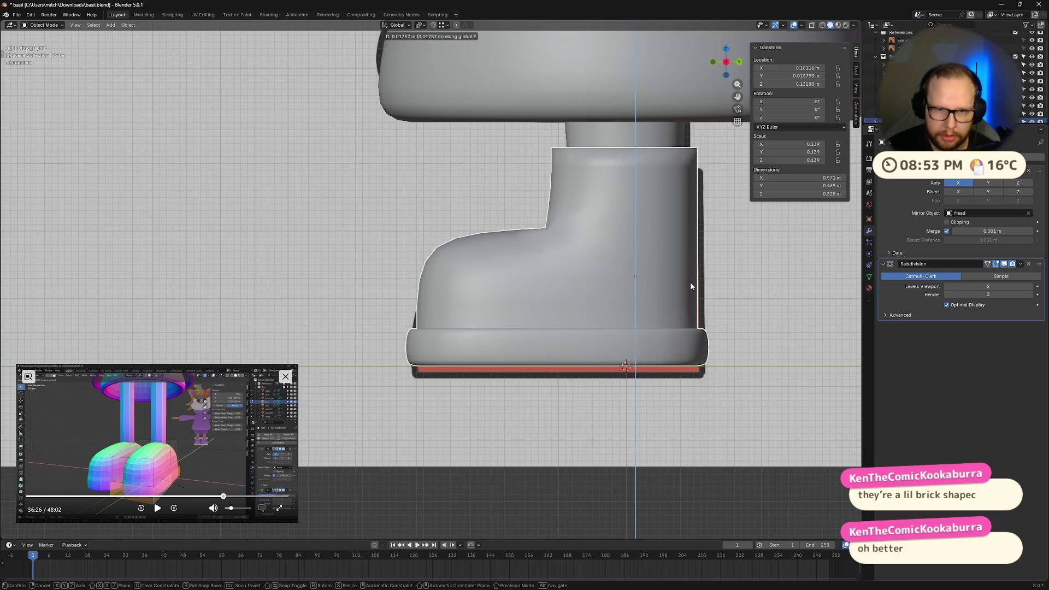
{"action": "left_click", "coordinate": [690, 282]}
{"action": "scroll", "coordinate": [690, 282], "scroll_direction": "down", "scroll_amount": 5}
{"action": "mouse_move", "coordinate": [531, 264]}
{"action": "middle_mouse_down"}
{"action": "mouse_move", "coordinate": [556, 258]}
{"action": "mouse_move", "coordinate": [574, 204]}
{"action": "mouse_move", "coordinate": [487, 241]}
{"action": "mouse_move", "coordinate": [534, 290]}
{"action": "mouse_move", "coordinate": [510, 275]}
{"action": "mouse_move", "coordinate": [450, 298]}
{"action": "mouse_move", "coordinate": [508, 397]}
{"action": "mouse_move", "coordinate": [518, 365]}
{"action": "mouse_move", "coordinate": [537, 366]}
{"action": "mouse_move", "coordinate": [594, 323]}
{"action": "mouse_move", "coordinate": [414, 316]}
{"action": "mouse_move", "coordinate": [510, 314]}
{"action": "middle_mouse_up"}
Select the Limbs object
{"action": "left_click", "coordinate": [478, 232]}
{"action": "scroll", "coordinate": [581, 322], "scroll_direction": "down", "scroll_amount": 5}
{"action": "scroll", "coordinate": [464, 306], "scroll_direction": "up", "scroll_amount": 10}
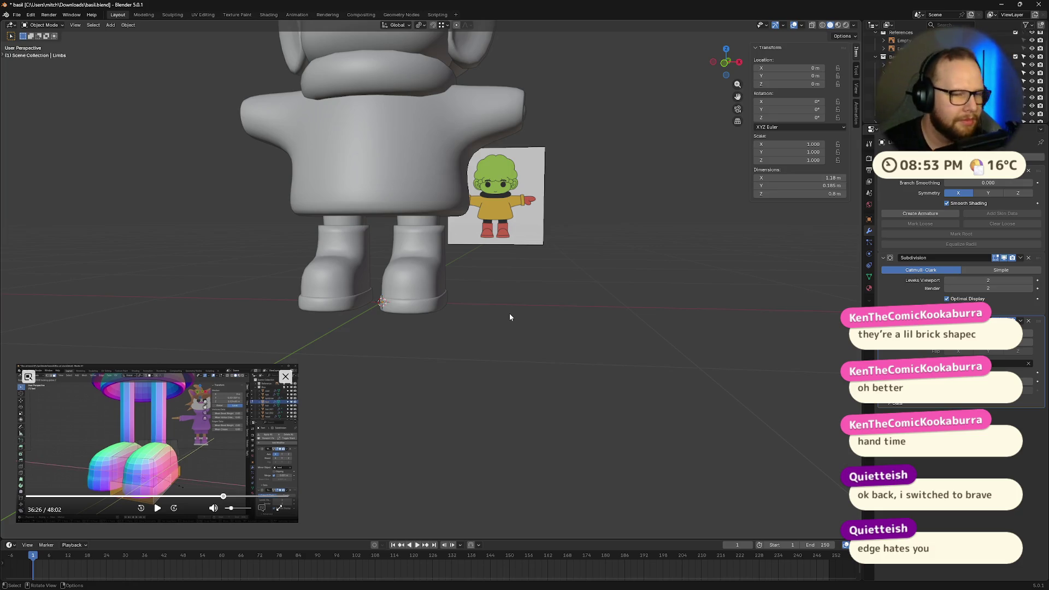
Orbit around to the boot's side and select the boot object
{"action": "mouse_move", "coordinate": [509, 317]}
{"action": "middle_mouse_down"}
{"action": "mouse_move", "coordinate": [497, 336]}
{"action": "mouse_move", "coordinate": [525, 347]}
{"action": "mouse_move", "coordinate": [473, 348]}
{"action": "middle_mouse_up"}
{"action": "scroll", "coordinate": [473, 347], "scroll_direction": "up", "scroll_amount": 5}
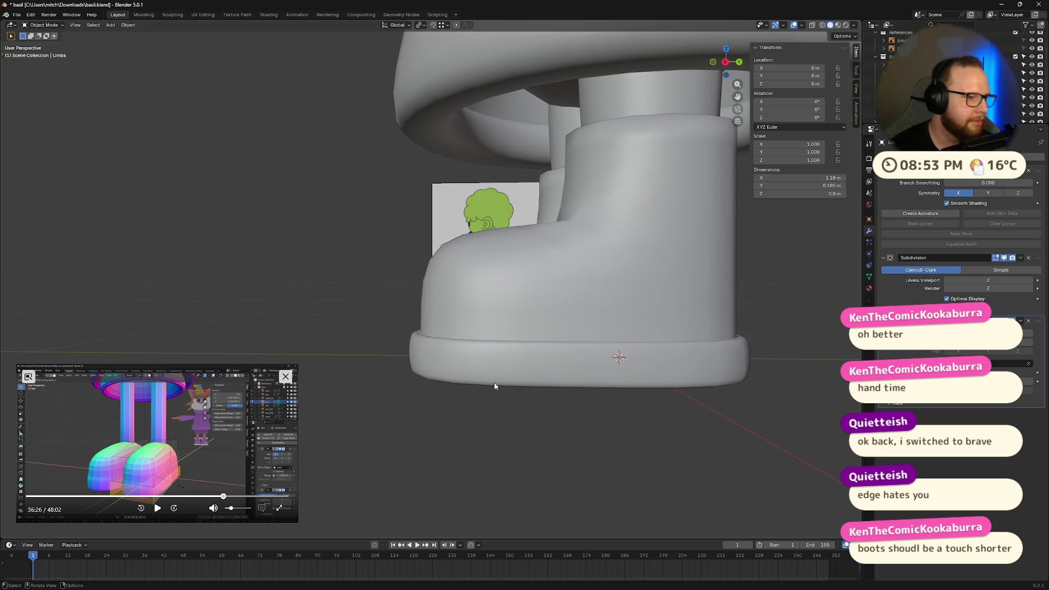
{"action": "scroll", "coordinate": [525, 381], "scroll_direction": "down", "scroll_amount": 4}
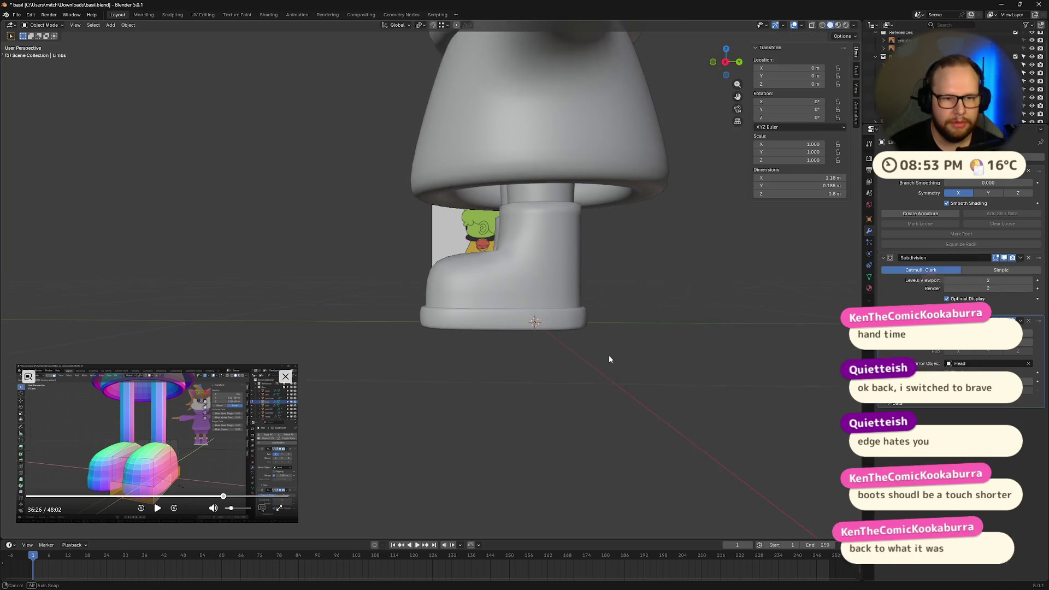
{"action": "middle_click_drag", "start_coordinate": [609, 355], "coordinate": [546, 287]}
{"action": "left_click", "coordinate": [572, 234]}
{"action": "mouse_move", "coordinate": [571, 234]}
{"action": "middle_mouse_down"}
{"action": "mouse_move", "coordinate": [584, 249]}
{"action": "mouse_move", "coordinate": [531, 227]}
{"action": "mouse_move", "coordinate": [566, 192]}
{"action": "middle_mouse_up"}
In Edit Mode with X-ray, lower the boot's top vertex loop along Z to shorten it
{"action": "key", "text": "Tab"}
{"action": "key", "text": "alt+z"}
{"action": "left_click_drag", "start_coordinate": [566, 191], "coordinate": [613, 226]}
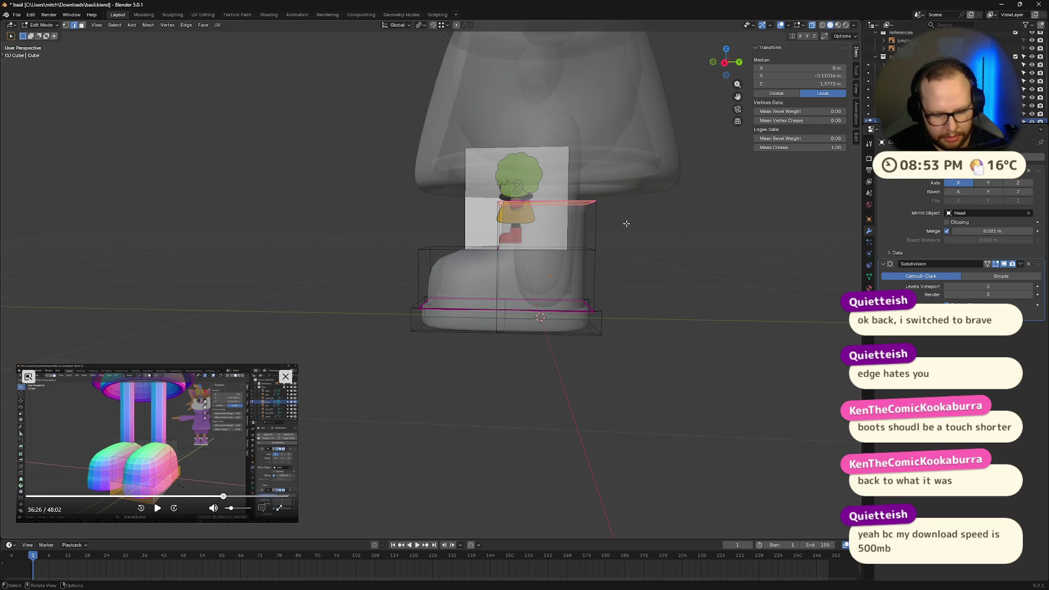
{"action": "key", "text": "g"}
{"action": "key", "text": "z"}
{"action": "left_click", "coordinate": [629, 233]}
{"action": "key", "text": "alt+z"}
{"action": "mouse_move", "coordinate": [629, 233]}
{"action": "middle_mouse_down"}
{"action": "mouse_move", "coordinate": [554, 288]}
{"action": "mouse_move", "coordinate": [577, 278]}
{"action": "mouse_move", "coordinate": [530, 287]}
{"action": "middle_mouse_up"}
{"action": "key", "text": "Tab"}
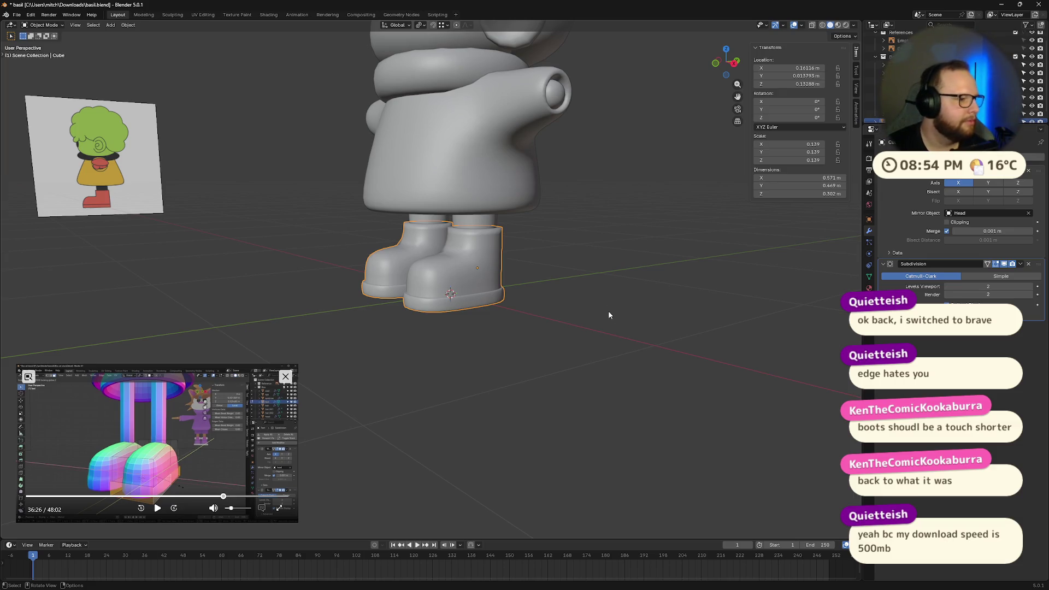
Review the shortened boots from the right orthographic view and in perspective
{"action": "scroll", "coordinate": [601, 307], "scroll_direction": "up", "scroll_amount": 5}
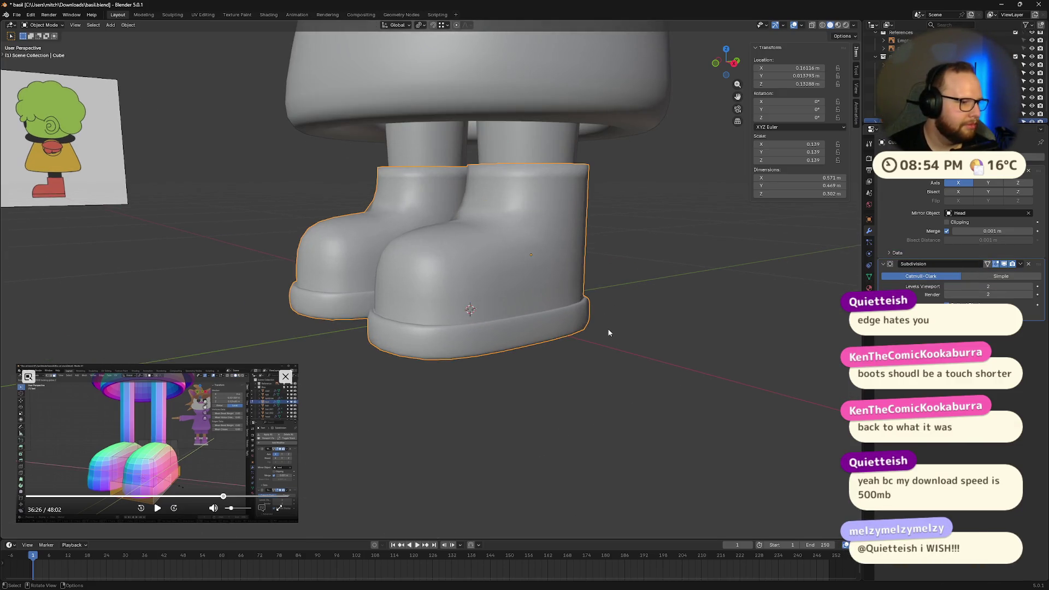
{"action": "middle_click_drag", "start_coordinate": [600, 306], "coordinate": [582, 324]}
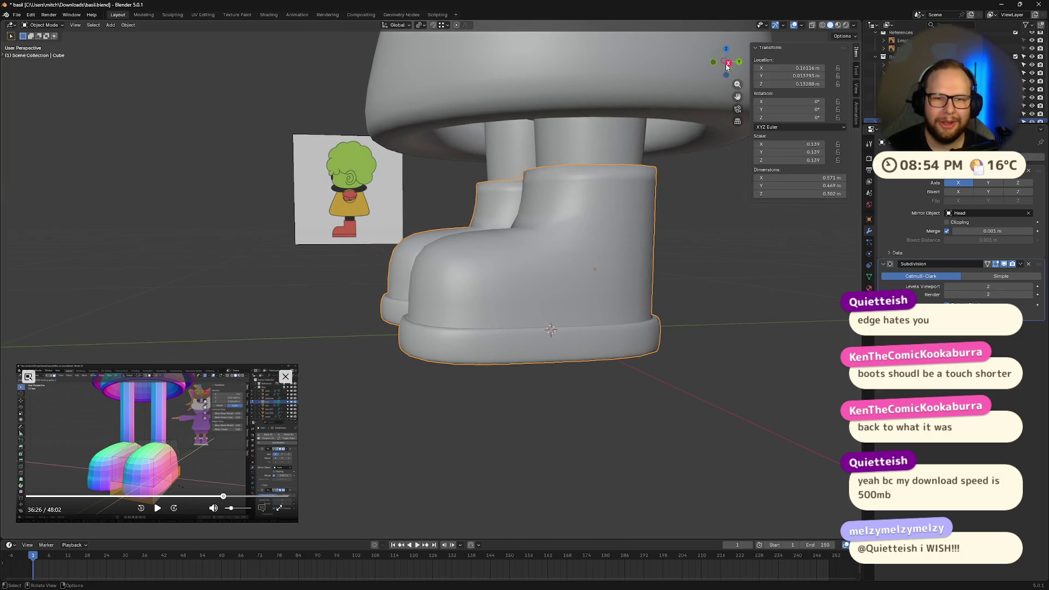
{"action": "left_click", "coordinate": [729, 62]}
{"action": "scroll", "coordinate": [475, 194], "scroll_direction": "down", "scroll_amount": 8}
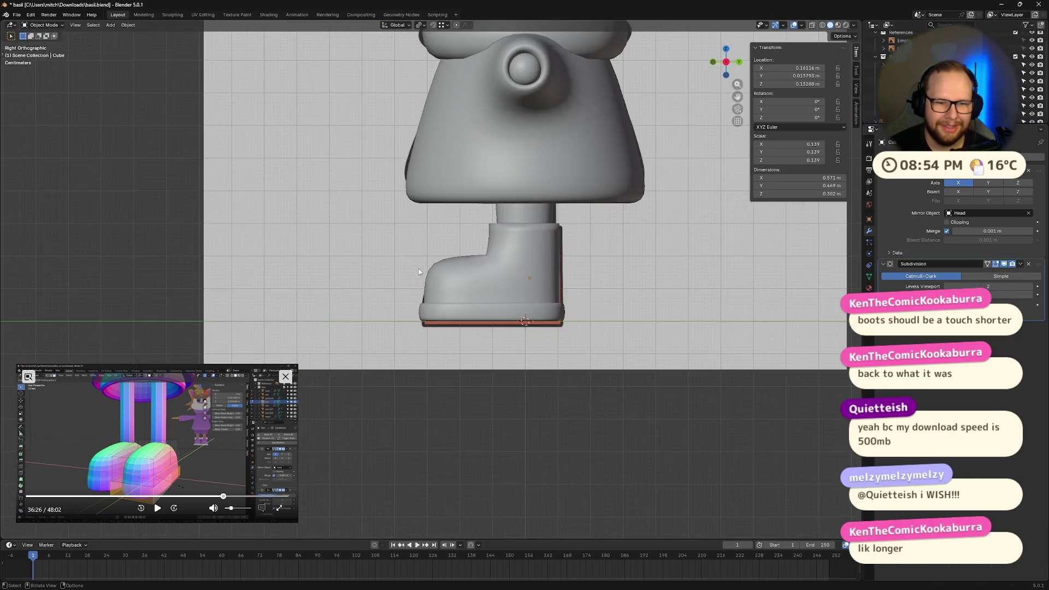
{"action": "scroll", "coordinate": [420, 271], "scroll_direction": "up", "scroll_amount": 5}
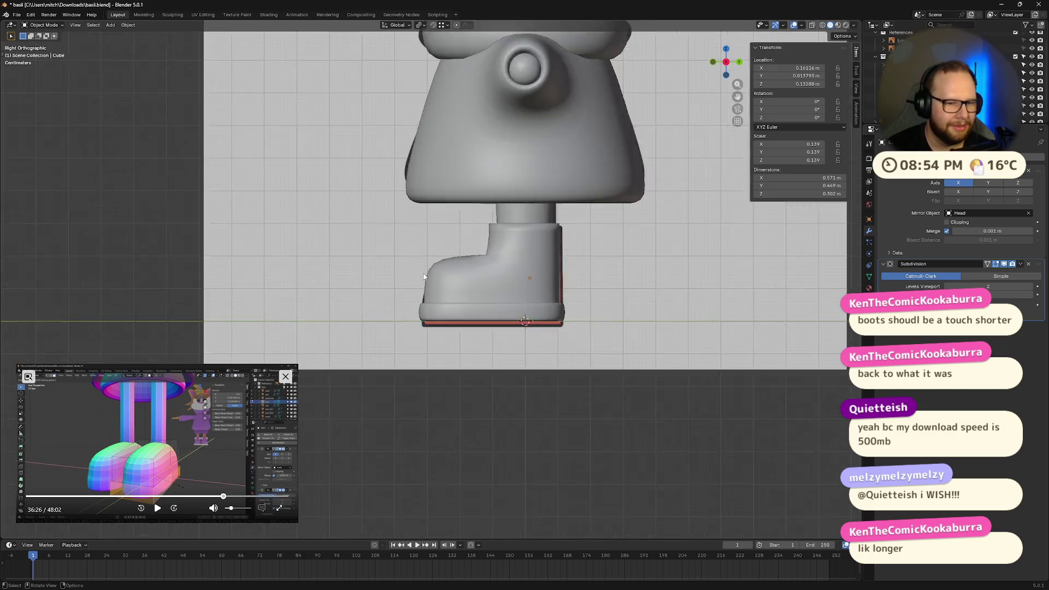
{"action": "middle_click_drag", "start_coordinate": [378, 244], "coordinate": [437, 254]}
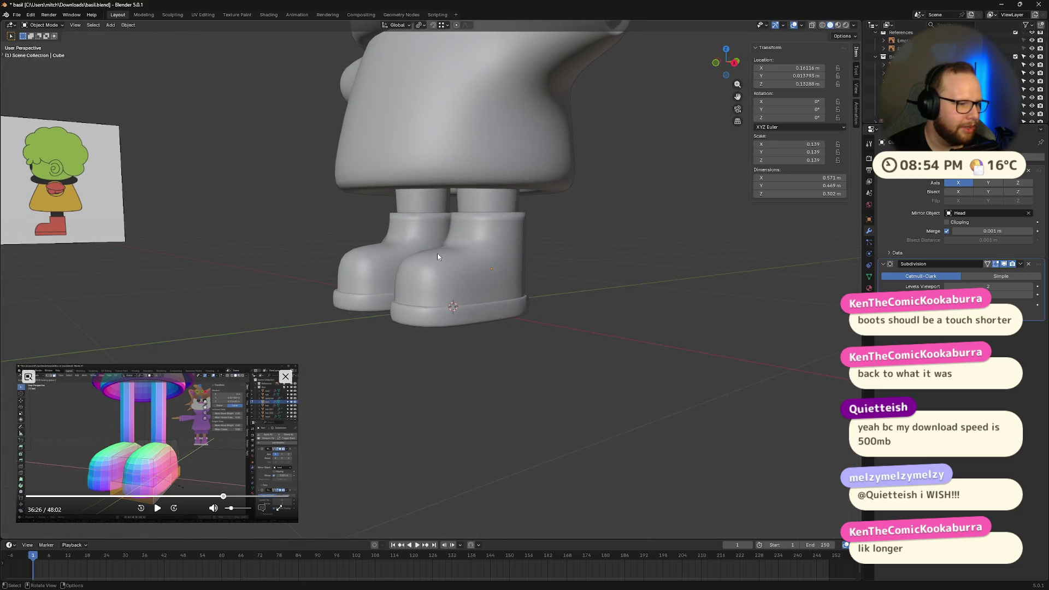
Undo the boot edits to restore the original boot height
{"action": "key", "text": "Tab"}
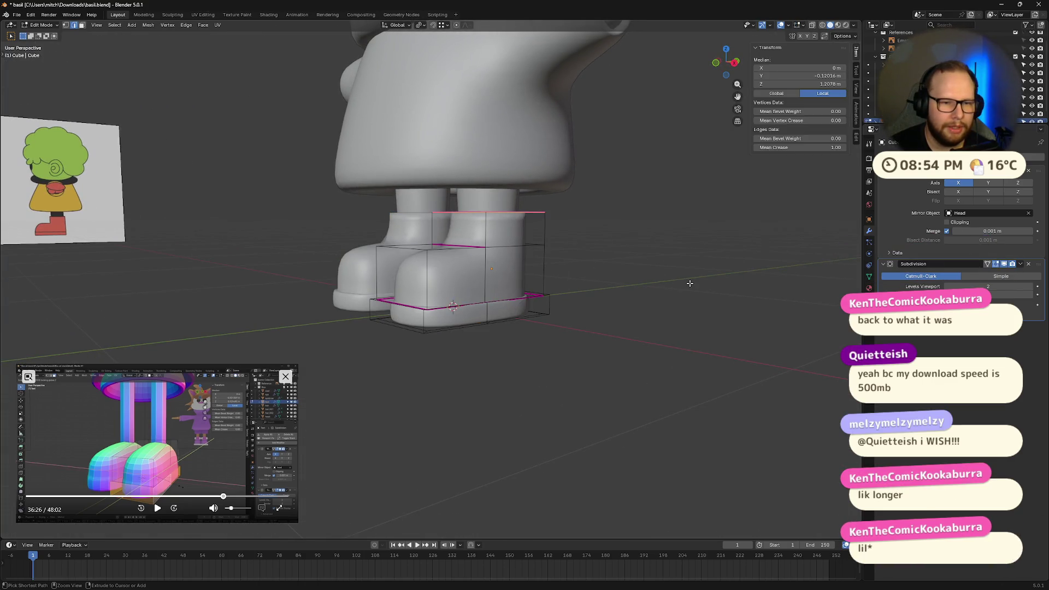
{"action": "key", "text": "Tab"}
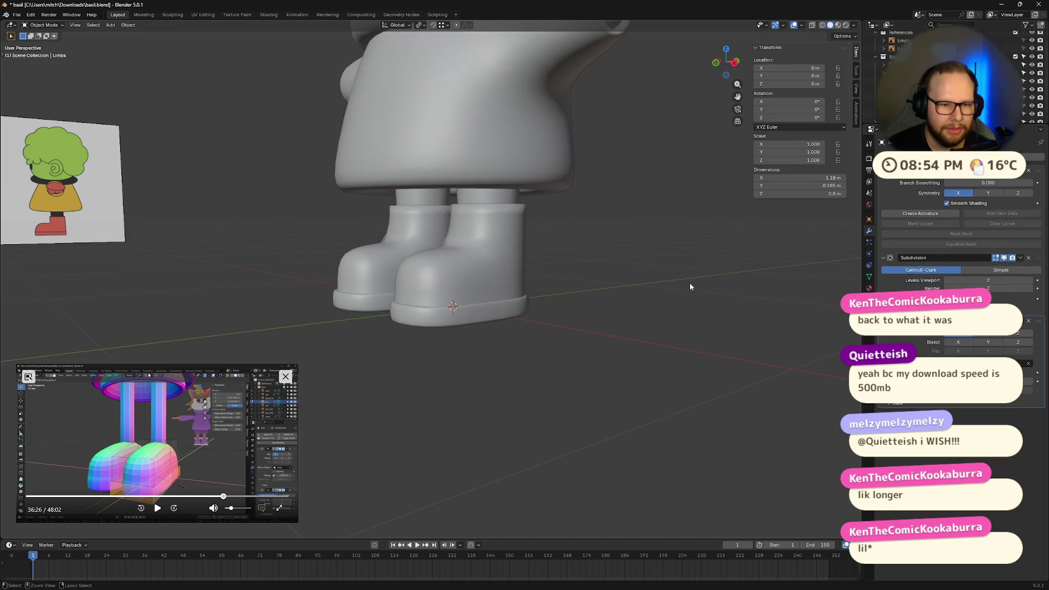
{"action": "key", "text": "Tab"}
{"action": "key", "text": "Tab"}
{"action": "key", "text": "ctrl+z"}
{"action": "key", "text": "ctrl+z"}
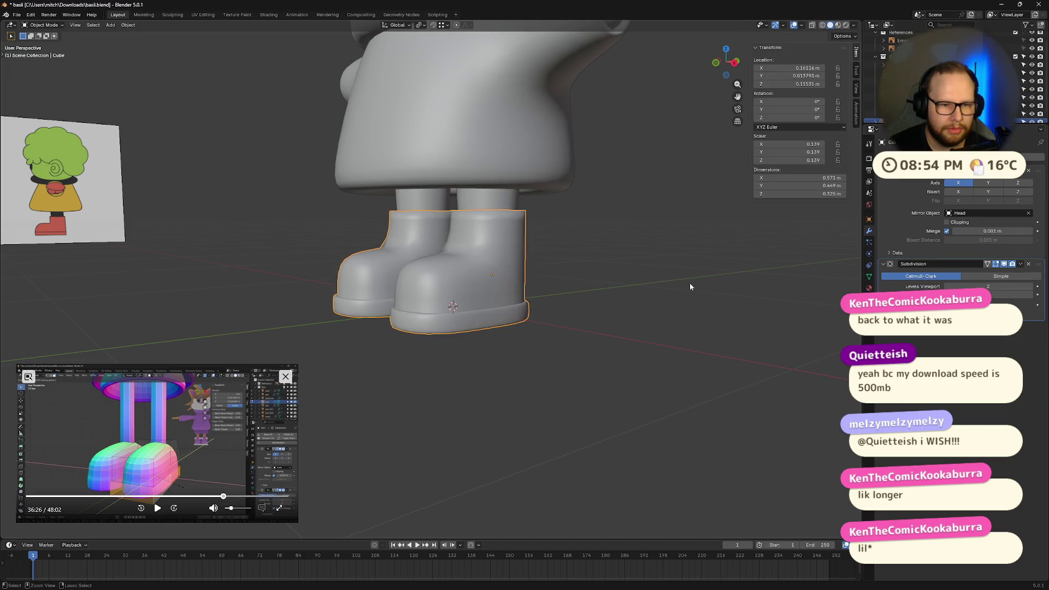
Select the body mesh and orbit to a low front-on view of it
{"action": "mouse_move", "coordinate": [693, 291]}
{"action": "middle_mouse_down"}
{"action": "mouse_move", "coordinate": [693, 325]}
{"action": "mouse_move", "coordinate": [630, 326]}
{"action": "mouse_move", "coordinate": [653, 321]}
{"action": "mouse_move", "coordinate": [642, 311]}
{"action": "mouse_move", "coordinate": [642, 321]}
{"action": "middle_mouse_up"}
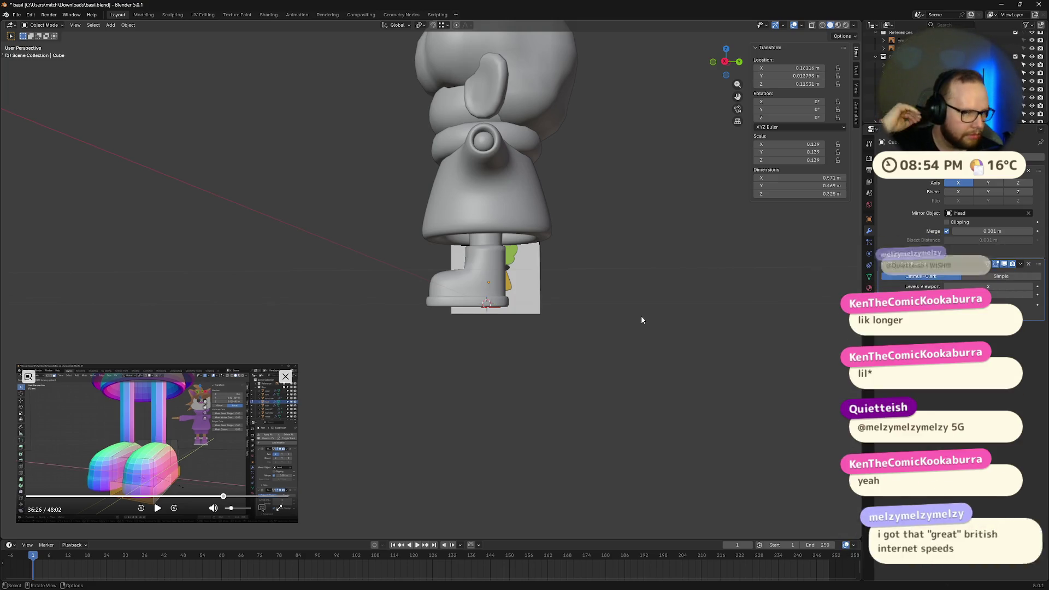
{"action": "middle_click_drag", "start_coordinate": [477, 335], "coordinate": [526, 350]}
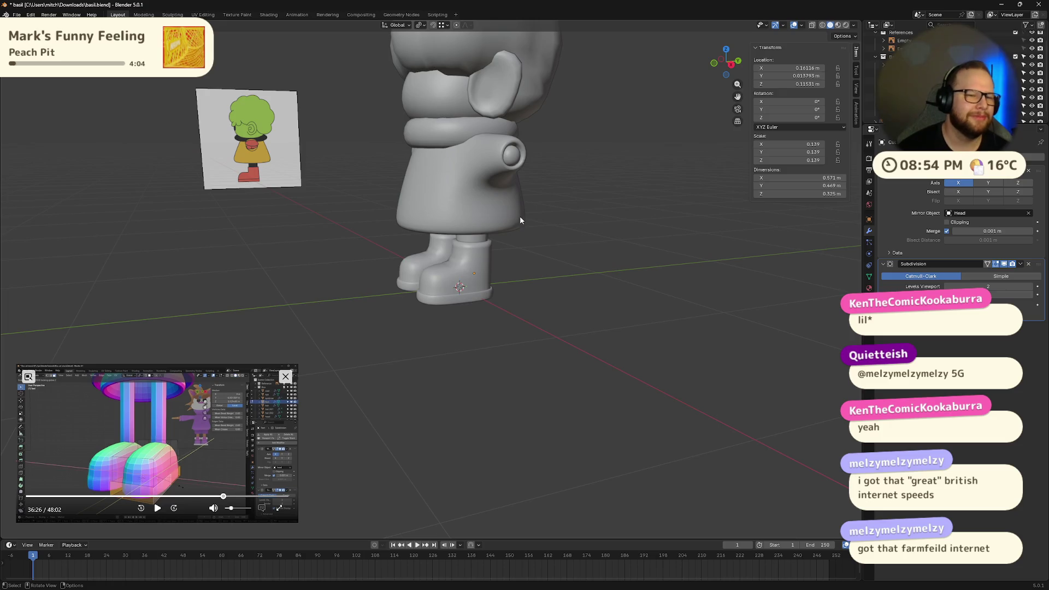
{"action": "scroll", "coordinate": [520, 215], "scroll_direction": "down", "scroll_amount": 5}
{"action": "middle_click_drag", "start_coordinate": [519, 211], "coordinate": [448, 203]}
{"action": "left_click", "coordinate": [448, 203]}
{"action": "scroll", "coordinate": [514, 213], "scroll_direction": "up", "scroll_amount": 6}
{"action": "mouse_move", "coordinate": [492, 252]}
{"action": "middle_mouse_down"}
{"action": "mouse_move", "coordinate": [474, 300]}
{"action": "mouse_move", "coordinate": [510, 278]}
{"action": "middle_mouse_up"}
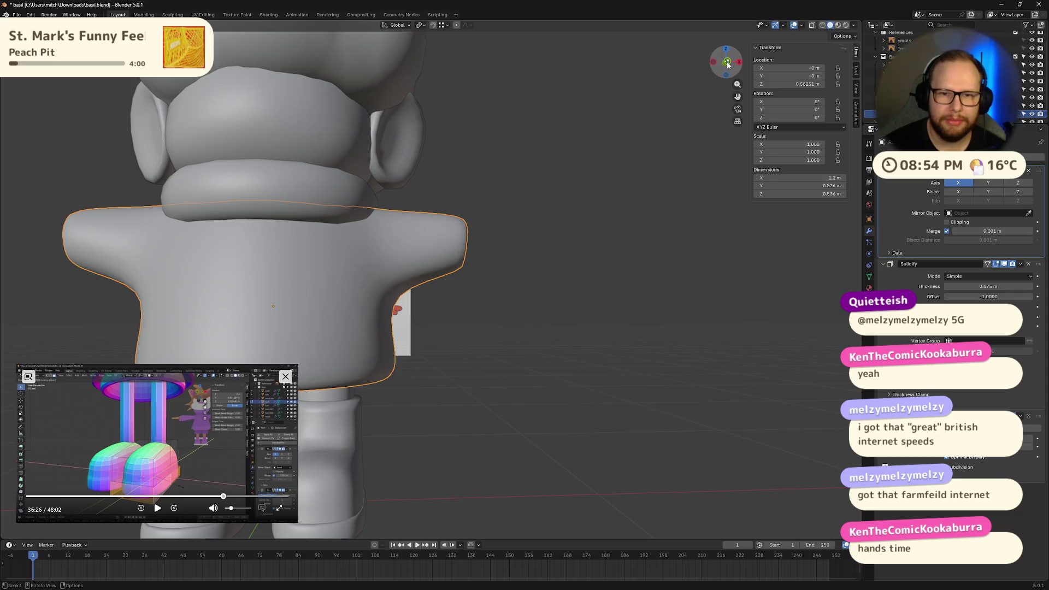
In front orthographic view, edit the body mesh and try a Y rotation on a sleeve-end edge, then cancel
{"action": "left_click", "coordinate": [727, 62]}
{"action": "scroll", "coordinate": [614, 197], "scroll_direction": "up", "scroll_amount": 5}
{"action": "middle_click_drag", "start_coordinate": [575, 202], "coordinate": [560, 225], "text": "shift"}
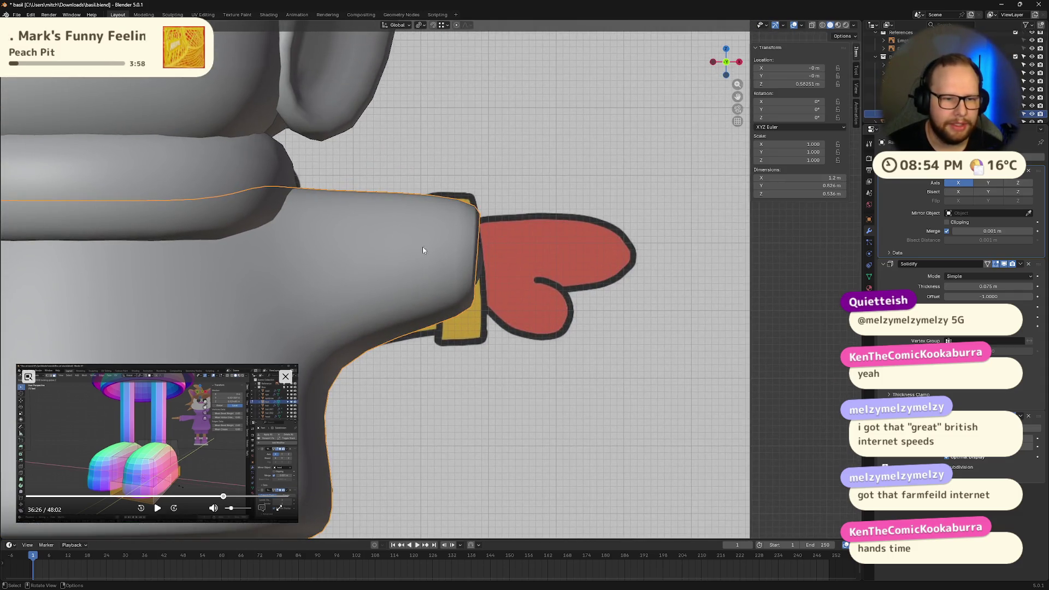
{"action": "key", "text": "Tab"}
{"action": "left_click", "coordinate": [496, 247]}
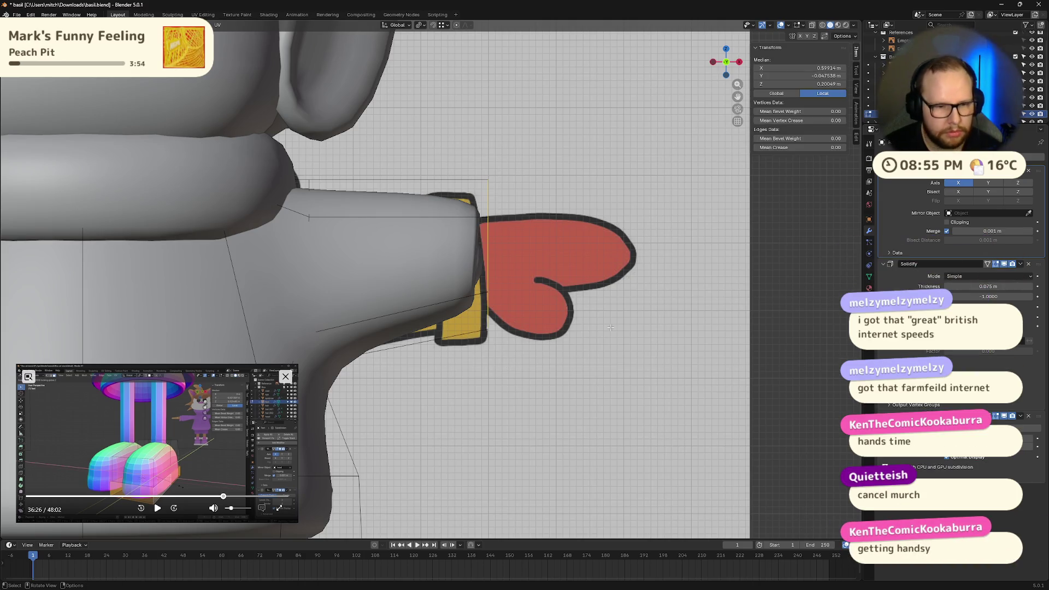
{"action": "key", "text": "r"}
{"action": "key", "text": "y"}
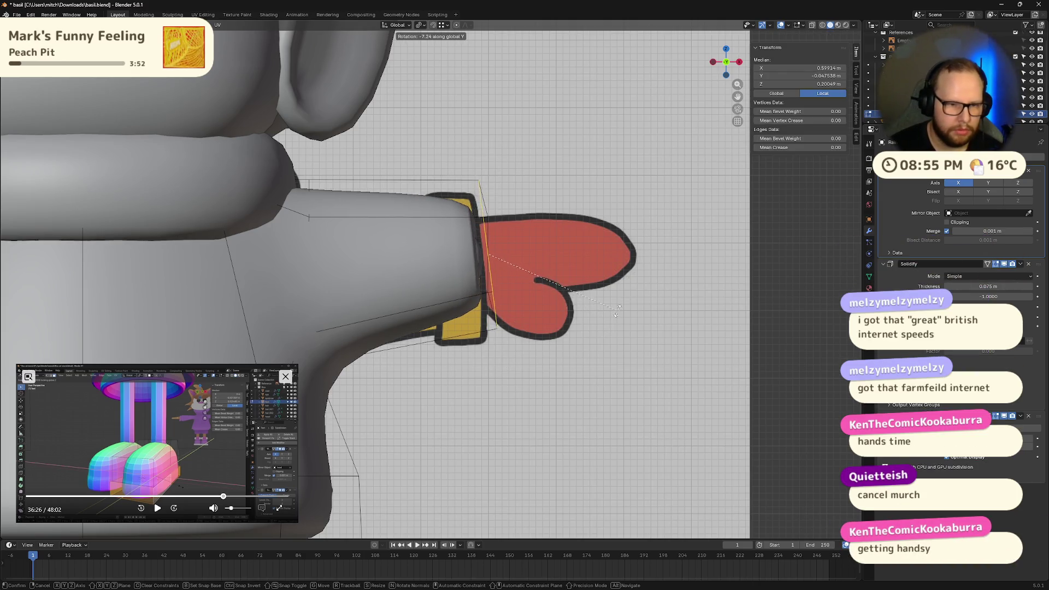
{"action": "key", "text": "Escape"}
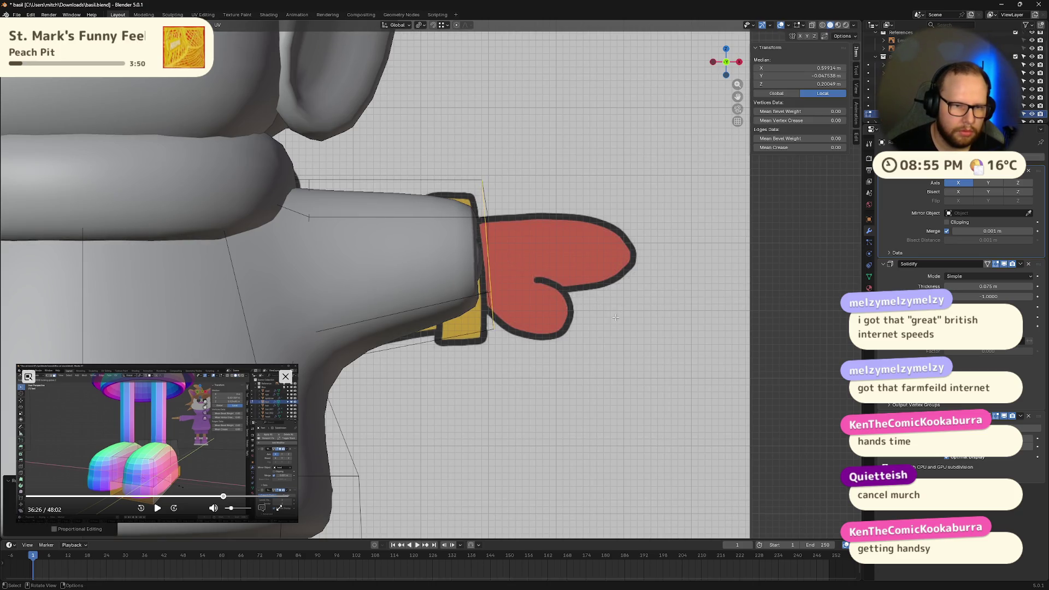
Box-select the sleeve-end vertices, try a tilt, then undo it and return to front view
{"action": "left_click_drag", "start_coordinate": [438, 131], "coordinate": [552, 412]}
{"action": "key", "text": "r"}
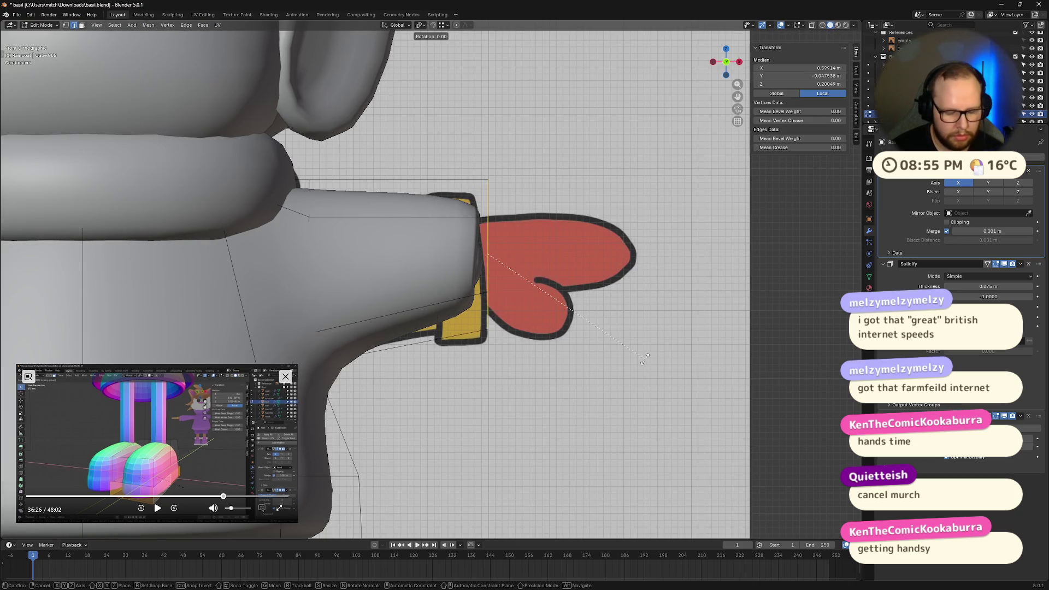
{"action": "left_click", "coordinate": [646, 340]}
{"action": "key", "text": "ctrl+z"}
{"action": "mouse_move", "coordinate": [646, 340]}
{"action": "middle_mouse_down"}
{"action": "mouse_move", "coordinate": [649, 331]}
{"action": "mouse_move", "coordinate": [620, 344]}
{"action": "middle_mouse_up"}
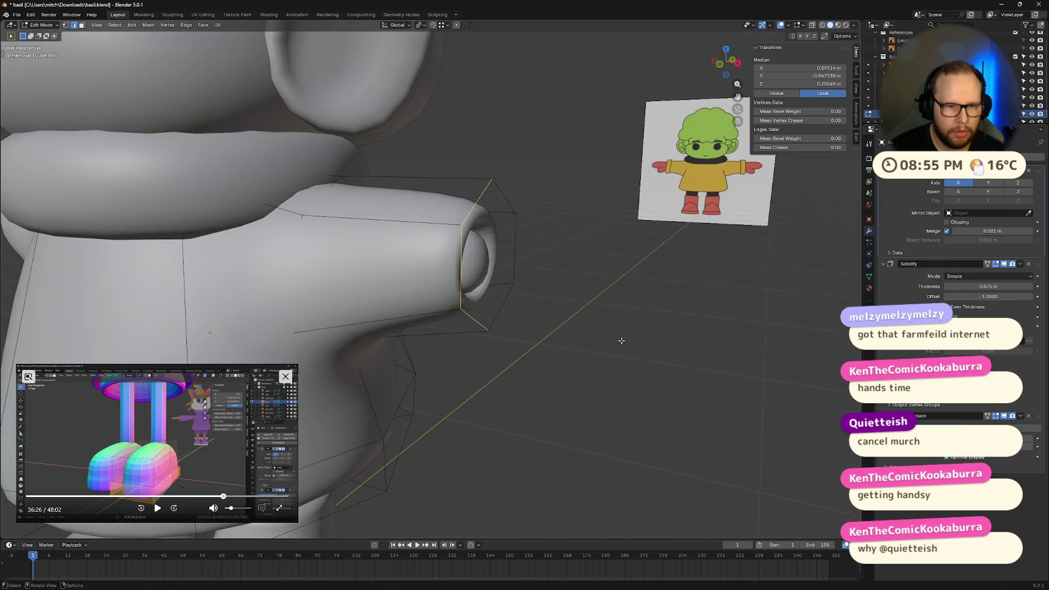
{"action": "key", "text": "KP_1"}
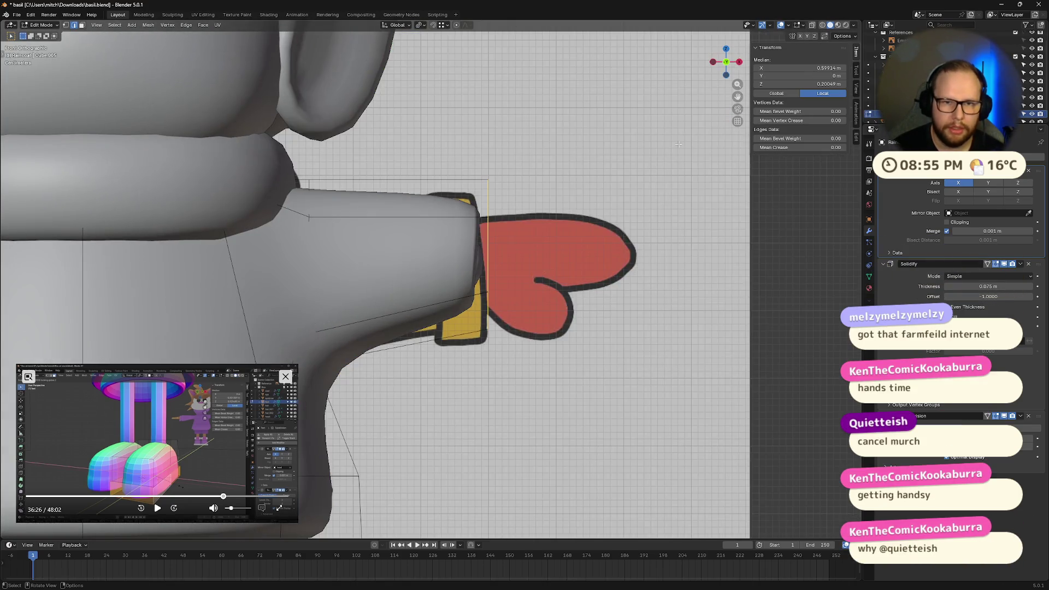
Tilt the sleeve's end edge loop about -5° on Y to match the reference arm, then deselect
{"action": "key", "text": "t"}
{"action": "key", "text": "r"}
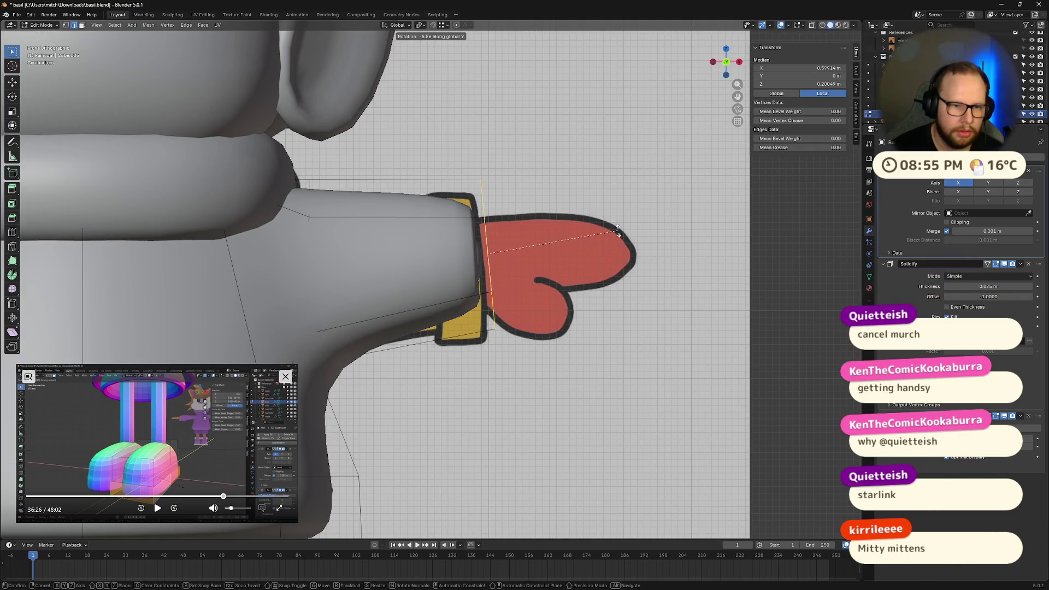
{"action": "left_click", "coordinate": [618, 229]}
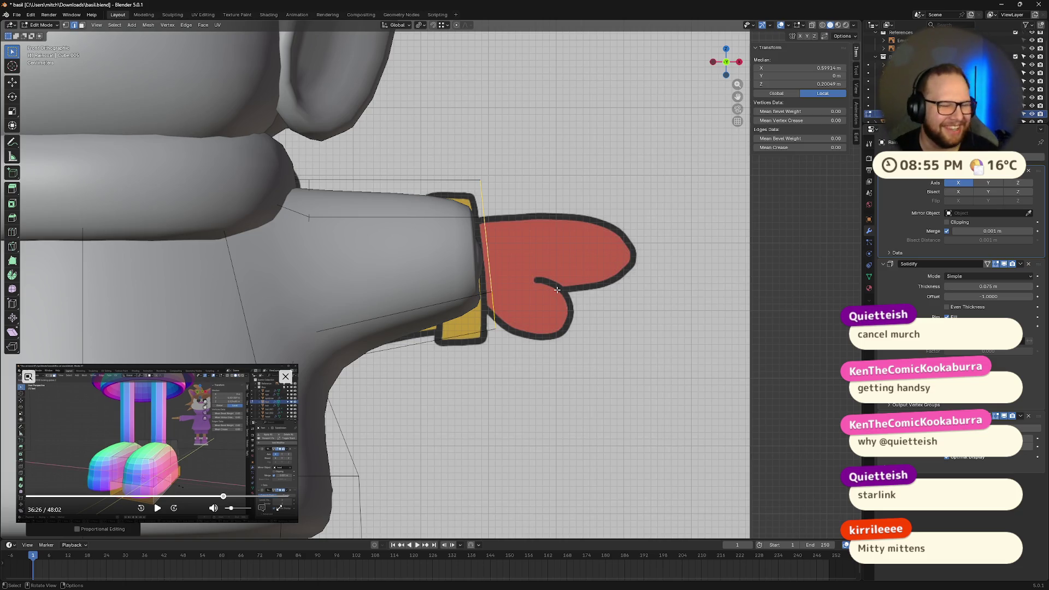
{"action": "mouse_move", "coordinate": [531, 306]}
{"action": "middle_mouse_down"}
{"action": "mouse_move", "coordinate": [569, 312]}
{"action": "mouse_move", "coordinate": [677, 75]}
{"action": "middle_mouse_up"}
{"action": "left_click", "coordinate": [611, 234]}
{"action": "left_click", "coordinate": [731, 59]}
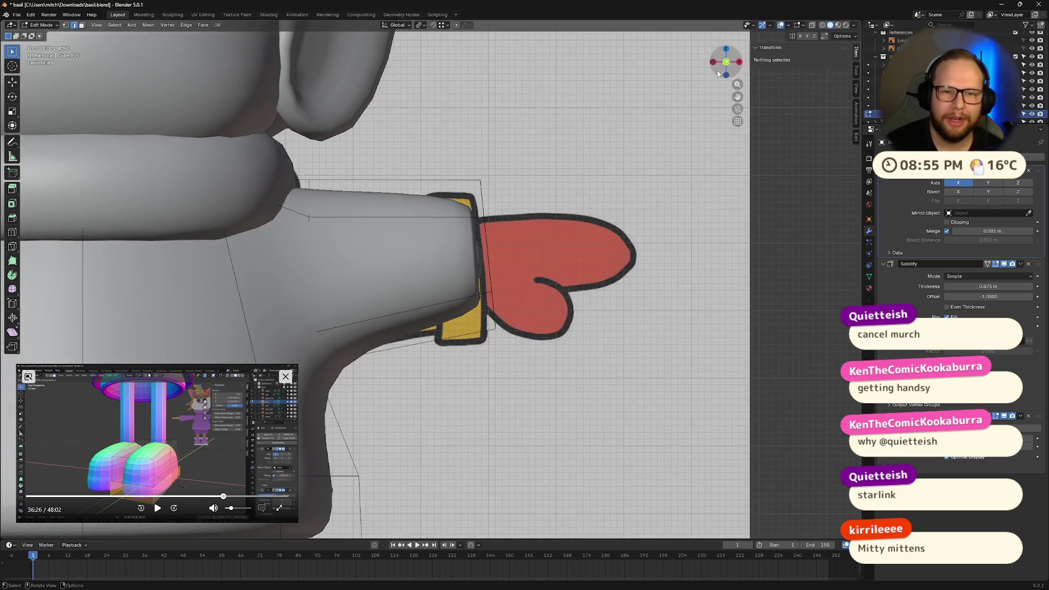
{"action": "scroll", "coordinate": [537, 250], "scroll_direction": "up", "scroll_amount": 2}
{"action": "scroll", "coordinate": [528, 243], "scroll_direction": "down", "scroll_amount": 2}
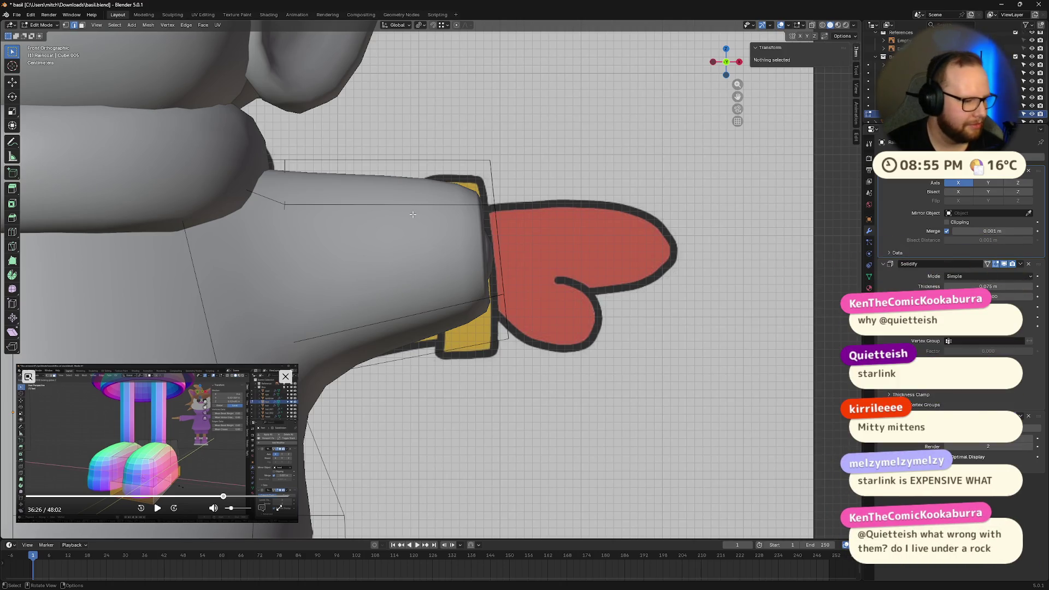
Add a loop cut just in from the sleeve end and rotate it on X to align with the wrist
{"action": "key", "text": "ctrl+r"}
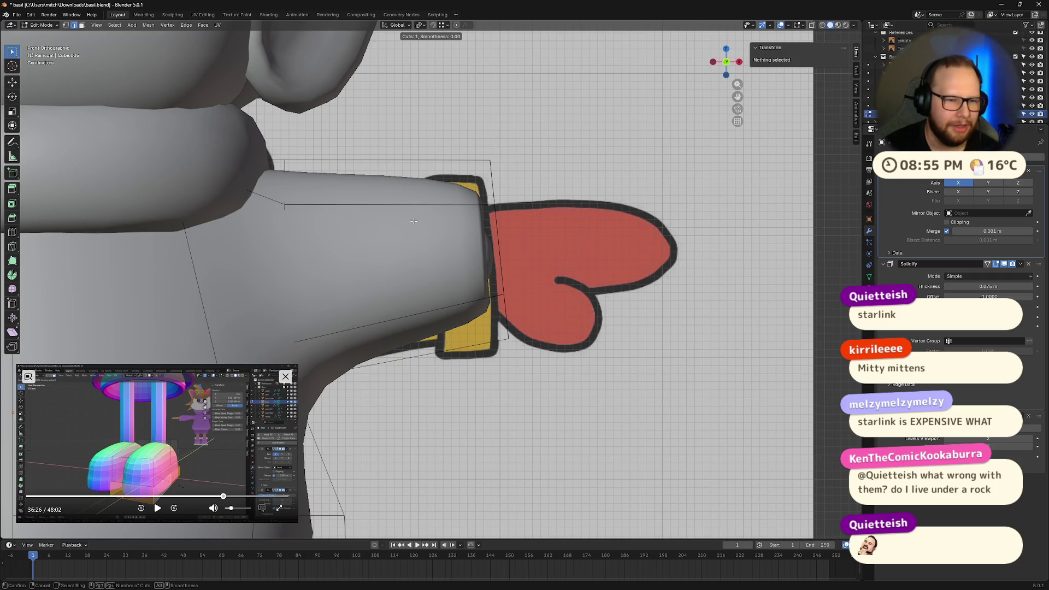
{"action": "left_click", "coordinate": [430, 219]}
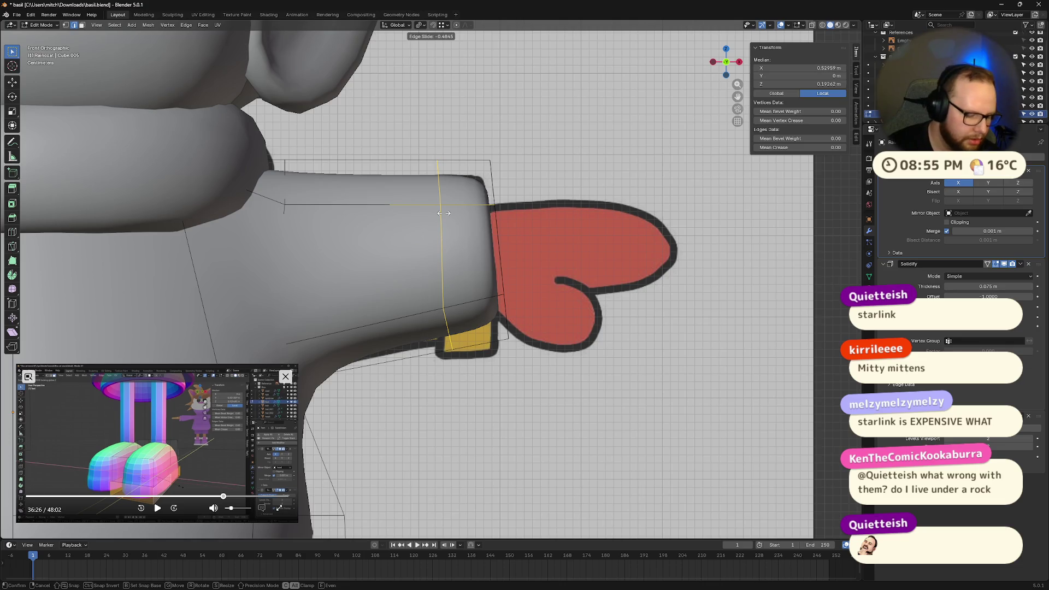
{"action": "left_click", "coordinate": [443, 213]}
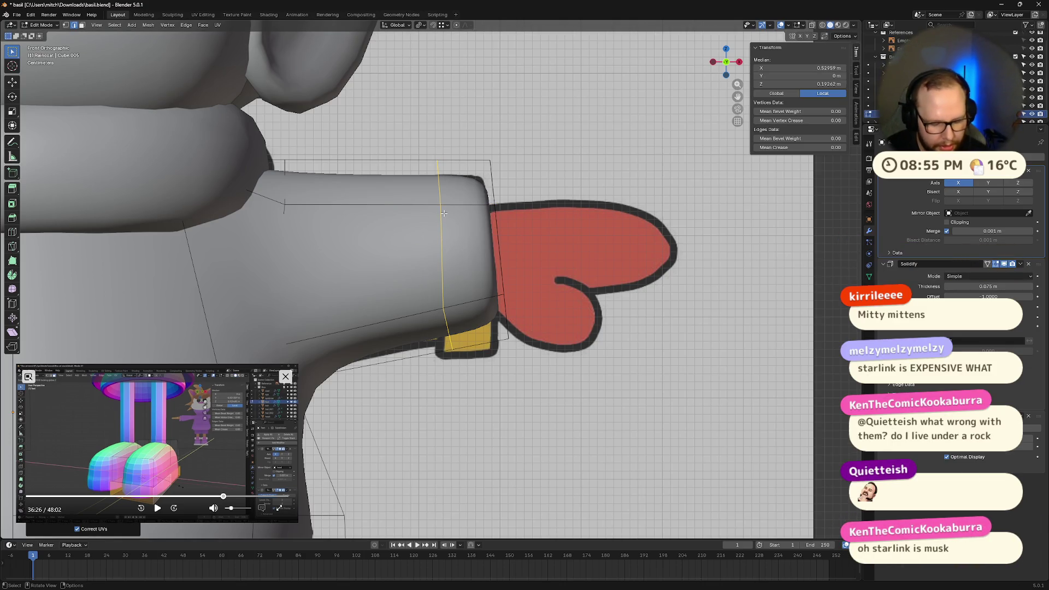
{"action": "key", "text": "r"}
{"action": "key", "text": "x"}
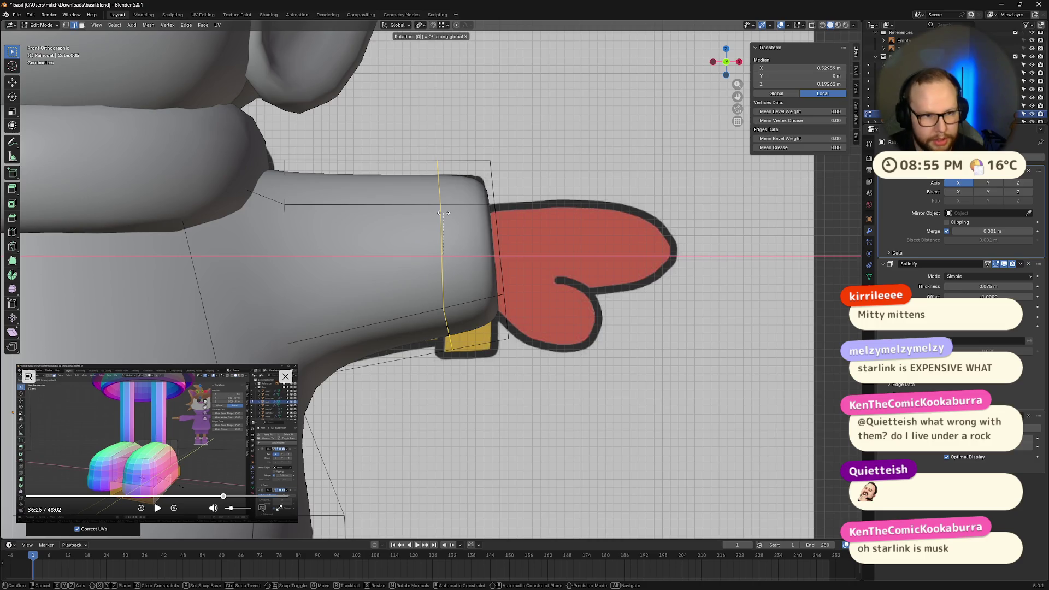
{"action": "left_click", "coordinate": [444, 213]}
{"action": "mouse_move", "coordinate": [444, 216]}
{"action": "middle_mouse_down"}
{"action": "mouse_move", "coordinate": [434, 311]}
{"action": "mouse_move", "coordinate": [624, 327]}
{"action": "middle_mouse_up"}
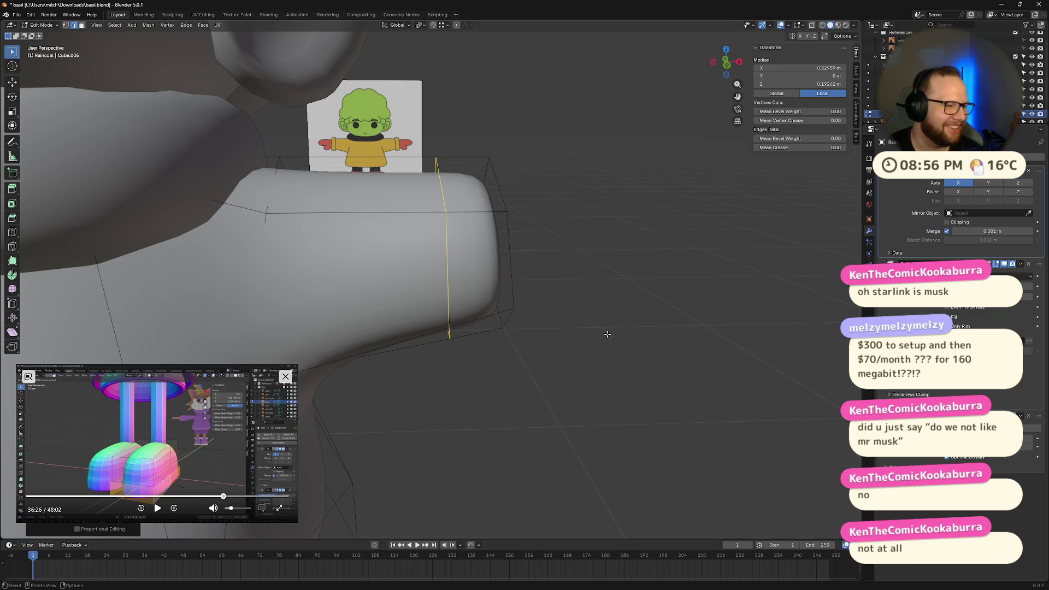
{"action": "left_click", "coordinate": [584, 339]}
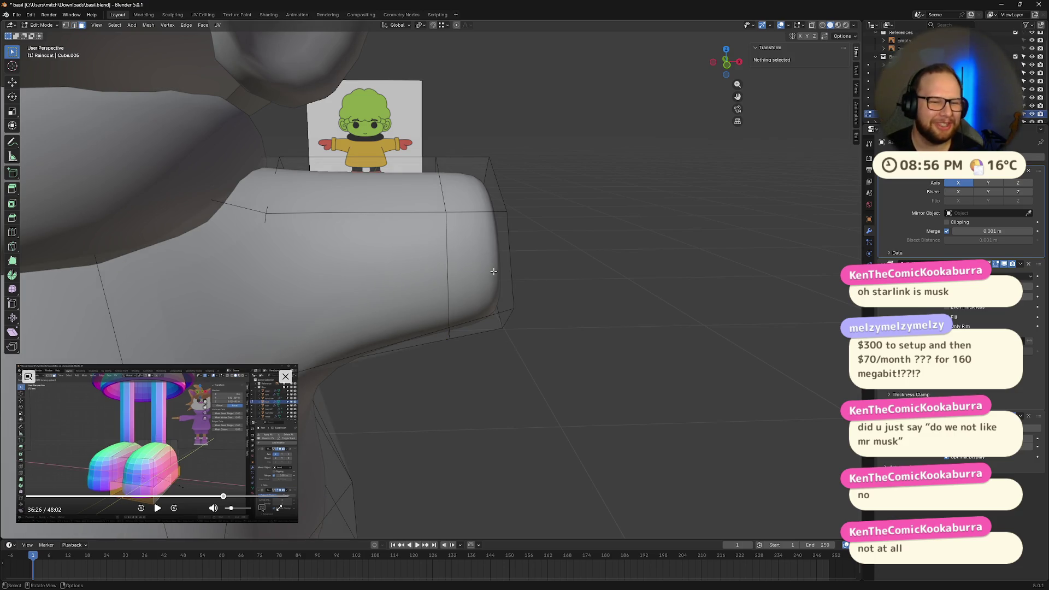
Shift-select each face around the sleeve end, orbiting to reach and check the whole ring
{"action": "left_click", "coordinate": [492, 254]}
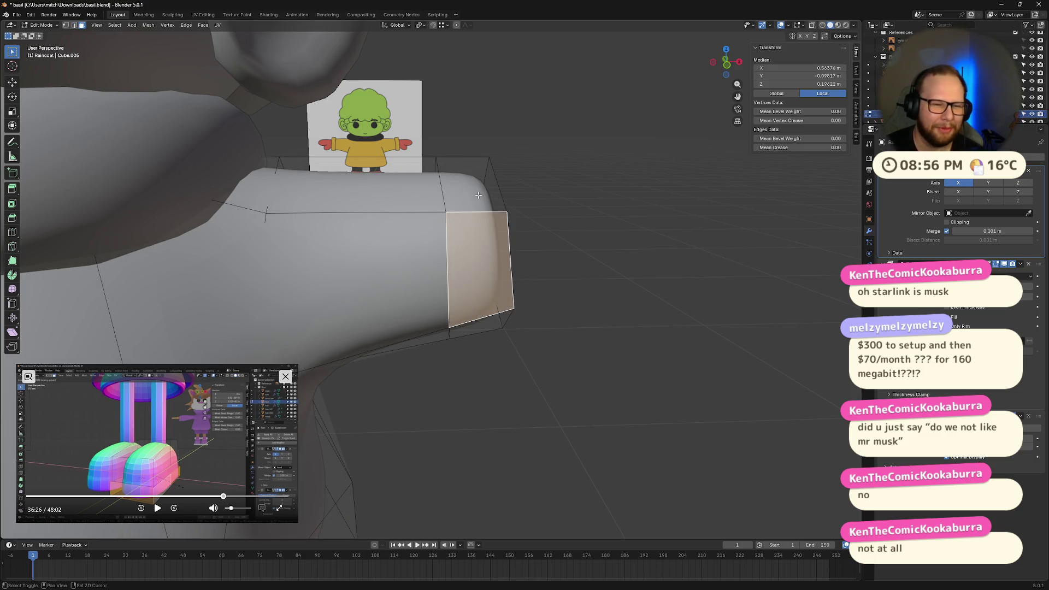
{"action": "left_click", "coordinate": [491, 254], "text": "ctrl"}
{"action": "mouse_move", "coordinate": [491, 254]}
{"action": "middle_mouse_down"}
{"action": "mouse_move", "coordinate": [451, 276]}
{"action": "mouse_move", "coordinate": [383, 290]}
{"action": "mouse_move", "coordinate": [404, 252]}
{"action": "mouse_move", "coordinate": [542, 374]}
{"action": "middle_mouse_up"}
{"action": "left_click", "coordinate": [451, 276], "text": "ctrl"}
{"action": "left_click", "coordinate": [383, 289], "text": "ctrl"}
{"action": "left_click", "coordinate": [405, 252], "text": "ctrl"}
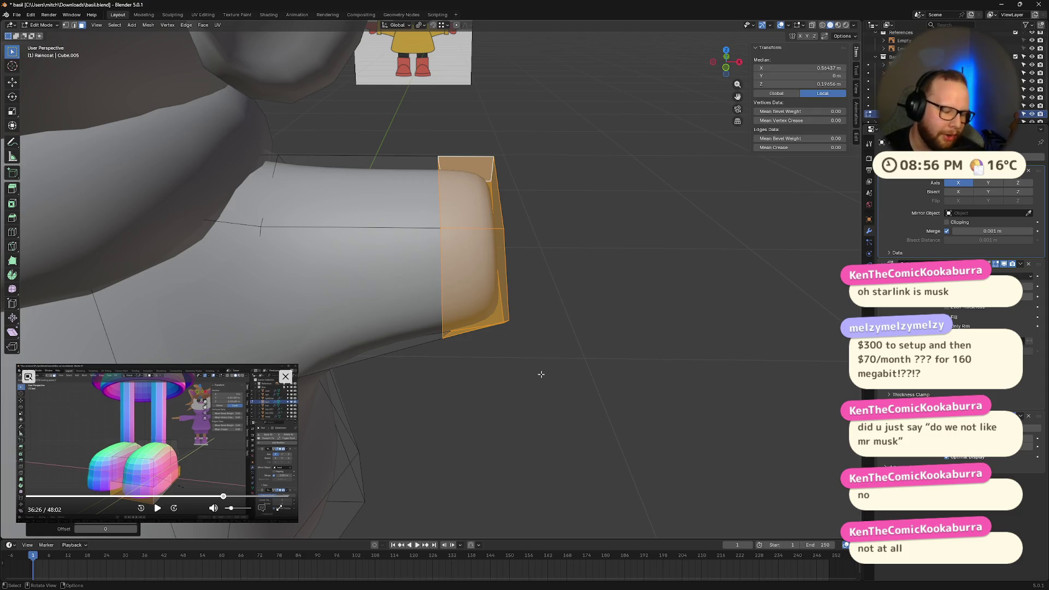
{"action": "mouse_move", "coordinate": [541, 374]}
{"action": "middle_mouse_down"}
{"action": "mouse_move", "coordinate": [593, 403]}
{"action": "mouse_move", "coordinate": [618, 403]}
{"action": "middle_mouse_up"}
{"action": "scroll", "coordinate": [617, 403], "scroll_direction": "down", "scroll_amount": 5}
{"action": "middle_click_drag", "start_coordinate": [489, 406], "coordinate": [533, 381]}
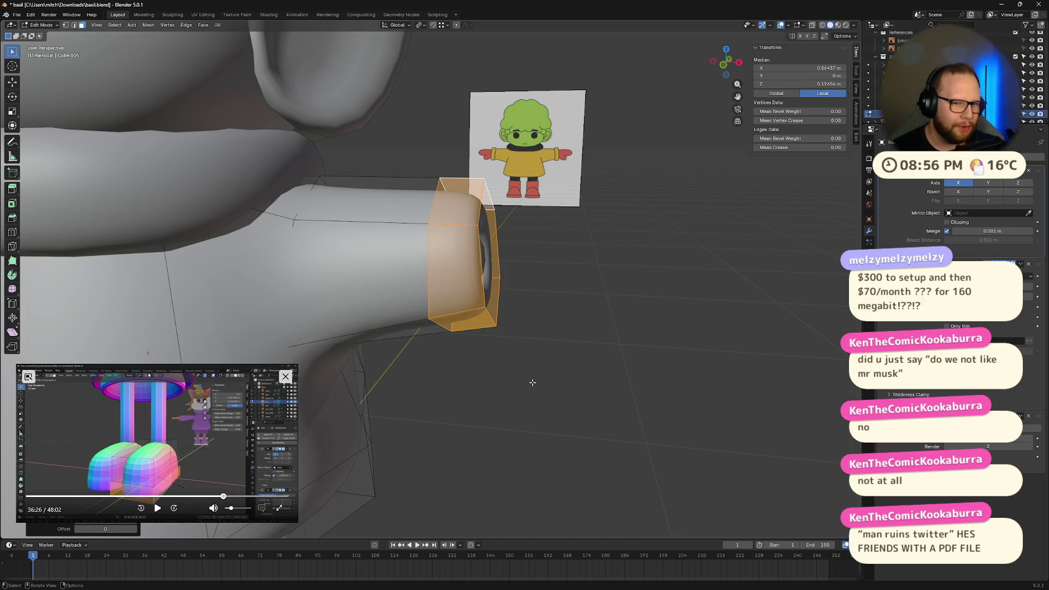
{"action": "mouse_move", "coordinate": [479, 370]}
{"action": "middle_mouse_down"}
{"action": "mouse_move", "coordinate": [490, 363]}
{"action": "mouse_move", "coordinate": [490, 376]}
{"action": "middle_mouse_up"}
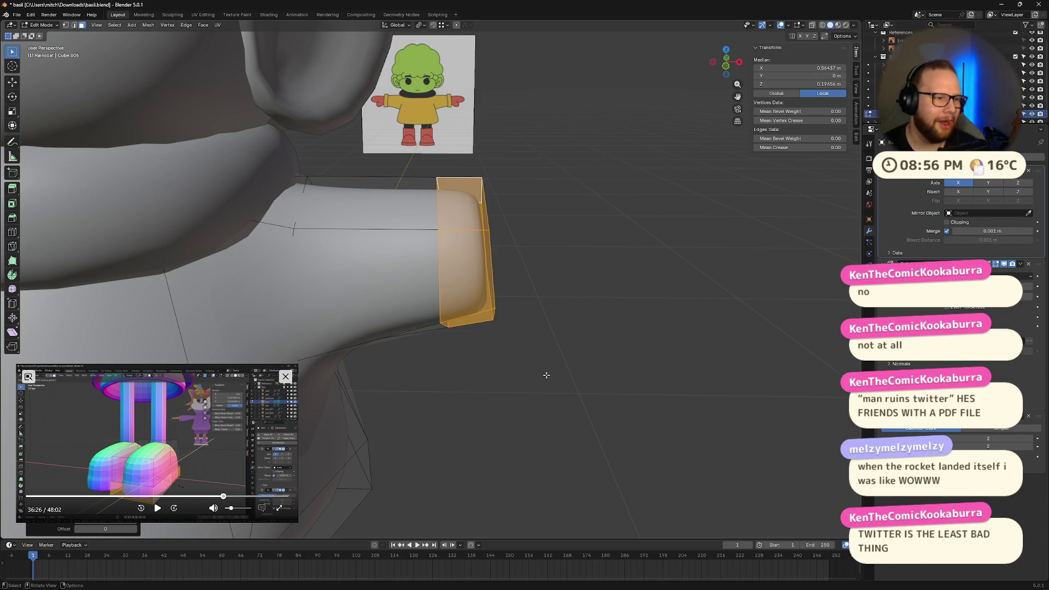
Scale the selected sleeve-end faces after cancelling trial moves
{"action": "key", "text": "g"}
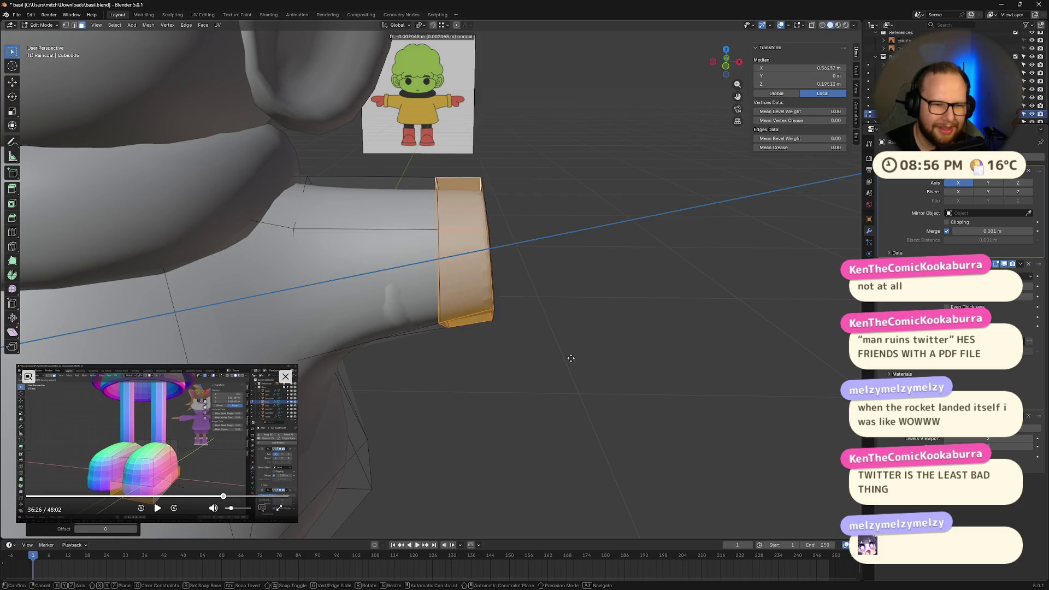
{"action": "key", "text": "Escape"}
{"action": "key", "text": "g"}
{"action": "key", "text": "z"}
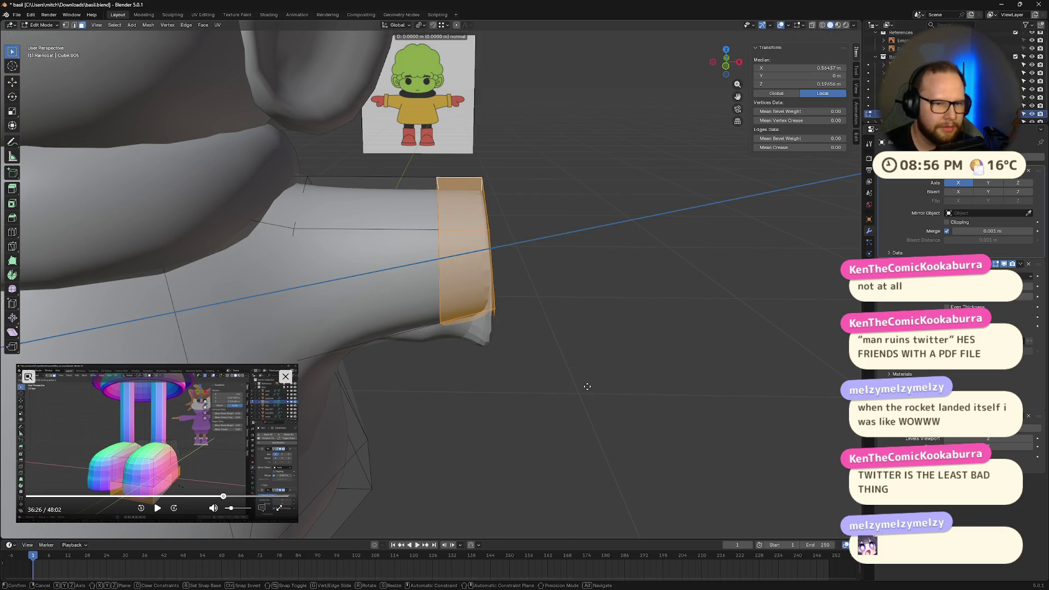
{"action": "key", "text": "Escape"}
{"action": "key", "text": "s"}
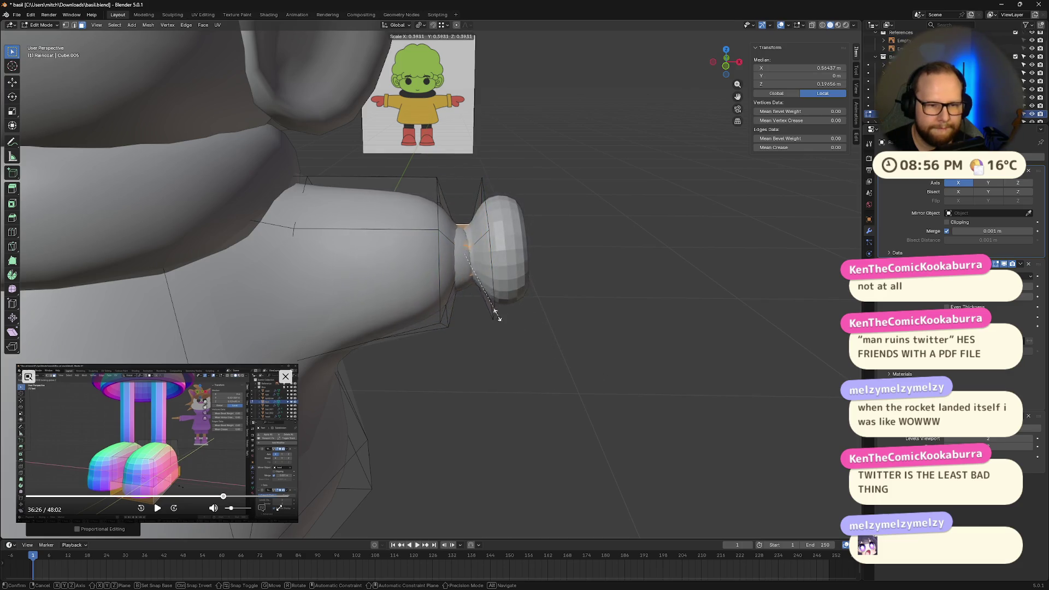
{"action": "left_click", "coordinate": [621, 394]}
Select the edges bordering the cuff band and give them a full 1.0 crease
{"action": "middle_click_drag", "start_coordinate": [616, 402], "coordinate": [471, 225]}
{"action": "left_click", "coordinate": [475, 226], "text": "alt+shift"}
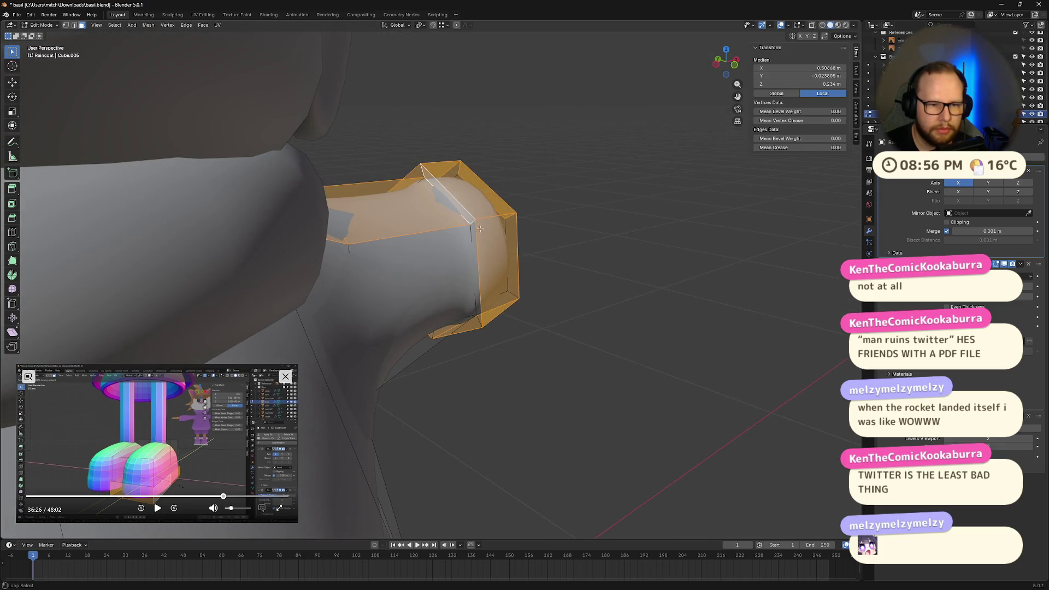
{"action": "key", "text": "2"}
{"action": "left_click", "coordinate": [472, 234]}
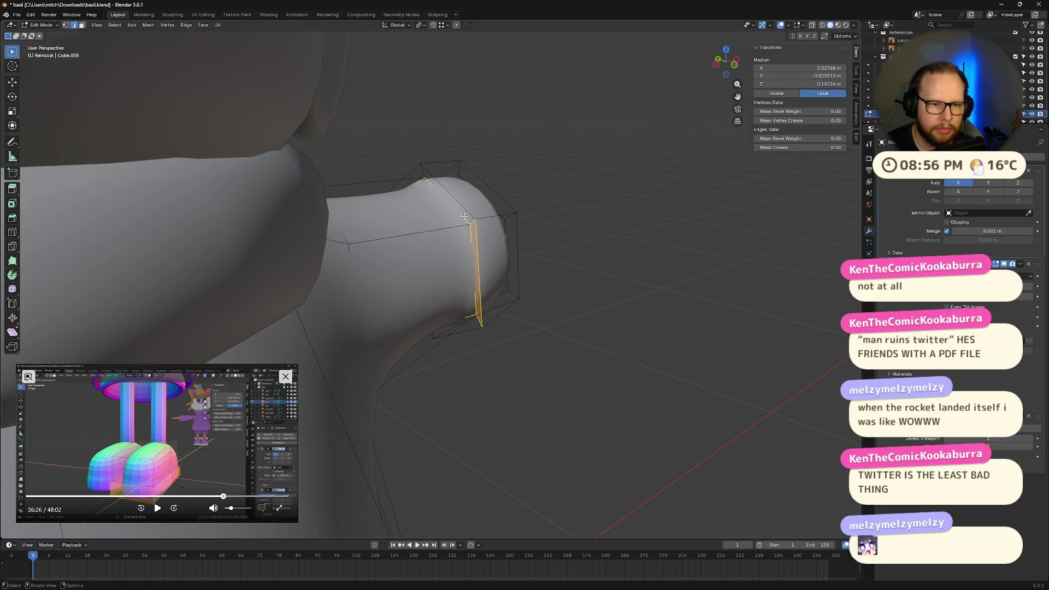
{"action": "key", "text": "g"}
{"action": "key", "text": "g"}
{"action": "left_click", "coordinate": [492, 311]}
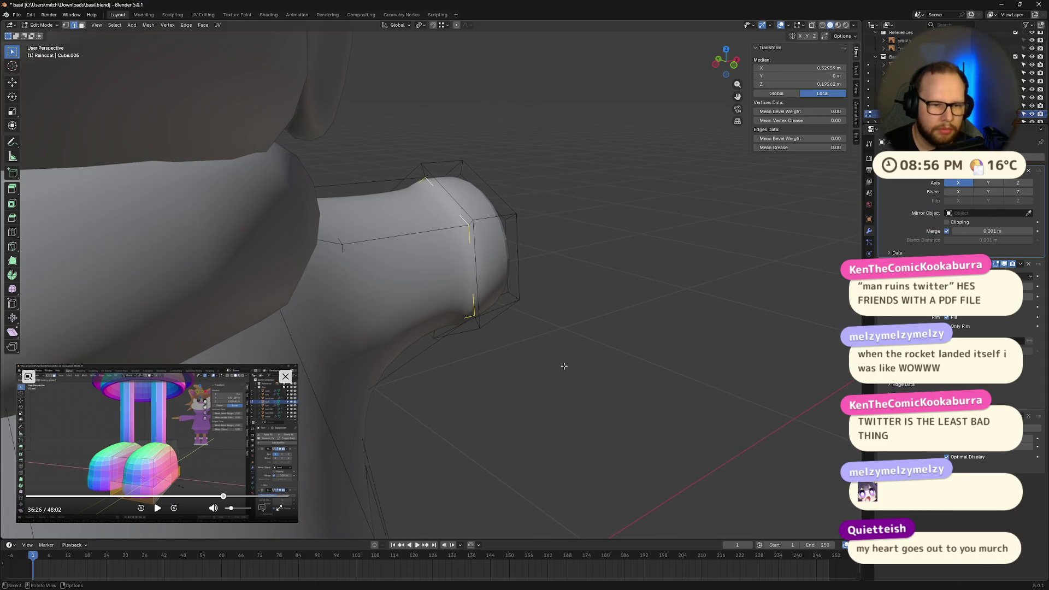
{"action": "key", "text": "shift+e"}
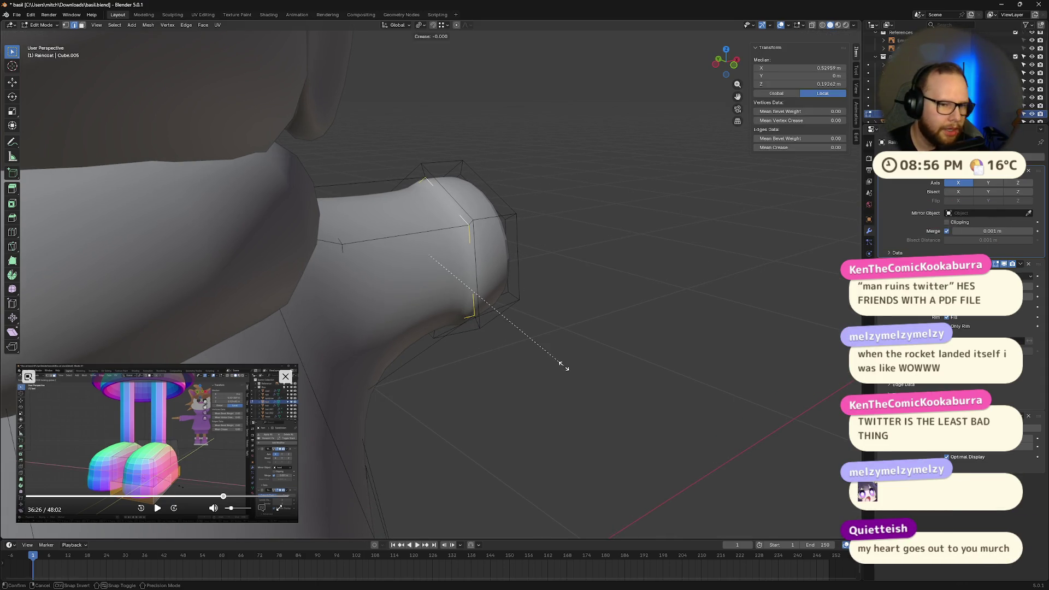
{"action": "left_click", "coordinate": [841, 359]}
Make the raincoat active and fully crease the edge ring around the sleeve rim
{"action": "mouse_move", "coordinate": [841, 358]}
{"action": "middle_mouse_down"}
{"action": "mouse_move", "coordinate": [667, 352]}
{"action": "mouse_move", "coordinate": [465, 315]}
{"action": "mouse_move", "coordinate": [611, 269]}
{"action": "mouse_move", "coordinate": [607, 306]}
{"action": "mouse_move", "coordinate": [624, 349]}
{"action": "mouse_move", "coordinate": [563, 323]}
{"action": "mouse_move", "coordinate": [513, 337]}
{"action": "mouse_move", "coordinate": [516, 363]}
{"action": "middle_mouse_up"}
{"action": "key", "text": "Tab"}
{"action": "left_click", "coordinate": [516, 362]}
{"action": "key", "text": "Tab"}
{"action": "mouse_move", "coordinate": [388, 338]}
{"action": "middle_mouse_down"}
{"action": "mouse_move", "coordinate": [370, 377]}
{"action": "mouse_move", "coordinate": [585, 352]}
{"action": "mouse_move", "coordinate": [372, 350]}
{"action": "middle_mouse_up"}
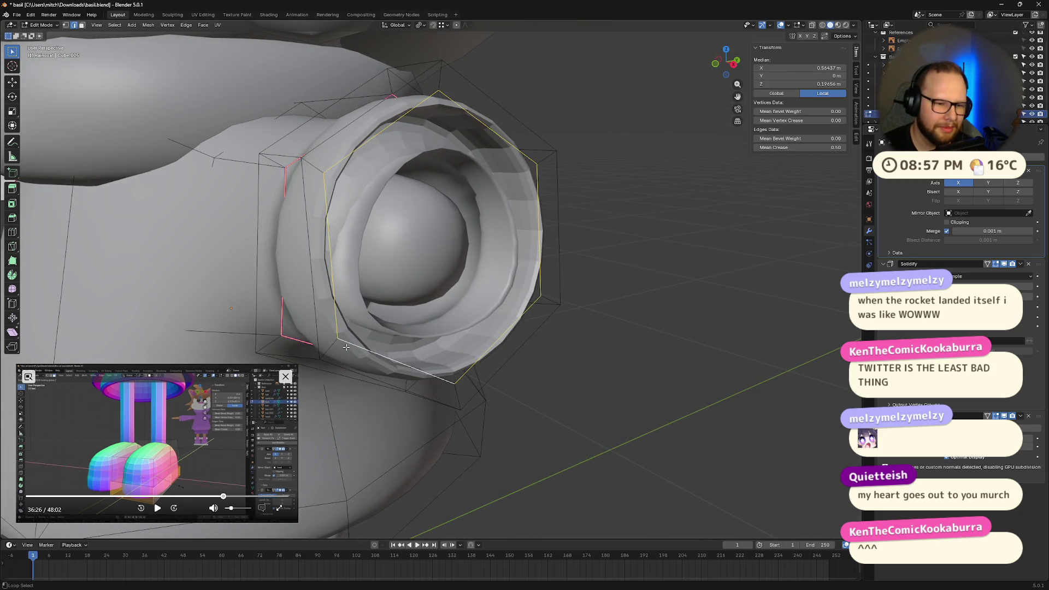
{"action": "left_click", "coordinate": [499, 374], "text": "ctrl+alt"}
{"action": "key", "text": "shift+e"}
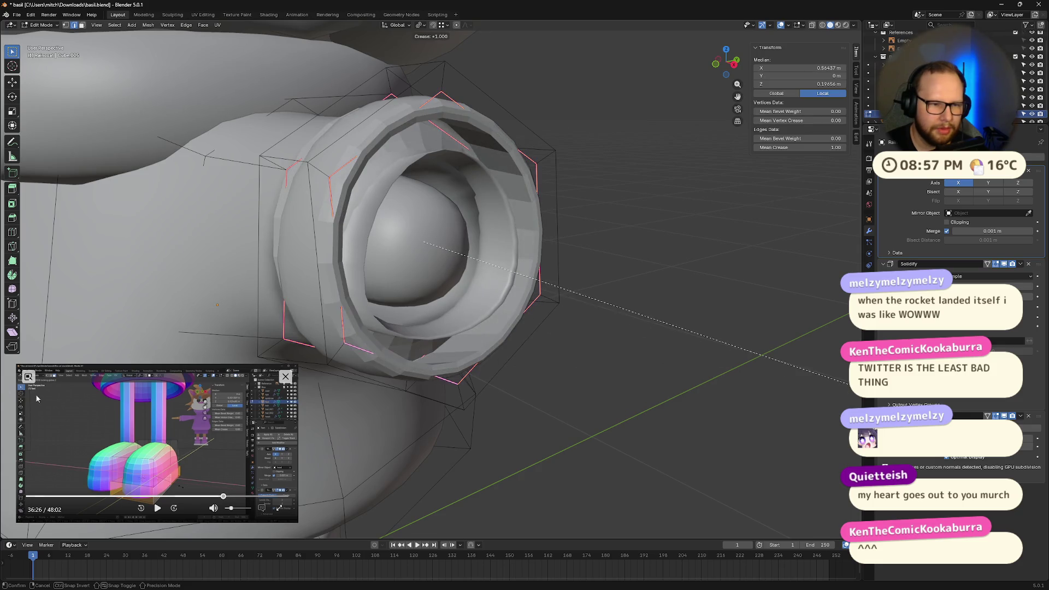
{"action": "left_click", "coordinate": [705, 393]}
{"action": "mouse_move", "coordinate": [705, 394]}
{"action": "middle_mouse_down"}
{"action": "mouse_move", "coordinate": [190, 335]}
{"action": "mouse_move", "coordinate": [297, 355]}
{"action": "middle_mouse_up"}
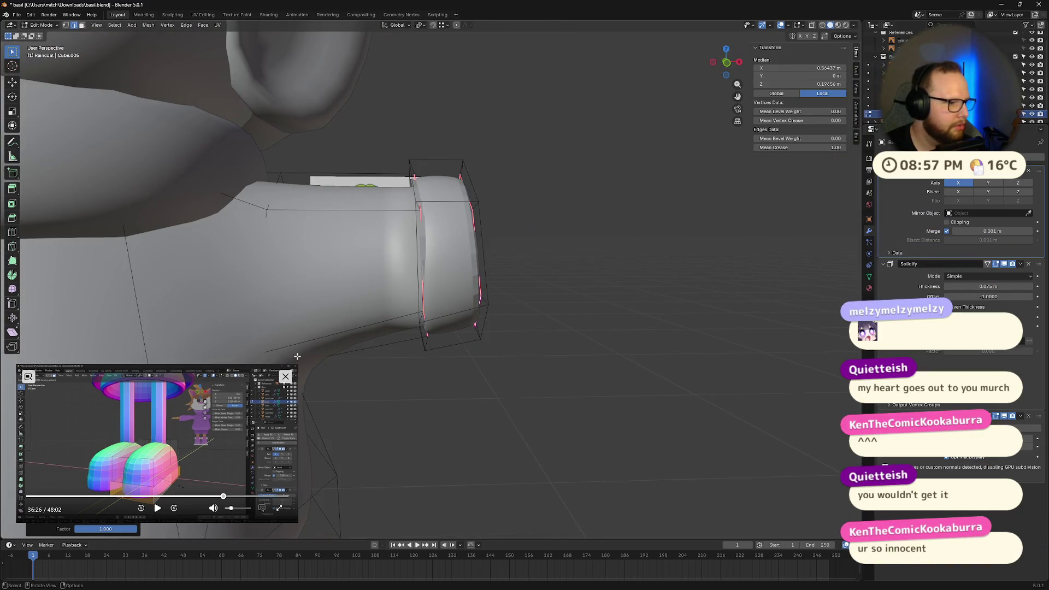
Grow the selection to the whole cuff face ring, extrude it and scale the extrusion
{"action": "mouse_move", "coordinate": [515, 316]}
{"action": "middle_mouse_down"}
{"action": "mouse_move", "coordinate": [626, 345]}
{"action": "mouse_move", "coordinate": [475, 343]}
{"action": "mouse_move", "coordinate": [485, 378]}
{"action": "mouse_move", "coordinate": [552, 407]}
{"action": "mouse_move", "coordinate": [503, 396]}
{"action": "mouse_move", "coordinate": [454, 404]}
{"action": "mouse_move", "coordinate": [489, 421]}
{"action": "mouse_move", "coordinate": [464, 416]}
{"action": "middle_mouse_up"}
{"action": "key", "text": "ctrl+z"}
{"action": "key", "text": "ctrl+KP_Add"}
{"action": "key", "text": "ctrl+l"}
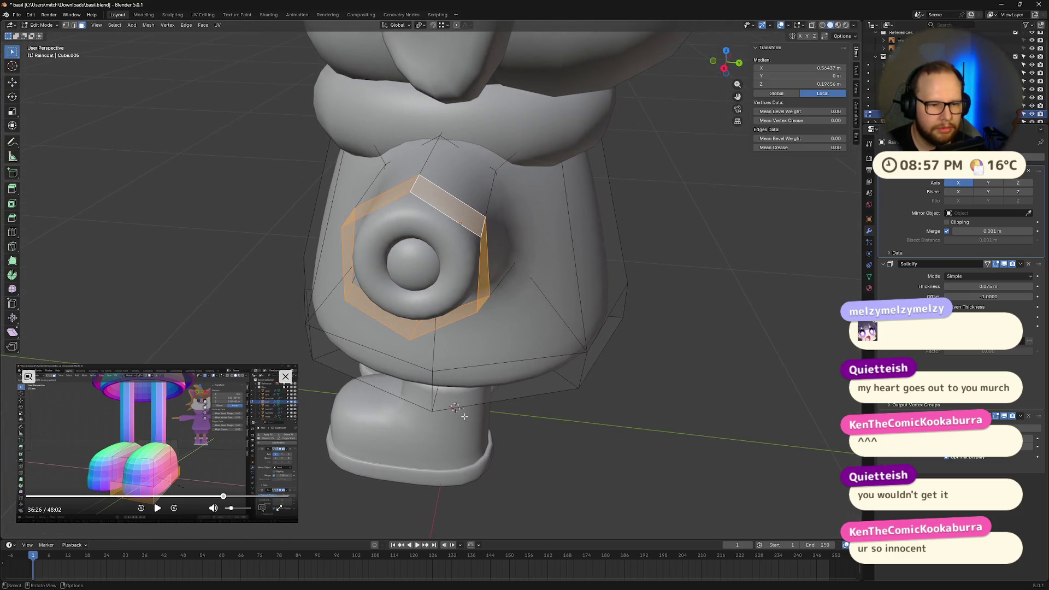
{"action": "key", "text": "e"}
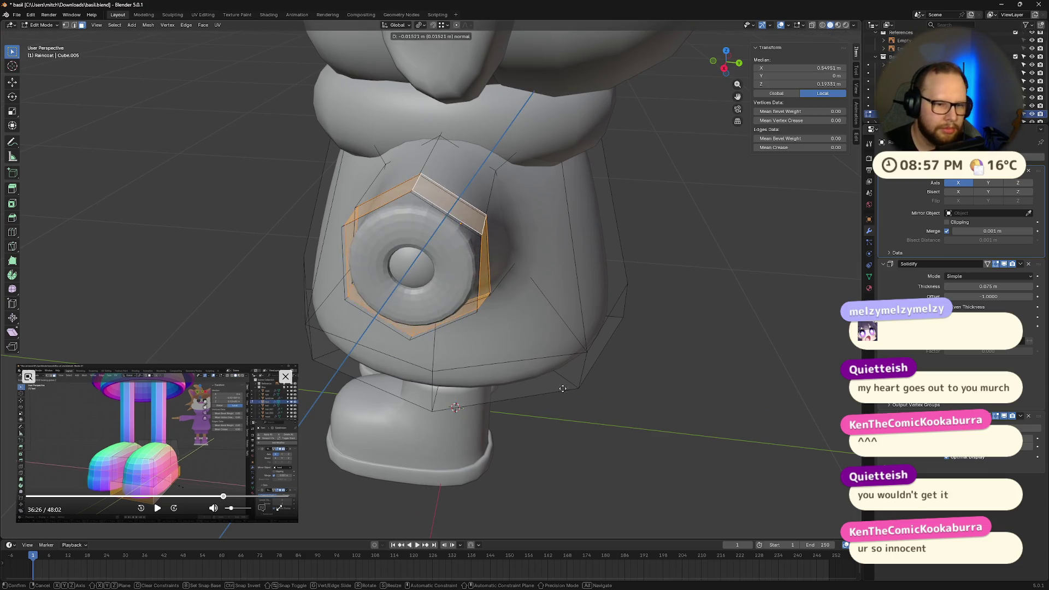
{"action": "left_click", "coordinate": [573, 389]}
{"action": "mouse_move", "coordinate": [569, 386]}
{"action": "middle_mouse_down"}
{"action": "mouse_move", "coordinate": [599, 371]}
{"action": "mouse_move", "coordinate": [560, 336]}
{"action": "mouse_move", "coordinate": [645, 387]}
{"action": "mouse_move", "coordinate": [625, 370]}
{"action": "mouse_move", "coordinate": [634, 378]}
{"action": "mouse_move", "coordinate": [614, 376]}
{"action": "middle_mouse_up"}
{"action": "key", "text": "s"}
{"action": "left_click", "coordinate": [618, 388]}
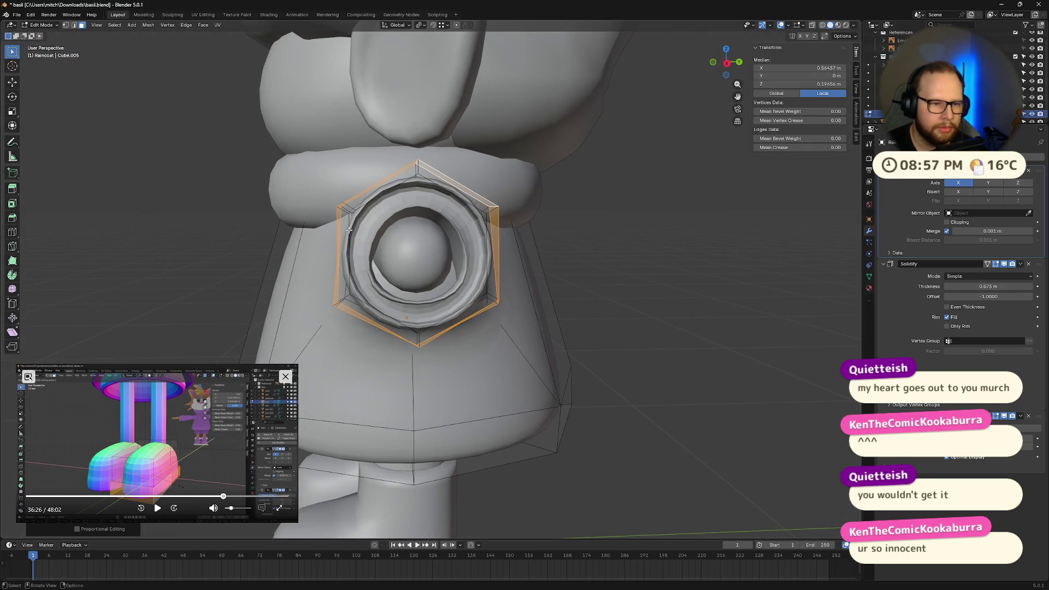
{"action": "mouse_move", "coordinate": [347, 247]}
{"action": "middle_mouse_down"}
{"action": "mouse_move", "coordinate": [464, 273]}
{"action": "mouse_move", "coordinate": [556, 323]}
{"action": "mouse_move", "coordinate": [540, 330]}
{"action": "mouse_move", "coordinate": [614, 297]}
{"action": "mouse_move", "coordinate": [628, 311]}
{"action": "mouse_move", "coordinate": [618, 329]}
{"action": "middle_mouse_up"}
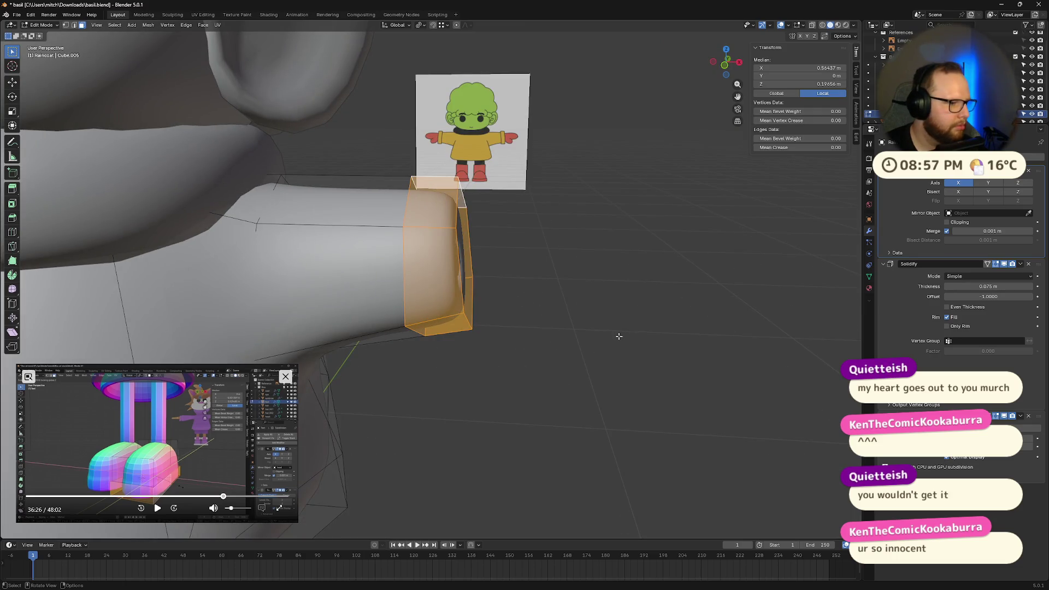
Select cuff faces, then switch to edge mode and select the edge loop around the cuff
{"action": "middle_click_drag", "start_coordinate": [337, 410], "coordinate": [416, 213]}
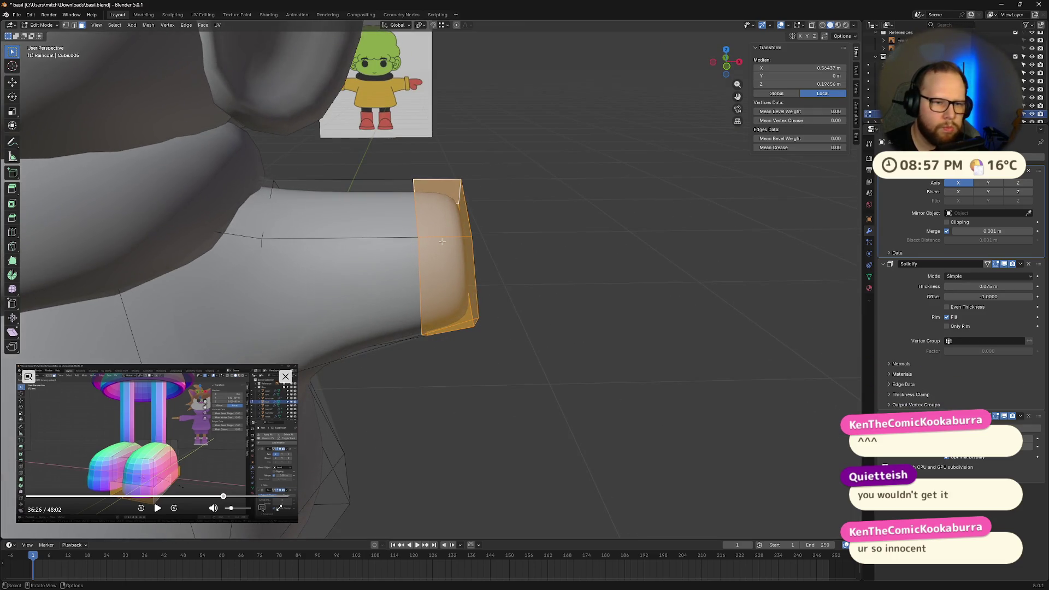
{"action": "left_click", "coordinate": [417, 212]}
{"action": "left_click", "coordinate": [422, 240], "text": "ctrl"}
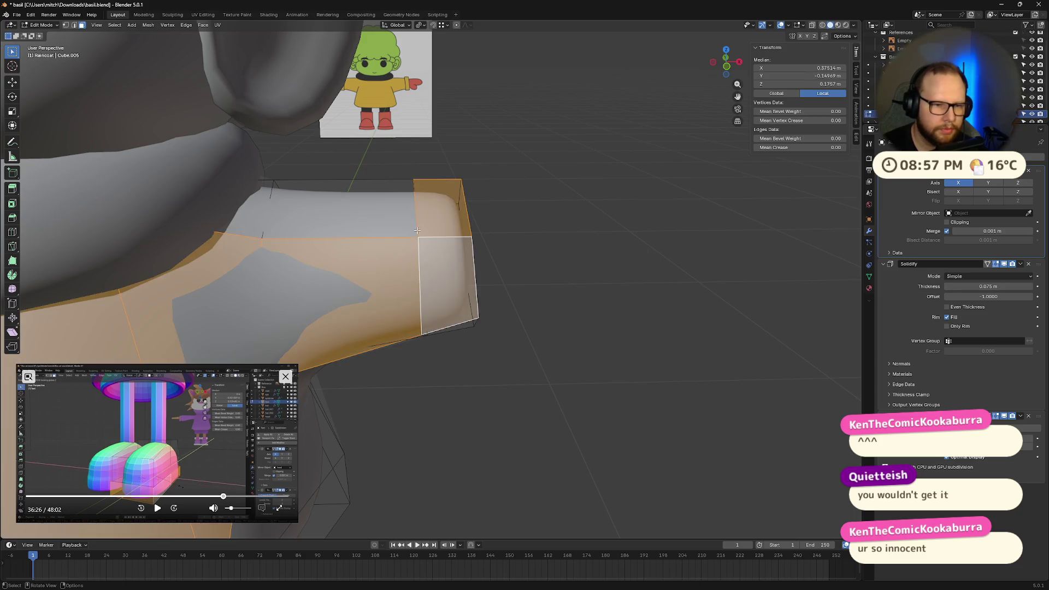
{"action": "left_click", "coordinate": [419, 239], "text": "ctrl"}
{"action": "key", "text": "2"}
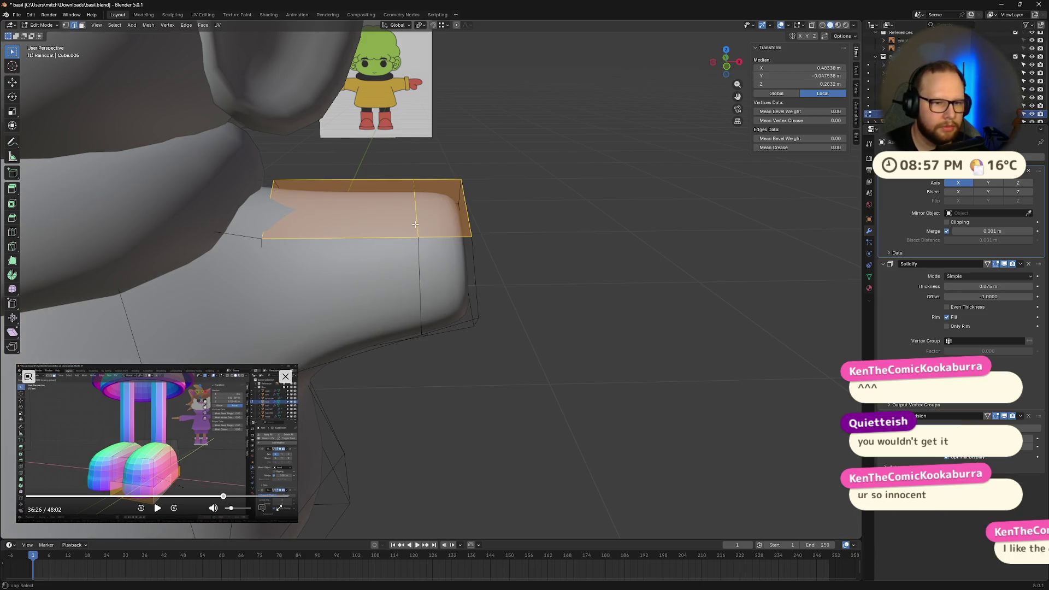
{"action": "left_click", "coordinate": [419, 249]}
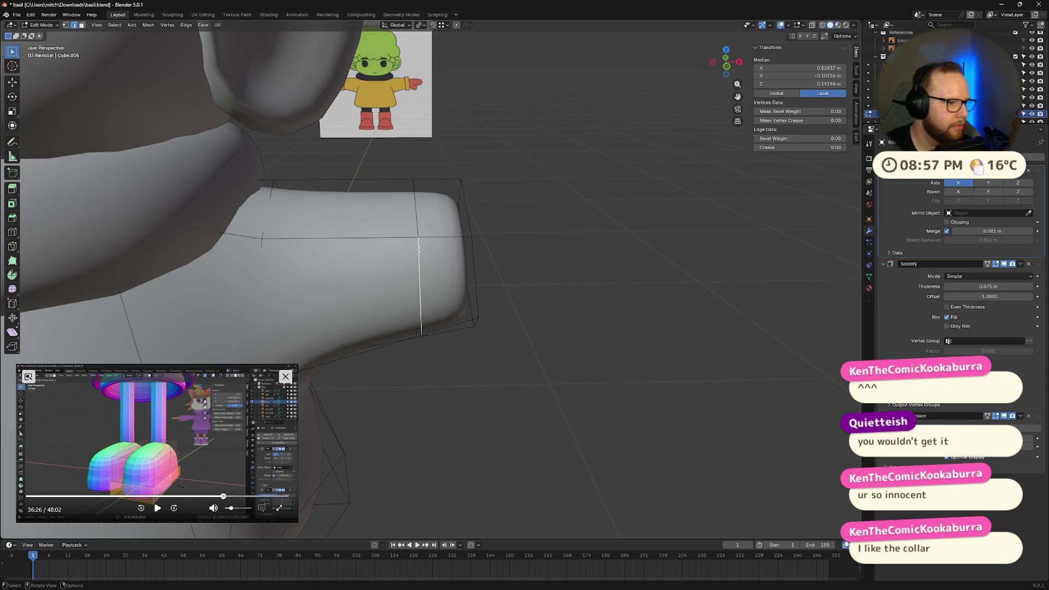
{"action": "left_click", "coordinate": [419, 248], "text": "alt"}
Give both cuff edge loops at the sleeve end a full 1.0 crease
{"action": "mouse_move", "coordinate": [431, 322]}
{"action": "middle_mouse_down"}
{"action": "mouse_move", "coordinate": [422, 297]}
{"action": "mouse_move", "coordinate": [245, 231]}
{"action": "mouse_move", "coordinate": [257, 235]}
{"action": "middle_mouse_up"}
{"action": "scroll", "coordinate": [256, 236], "scroll_direction": "down", "scroll_amount": 5}
{"action": "middle_click_drag", "start_coordinate": [328, 246], "coordinate": [446, 286]}
{"action": "scroll", "coordinate": [395, 262], "scroll_direction": "up", "scroll_amount": 5}
{"action": "key", "text": "shift+e"}
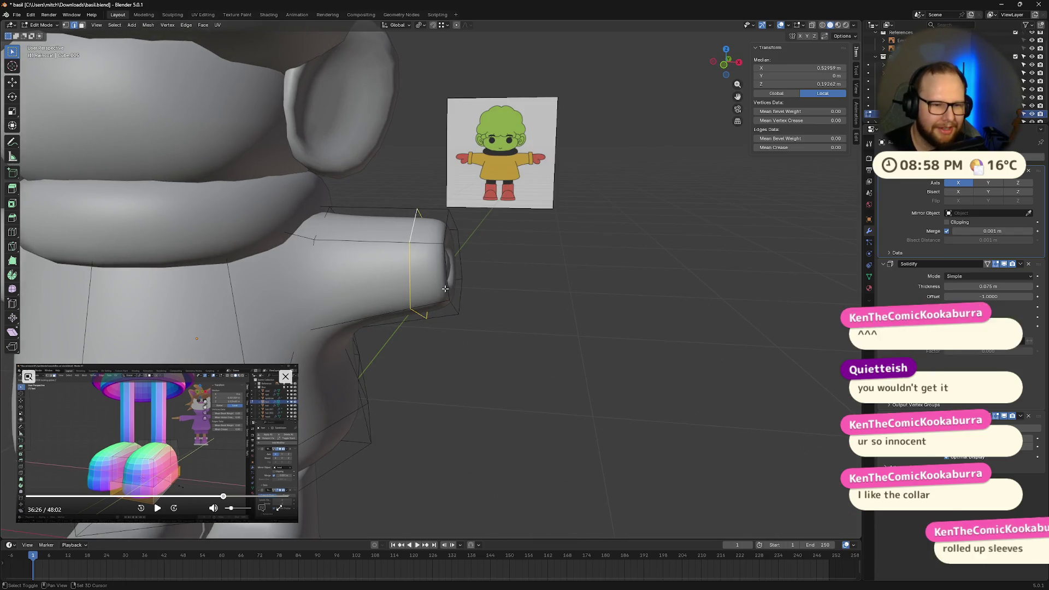
{"action": "left_click", "coordinate": [668, 307]}
{"action": "left_click", "coordinate": [446, 274]}
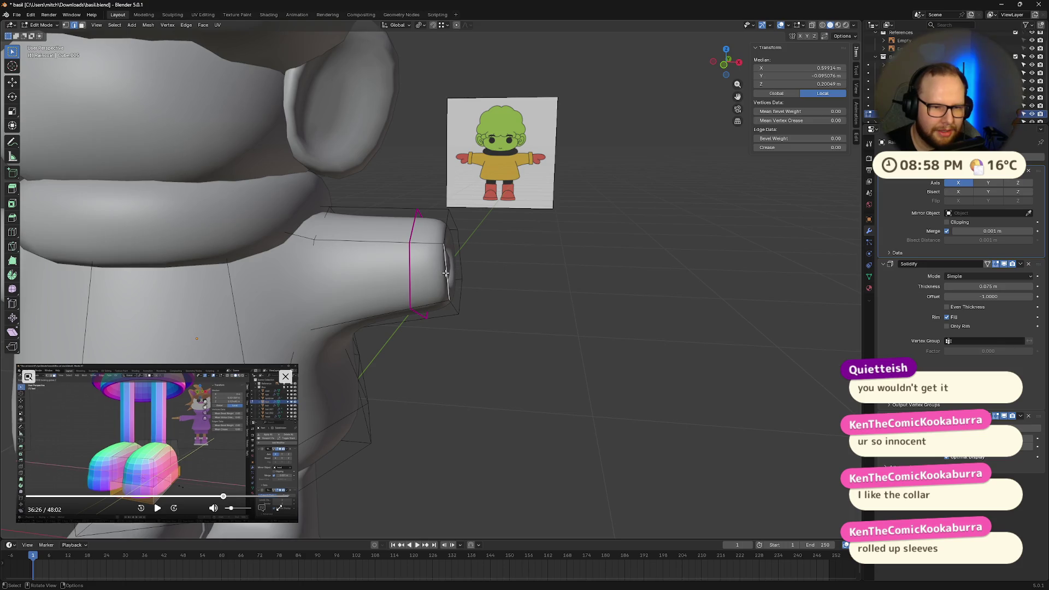
{"action": "left_click", "coordinate": [446, 276], "text": "alt"}
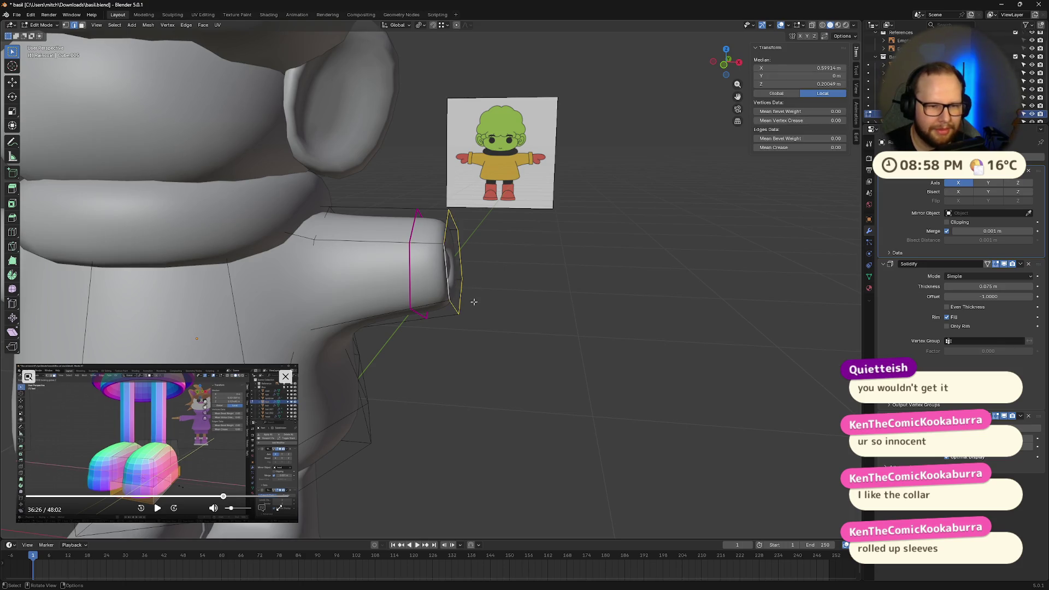
{"action": "key", "text": "shift+e"}
{"action": "left_click", "coordinate": [703, 311]}
In face select mode, select the ring of faces at the sleeve end
{"action": "mouse_move", "coordinate": [703, 311]}
{"action": "middle_mouse_down"}
{"action": "mouse_move", "coordinate": [585, 275]}
{"action": "mouse_move", "coordinate": [380, 277]}
{"action": "mouse_move", "coordinate": [476, 289]}
{"action": "mouse_move", "coordinate": [440, 323]}
{"action": "middle_mouse_up"}
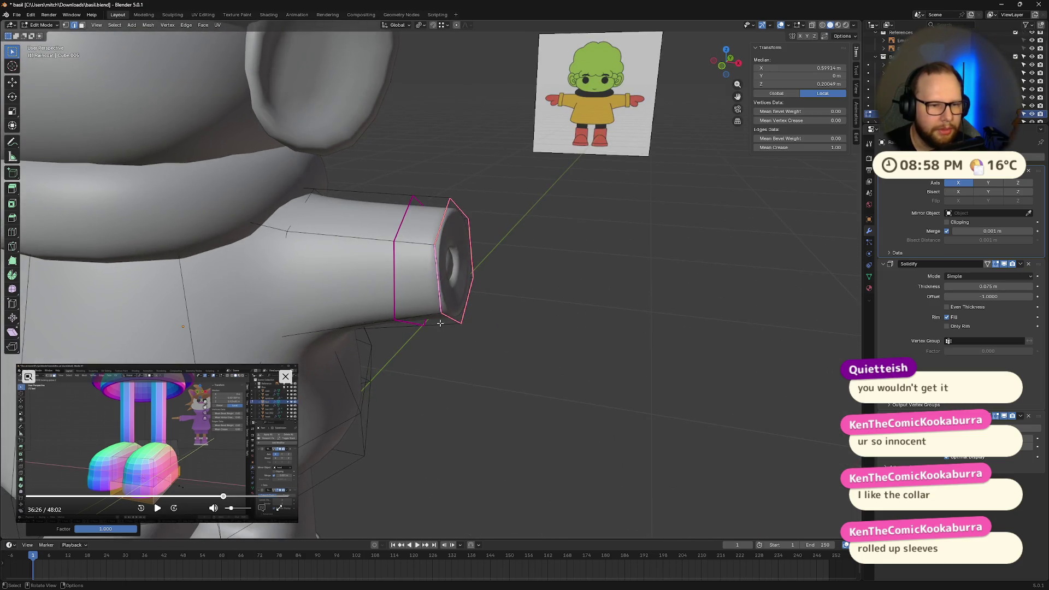
{"action": "key", "text": "3"}
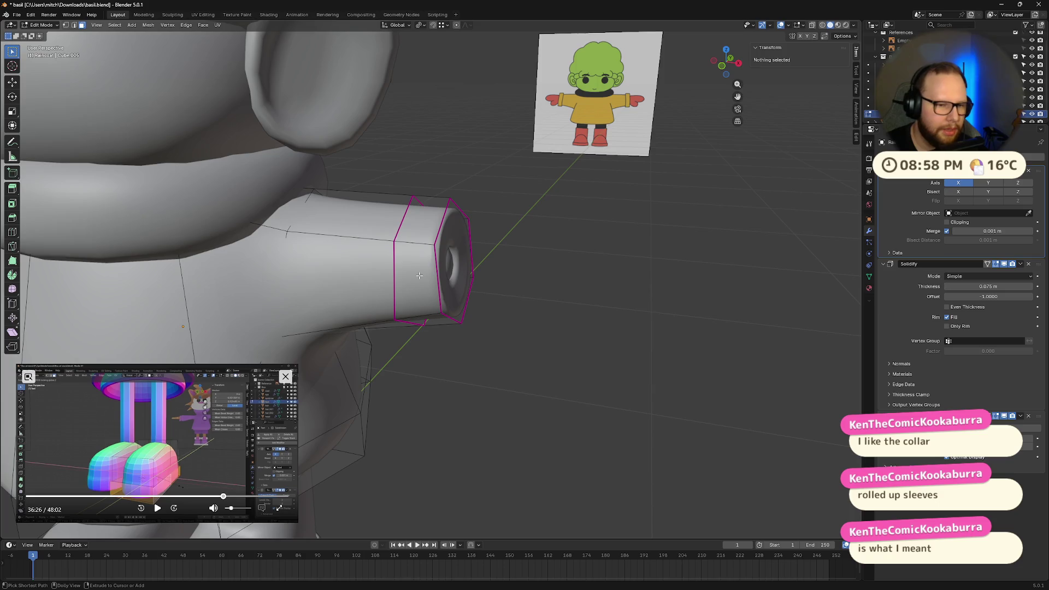
{"action": "left_click", "coordinate": [418, 247]}
{"action": "left_click", "coordinate": [418, 247], "text": "alt"}
{"action": "mouse_move", "coordinate": [419, 248]}
{"action": "middle_mouse_down"}
{"action": "mouse_move", "coordinate": [552, 345]}
{"action": "mouse_move", "coordinate": [524, 180]}
{"action": "middle_mouse_up"}
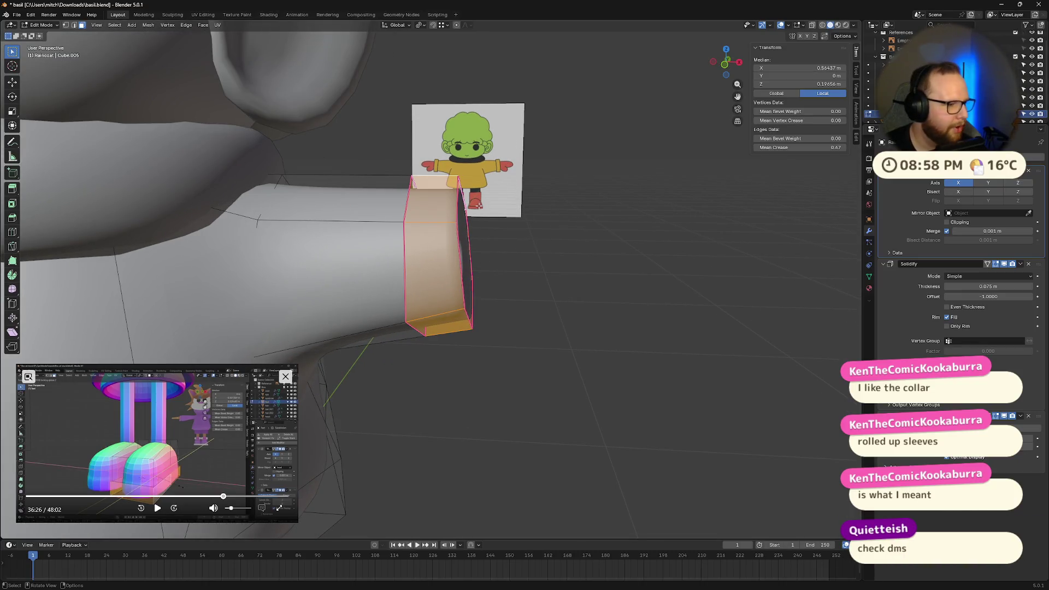
{"action": "mouse_move", "coordinate": [507, 588]}
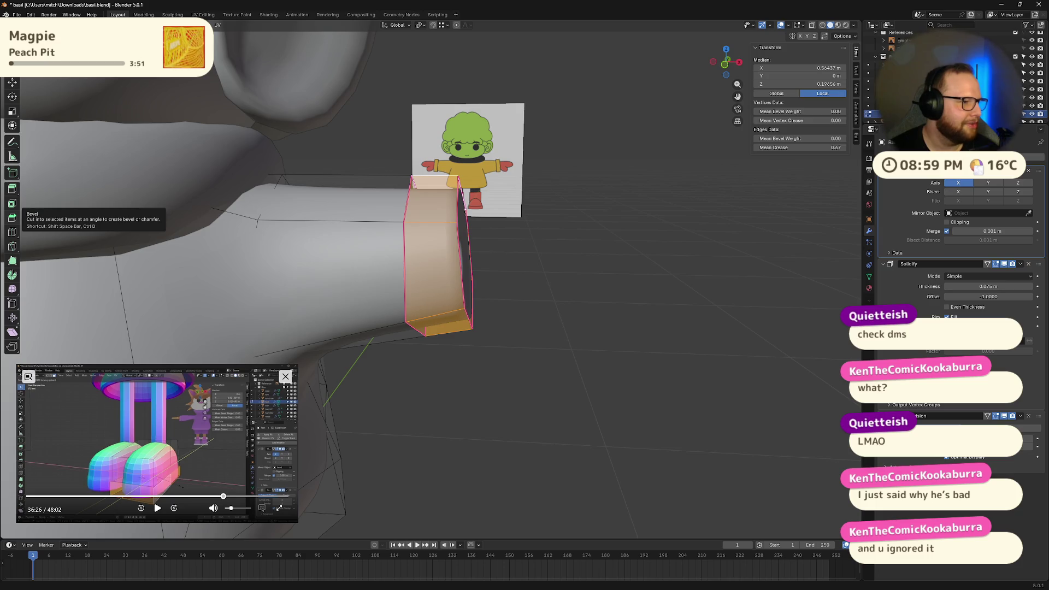
{"action": "scroll", "coordinate": [294, 260], "scroll_direction": "down", "scroll_amount": 5}
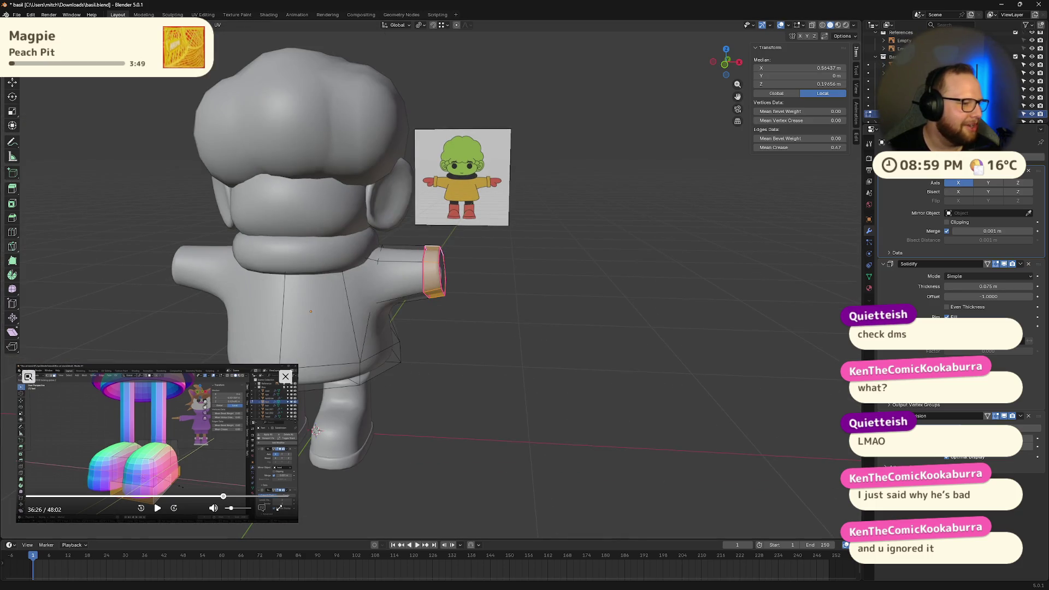
{"action": "scroll", "coordinate": [302, 236], "scroll_direction": "up", "scroll_amount": 5}
{"action": "mouse_move", "coordinate": [481, 273]}
{"action": "middle_mouse_down"}
{"action": "mouse_move", "coordinate": [462, 286]}
{"action": "mouse_move", "coordinate": [481, 294]}
{"action": "middle_mouse_up"}
{"action": "key", "text": "e"}
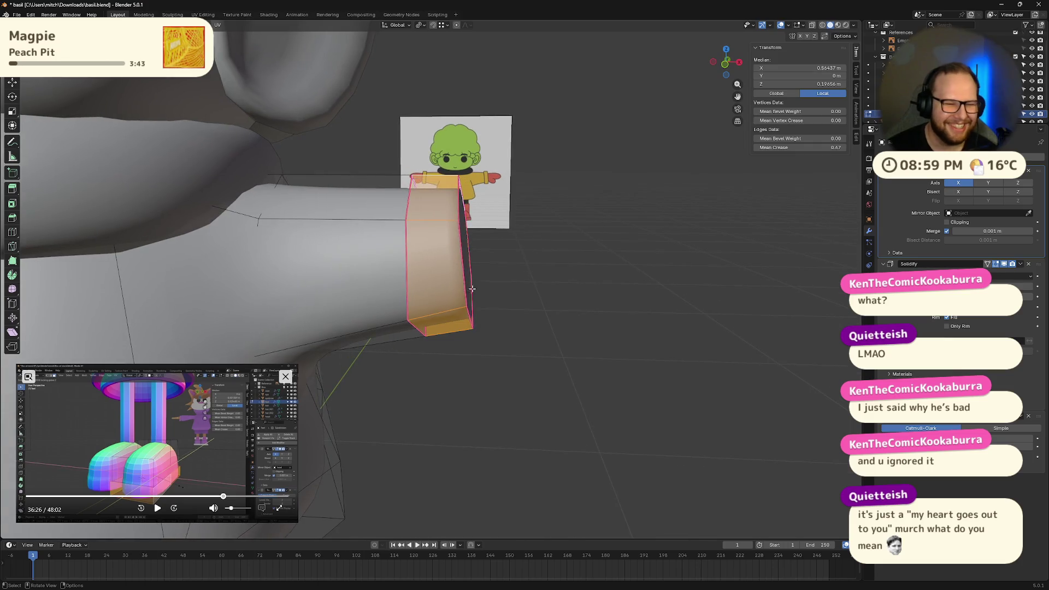
{"action": "key", "text": "Escape"}
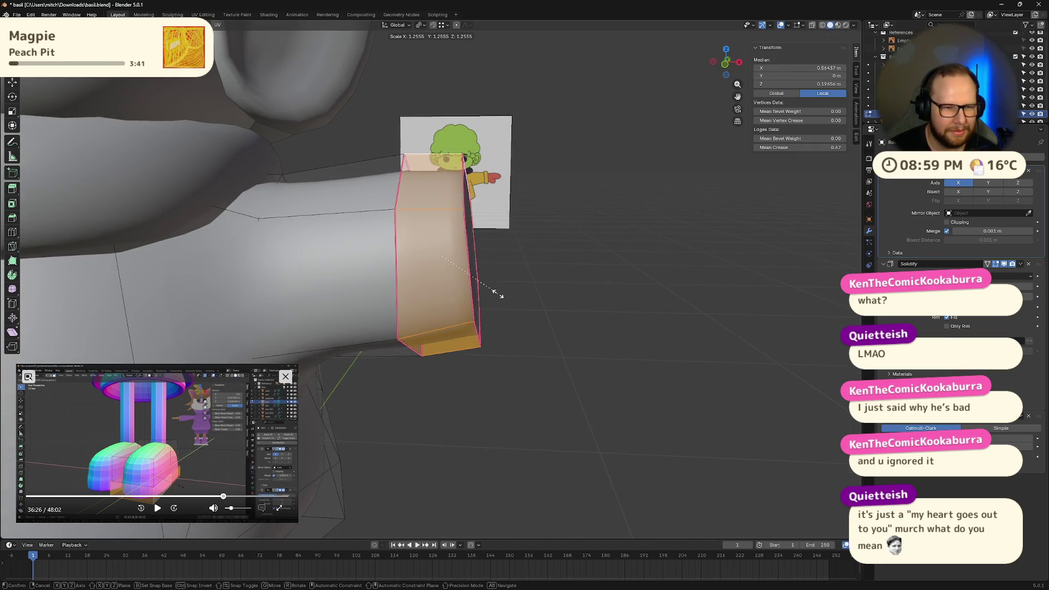
{"action": "key", "text": "r"}
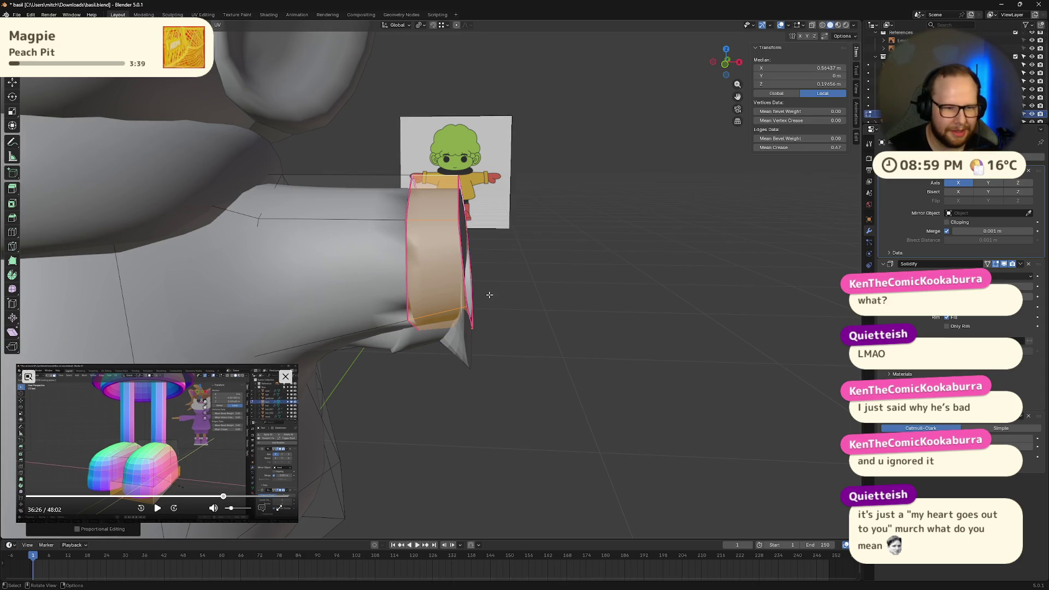
{"action": "left_click", "coordinate": [499, 293]}
{"action": "mouse_move", "coordinate": [502, 290]}
{"action": "middle_mouse_down"}
{"action": "mouse_move", "coordinate": [540, 309]}
{"action": "mouse_move", "coordinate": [474, 343]}
{"action": "mouse_move", "coordinate": [541, 328]}
{"action": "mouse_move", "coordinate": [604, 296]}
{"action": "mouse_move", "coordinate": [584, 333]}
{"action": "mouse_move", "coordinate": [523, 317]}
{"action": "middle_mouse_up"}
{"action": "key", "text": "ctrl+z"}
{"action": "key", "text": "ctrl+z"}
{"action": "key", "text": "ctrl+z"}
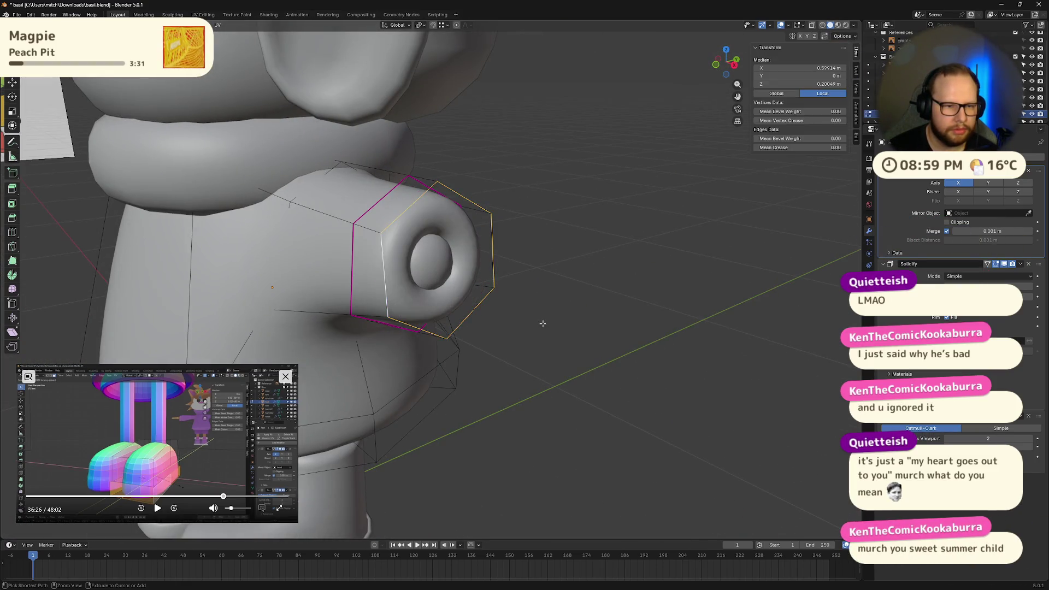
Select the sleeve-end edge loop and scale it up
{"action": "key", "text": "ctrl+z"}
{"action": "mouse_move", "coordinate": [541, 323]}
{"action": "middle_mouse_down"}
{"action": "mouse_move", "coordinate": [569, 323]}
{"action": "mouse_move", "coordinate": [492, 311]}
{"action": "mouse_move", "coordinate": [539, 323]}
{"action": "mouse_move", "coordinate": [437, 273]}
{"action": "mouse_move", "coordinate": [481, 313]}
{"action": "middle_mouse_up"}
{"action": "key", "text": "alt+a"}
{"action": "left_click", "coordinate": [446, 292], "text": "alt"}
{"action": "key", "text": "g"}
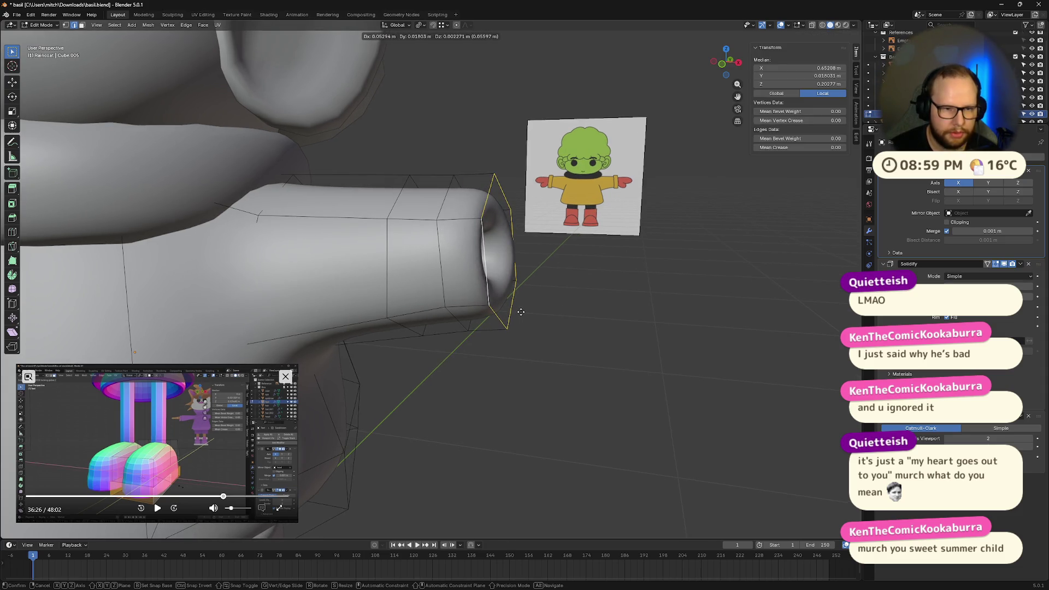
{"action": "key", "text": "s"}
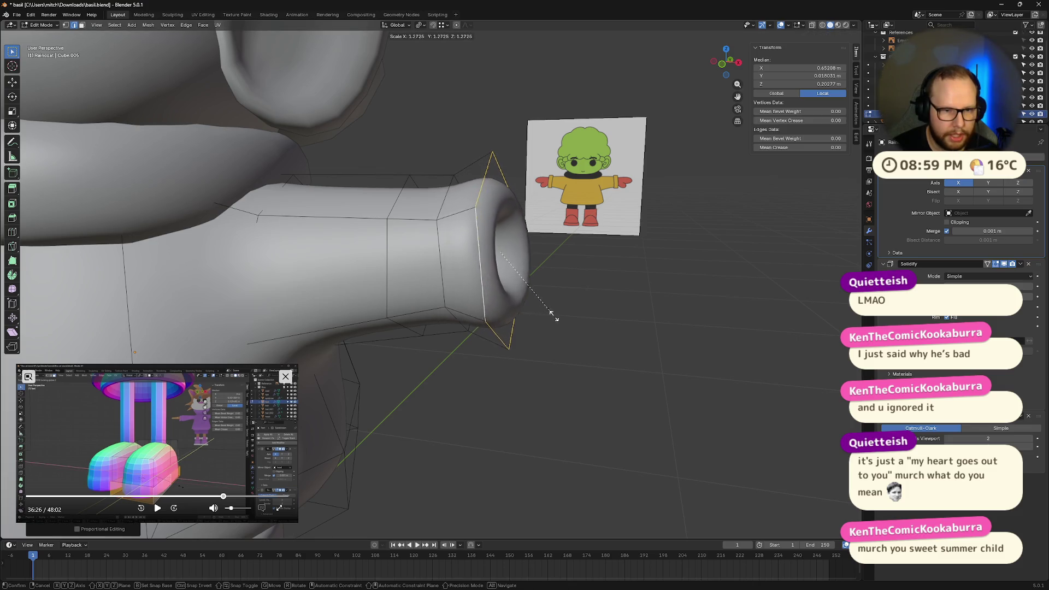
{"action": "left_click", "coordinate": [559, 317]}
Push the end loop outward along X, then shrink it slightly into a rim
{"action": "key", "text": "g"}
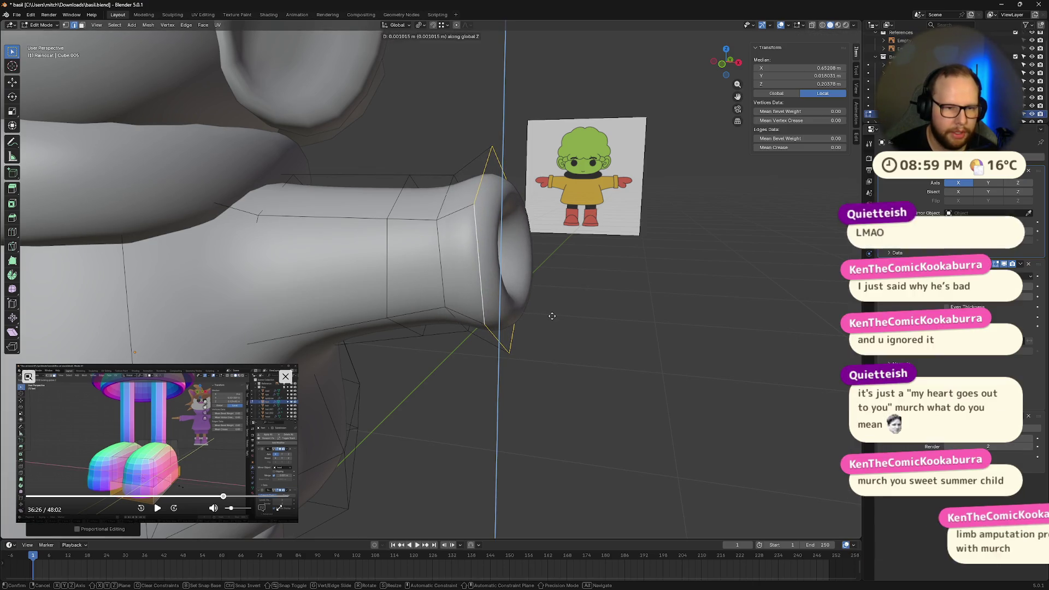
{"action": "key", "text": "x"}
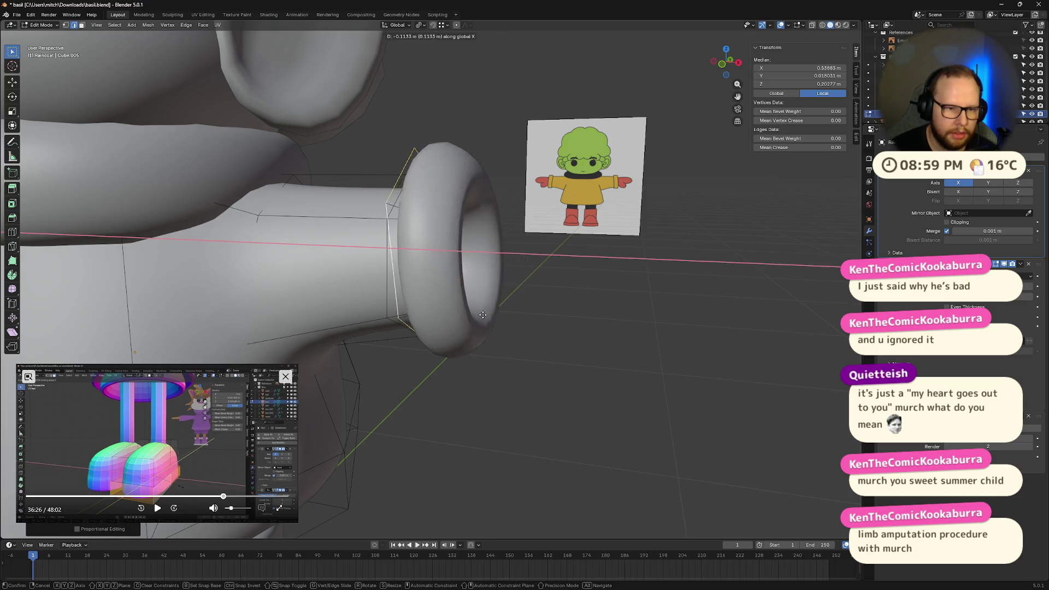
{"action": "left_click", "coordinate": [460, 316]}
{"action": "mouse_move", "coordinate": [460, 316]}
{"action": "middle_mouse_down"}
{"action": "mouse_move", "coordinate": [539, 308]}
{"action": "mouse_move", "coordinate": [380, 323]}
{"action": "mouse_move", "coordinate": [667, 293]}
{"action": "mouse_move", "coordinate": [715, 305]}
{"action": "mouse_move", "coordinate": [644, 307]}
{"action": "mouse_move", "coordinate": [441, 273]}
{"action": "mouse_move", "coordinate": [601, 326]}
{"action": "mouse_move", "coordinate": [699, 341]}
{"action": "mouse_move", "coordinate": [649, 366]}
{"action": "mouse_move", "coordinate": [614, 339]}
{"action": "mouse_move", "coordinate": [688, 328]}
{"action": "mouse_move", "coordinate": [649, 325]}
{"action": "middle_mouse_up"}
{"action": "key", "text": "s"}
{"action": "left_click", "coordinate": [653, 295]}
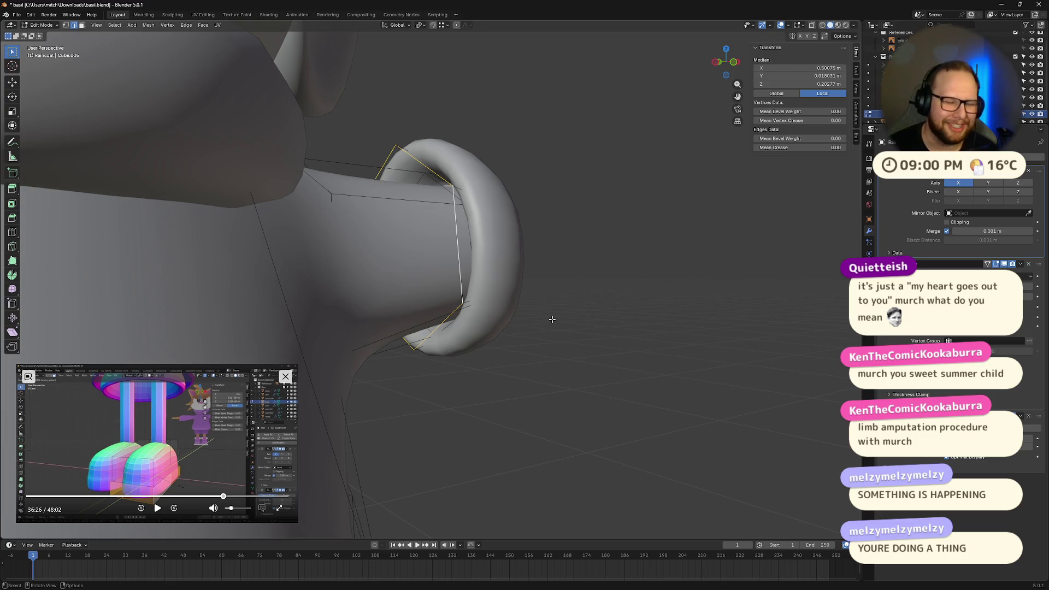
{"action": "key", "text": "shift+e"}
Crease the sleeve-end loop and try selecting other cuff edge loops
{"action": "left_click", "coordinate": [783, 303]}
{"action": "middle_click_drag", "start_coordinate": [782, 303], "coordinate": [776, 307]}
{"action": "key", "text": "s"}
{"action": "left_click", "coordinate": [706, 299]}
{"action": "mouse_move", "coordinate": [705, 300]}
{"action": "middle_mouse_down"}
{"action": "mouse_move", "coordinate": [562, 316]}
{"action": "mouse_move", "coordinate": [543, 288]}
{"action": "mouse_move", "coordinate": [492, 306]}
{"action": "mouse_move", "coordinate": [519, 331]}
{"action": "middle_mouse_up"}
{"action": "left_click", "coordinate": [540, 293], "text": "alt"}
{"action": "left_click", "coordinate": [465, 295], "text": "alt"}
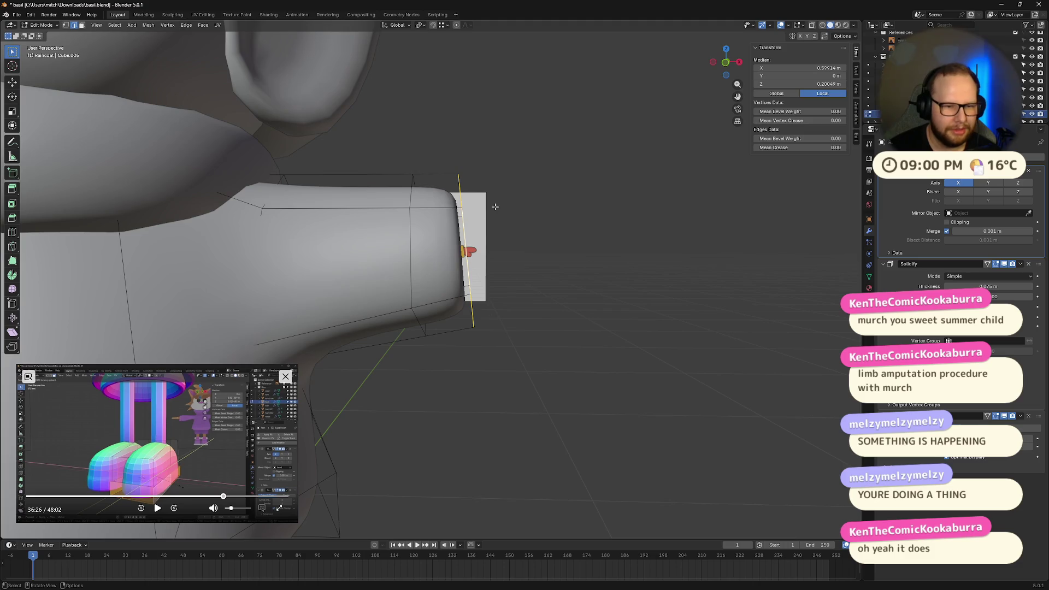
In face mode, select the ring of faces around the cuff, then deselect it
{"action": "left_click", "coordinate": [457, 229]}
{"action": "key", "text": "3"}
{"action": "left_click", "coordinate": [459, 229]}
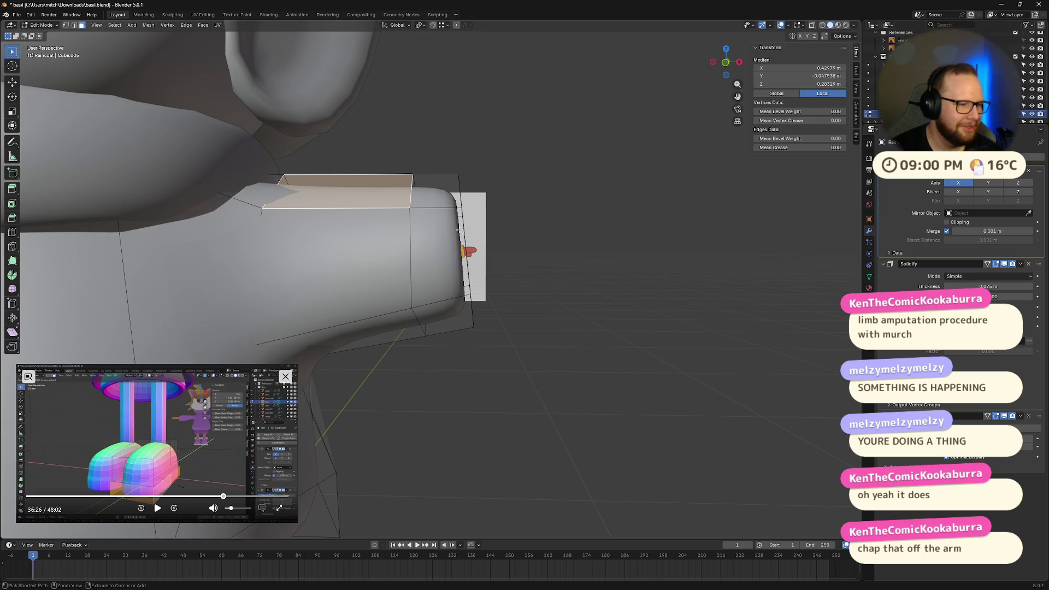
{"action": "left_click", "coordinate": [459, 230], "text": "alt"}
{"action": "left_click", "coordinate": [459, 240], "text": "alt"}
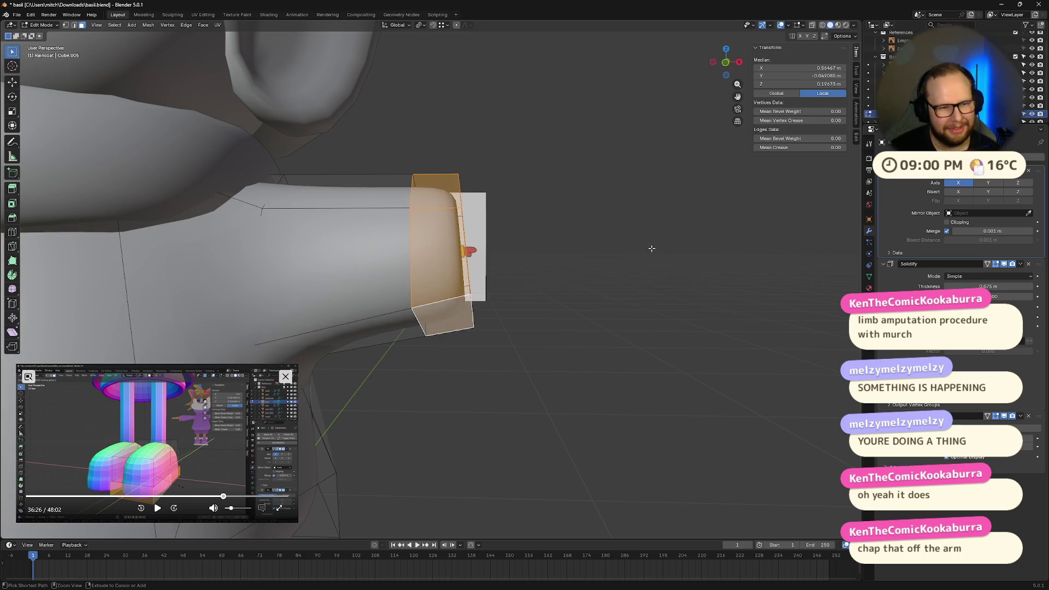
{"action": "left_click", "coordinate": [651, 249]}
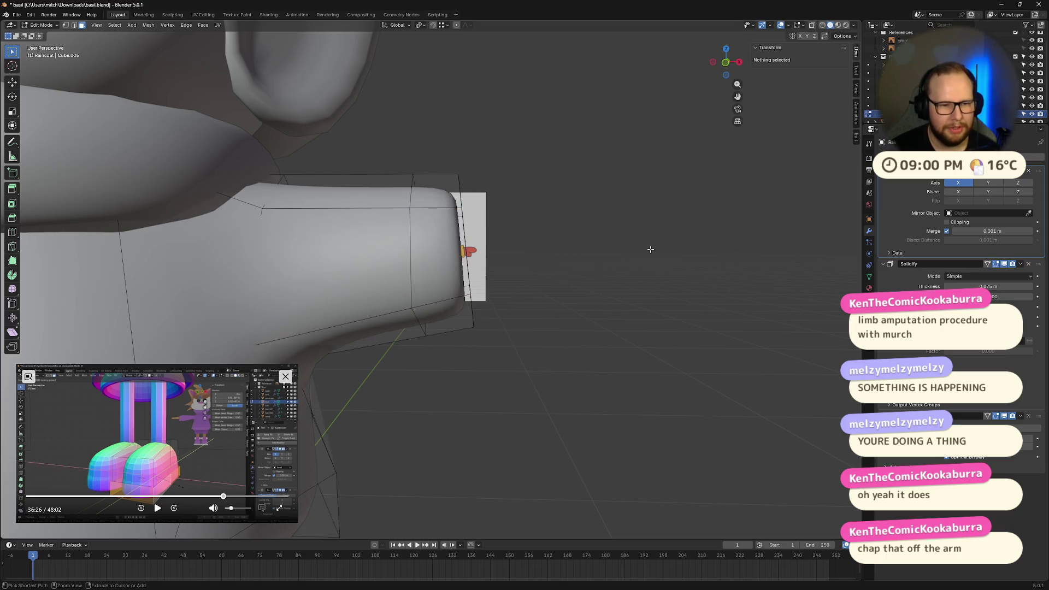
Undo the cuff edits back to the plain, blunt sleeve end
{"action": "key", "text": "ctrl+z"}
{"action": "key", "text": "ctrl+z"}
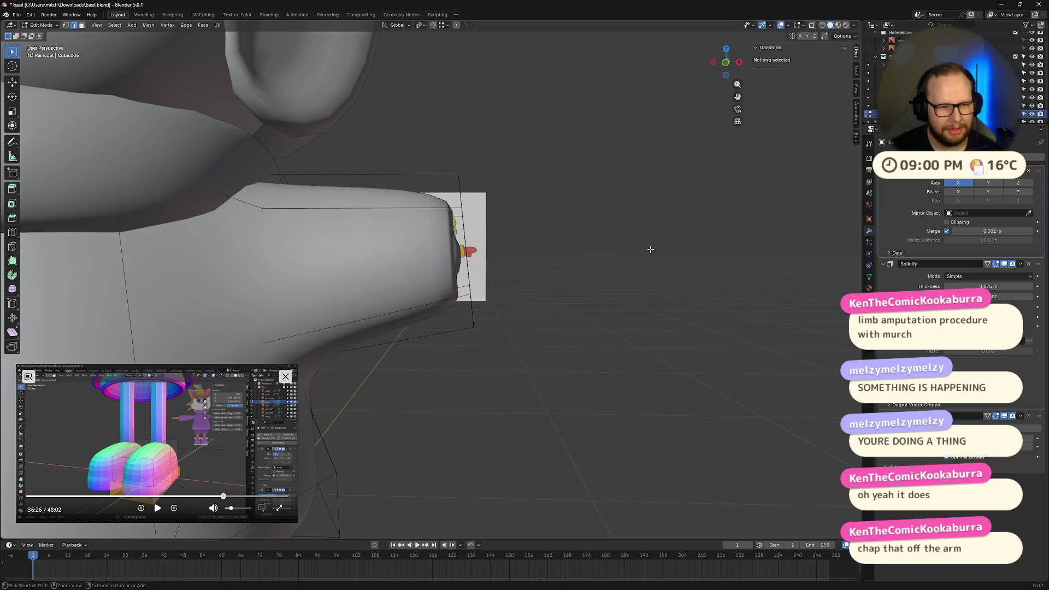
{"action": "key", "text": "ctrl+z"}
{"action": "key", "text": "ctrl+z"}
{"action": "key", "text": "ctrl+z"}
{"action": "key", "text": "ctrl+z"}
{"action": "key", "text": "ctrl+z"}
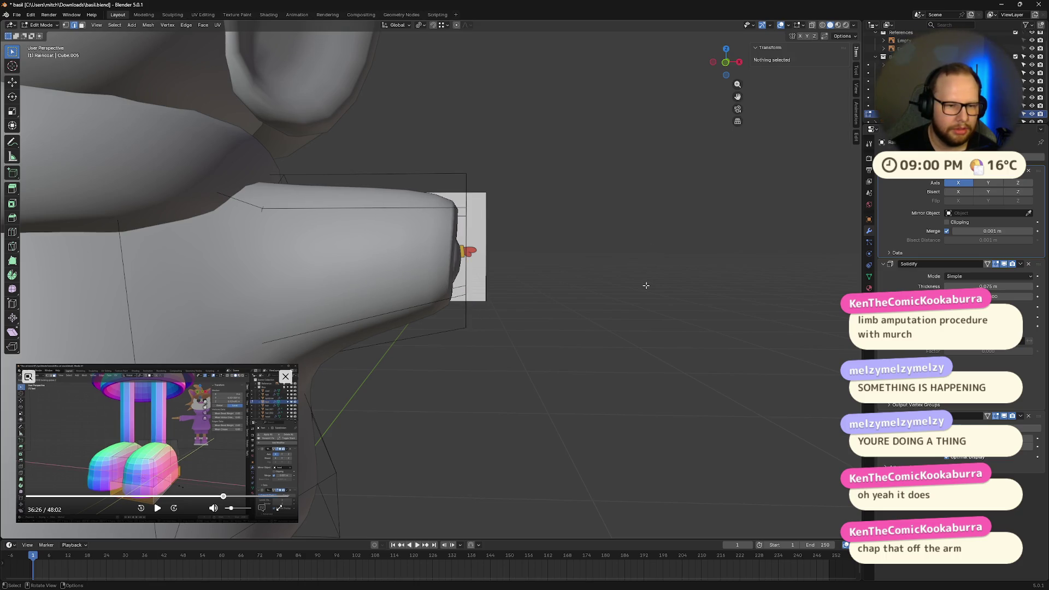
{"action": "key", "text": "ctrl+z"}
{"action": "key", "text": "ctrl+z"}
{"action": "key", "text": "ctrl+z"}
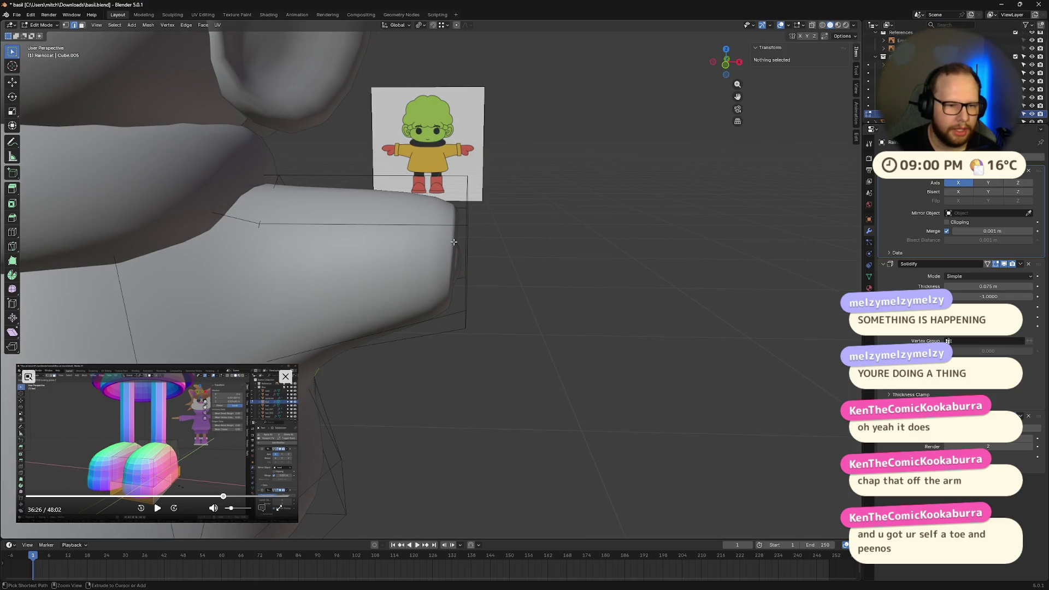
{"action": "key", "text": "ctrl+r"}
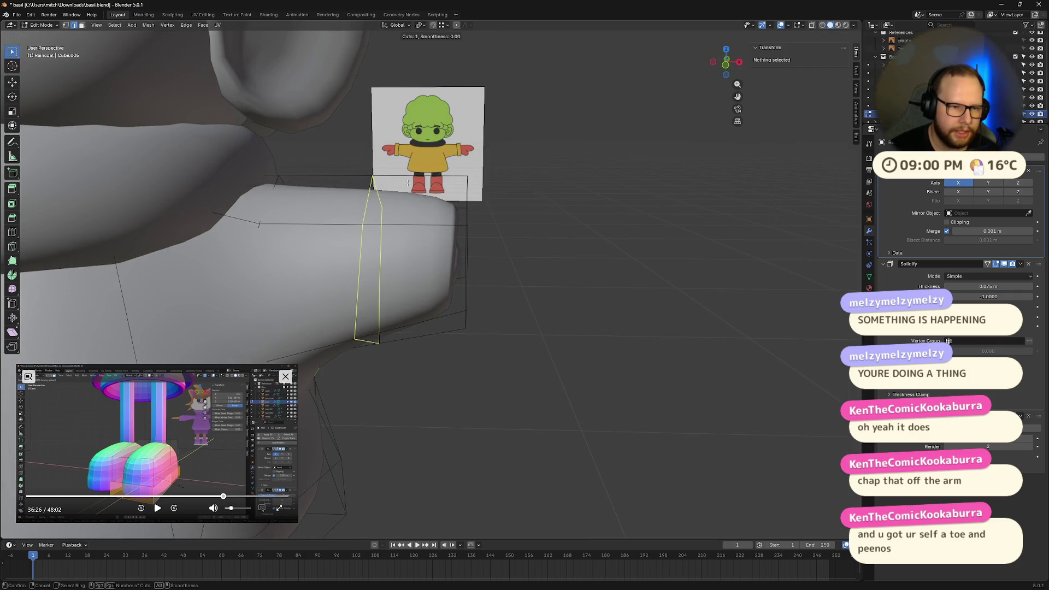
Place a loop cut on the sleeve and move it outward along X
{"action": "left_click", "coordinate": [407, 183]}
{"action": "key", "text": "g"}
{"action": "key", "text": "x"}
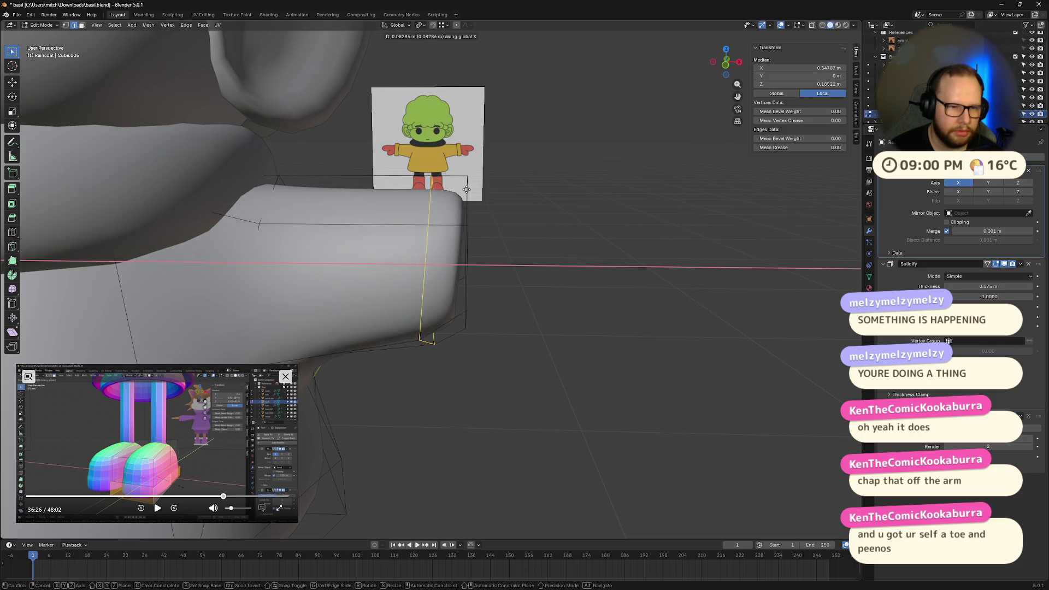
{"action": "left_click", "coordinate": [460, 188]}
{"action": "mouse_move", "coordinate": [492, 237]}
{"action": "middle_mouse_down"}
{"action": "mouse_move", "coordinate": [492, 216]}
{"action": "mouse_move", "coordinate": [445, 214]}
{"action": "mouse_move", "coordinate": [459, 258]}
{"action": "middle_mouse_up"}
{"action": "key", "text": "alt+a"}
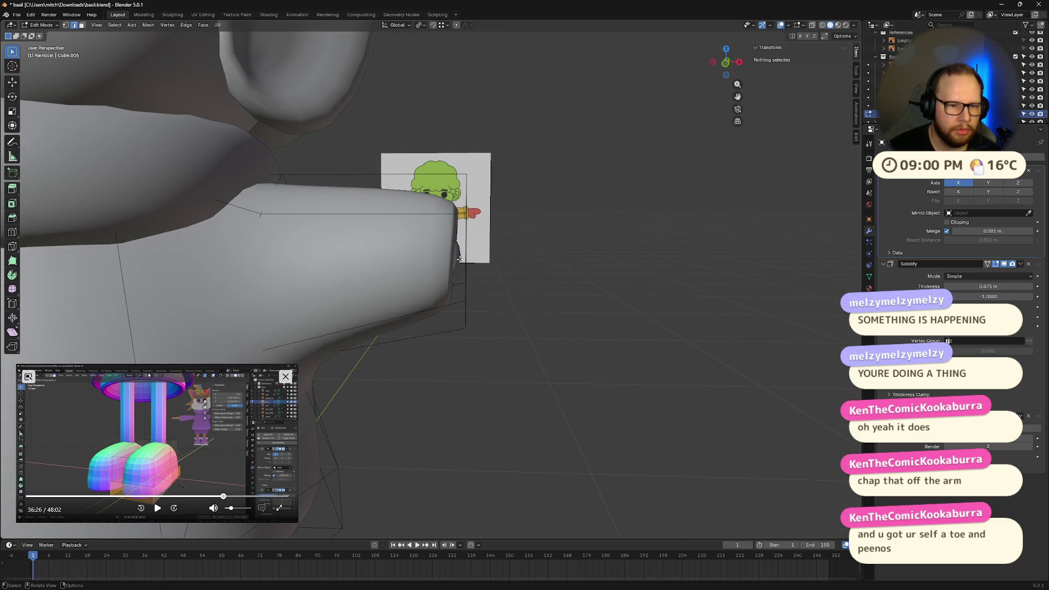
Add a second loop cut and slide it toward the sleeve end
{"action": "key", "text": "ctrl+r"}
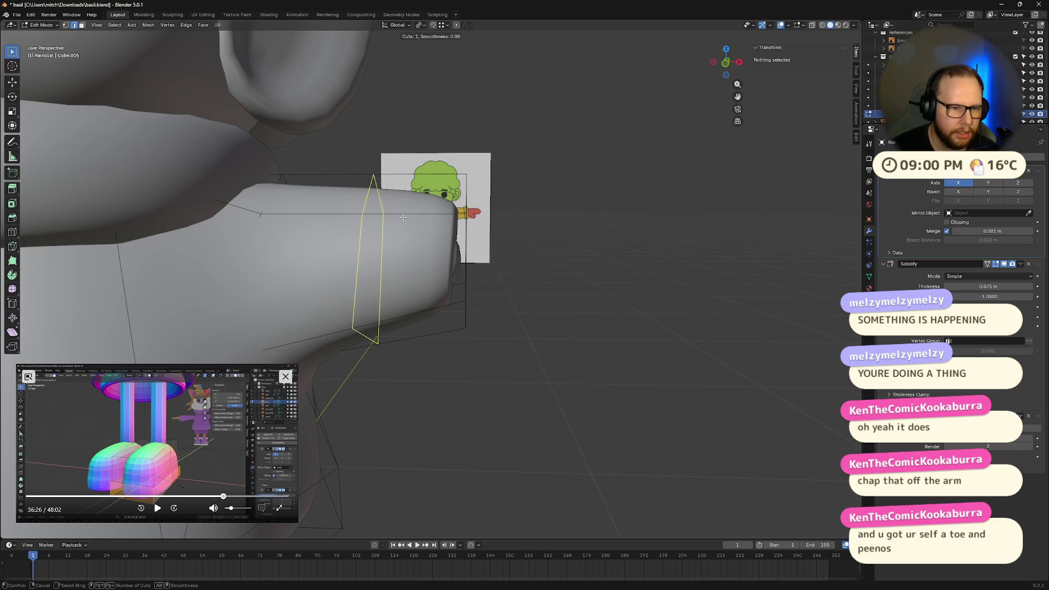
{"action": "left_click", "coordinate": [403, 217]}
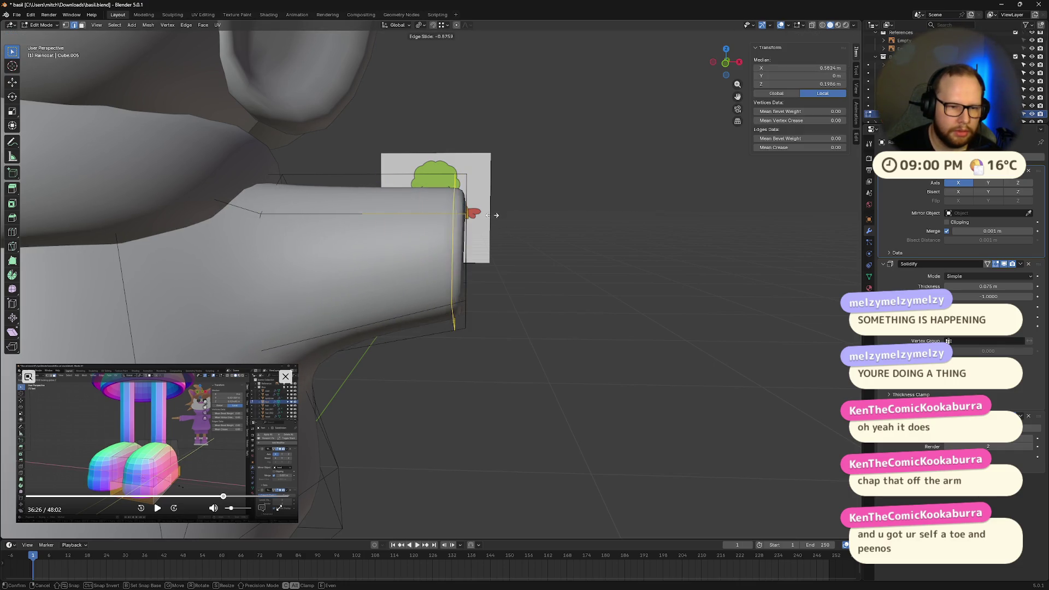
{"action": "left_click", "coordinate": [463, 209]}
{"action": "mouse_move", "coordinate": [462, 209]}
{"action": "middle_mouse_down"}
{"action": "mouse_move", "coordinate": [441, 246]}
{"action": "mouse_move", "coordinate": [475, 258]}
{"action": "mouse_move", "coordinate": [403, 262]}
{"action": "middle_mouse_up"}
{"action": "left_click", "coordinate": [465, 268]}
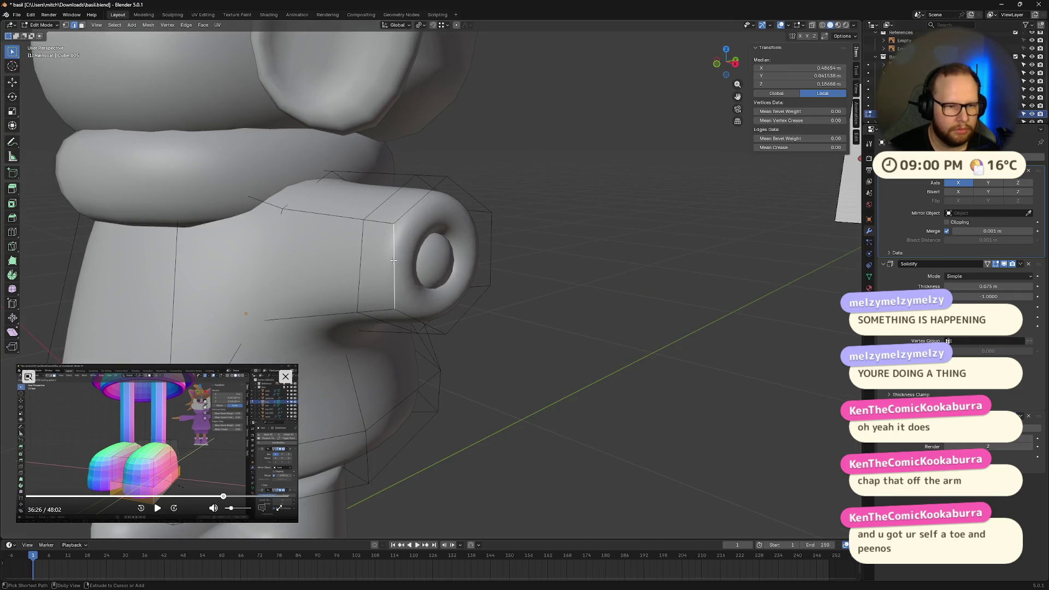
Box-select the edge loop at the arm end
{"action": "mouse_move", "coordinate": [407, 213]}
{"action": "middle_mouse_down"}
{"action": "mouse_move", "coordinate": [436, 255]}
{"action": "mouse_move", "coordinate": [538, 277]}
{"action": "mouse_move", "coordinate": [490, 194]}
{"action": "mouse_move", "coordinate": [461, 175]}
{"action": "middle_mouse_up"}
{"action": "left_click", "coordinate": [436, 255], "text": "ctrl+alt"}
{"action": "key", "text": "alt+a"}
{"action": "left_click_drag", "start_coordinate": [461, 174], "coordinate": [494, 373]}
{"action": "middle_click_drag", "start_coordinate": [493, 373], "coordinate": [490, 278]}
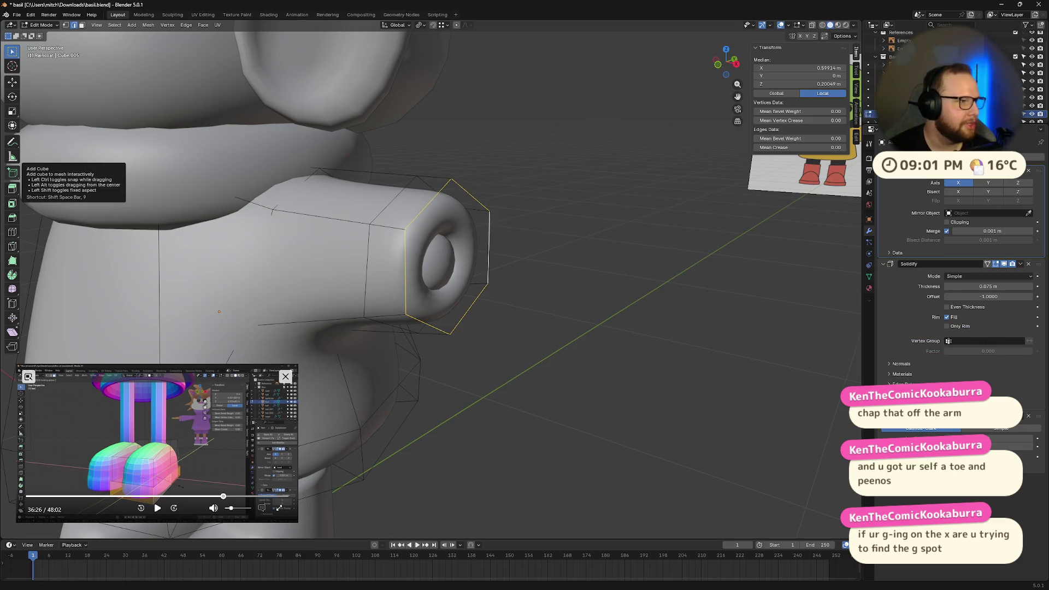
Move the arm's end loop outward along the X axis
{"action": "middle_click_drag", "start_coordinate": [378, 226], "coordinate": [476, 225]}
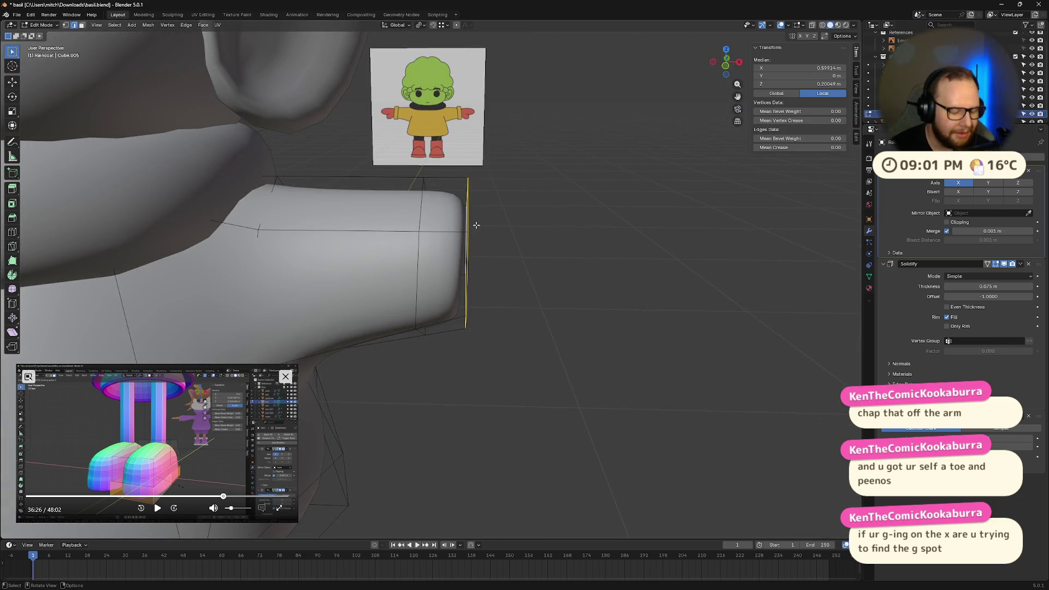
{"action": "key", "text": "g"}
{"action": "key", "text": "x"}
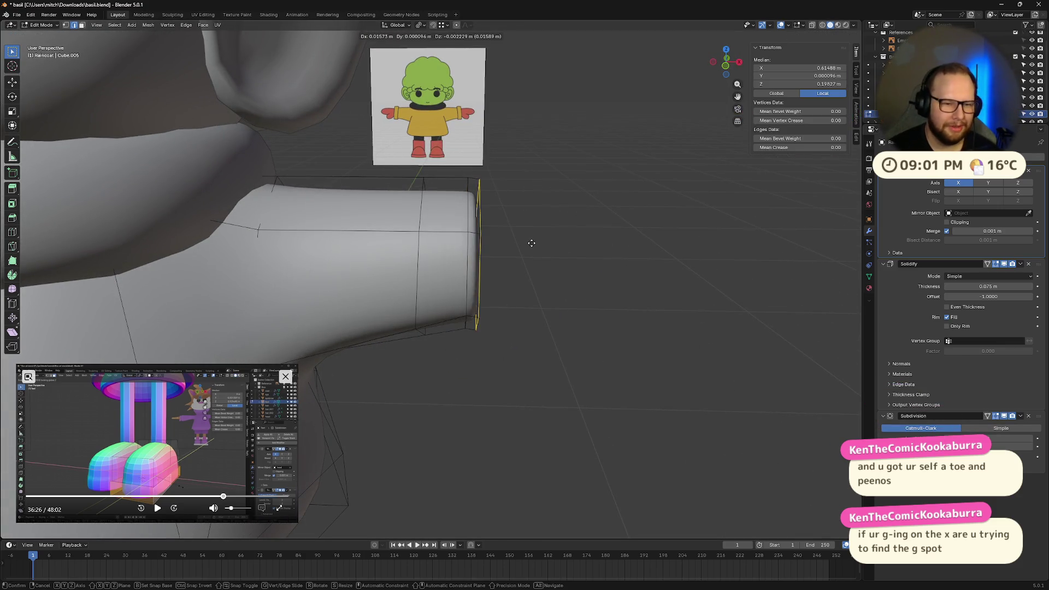
{"action": "key", "text": "Escape"}
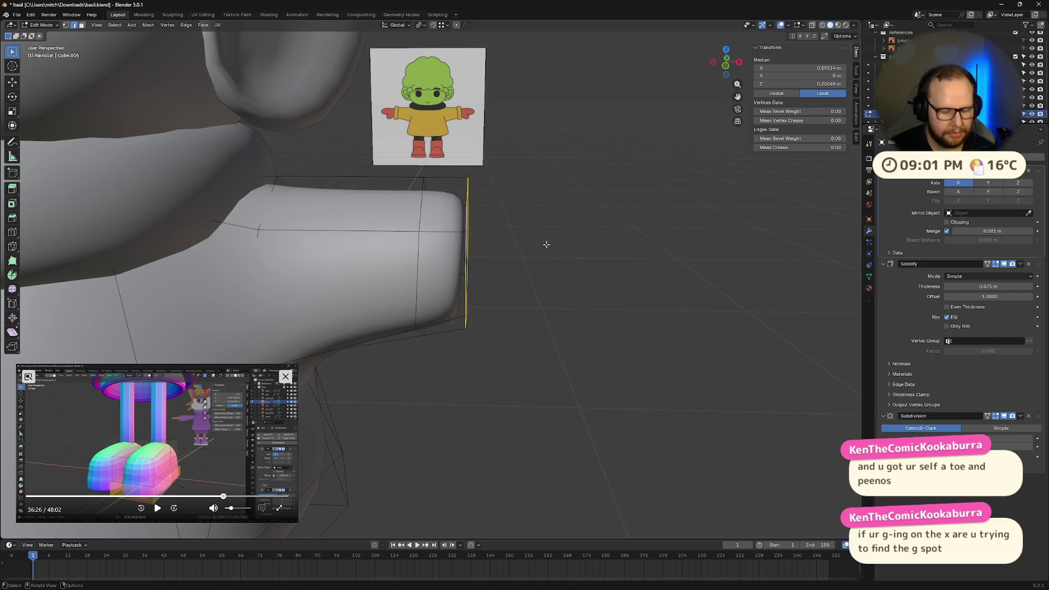
{"action": "key", "text": "g"}
{"action": "key", "text": "x"}
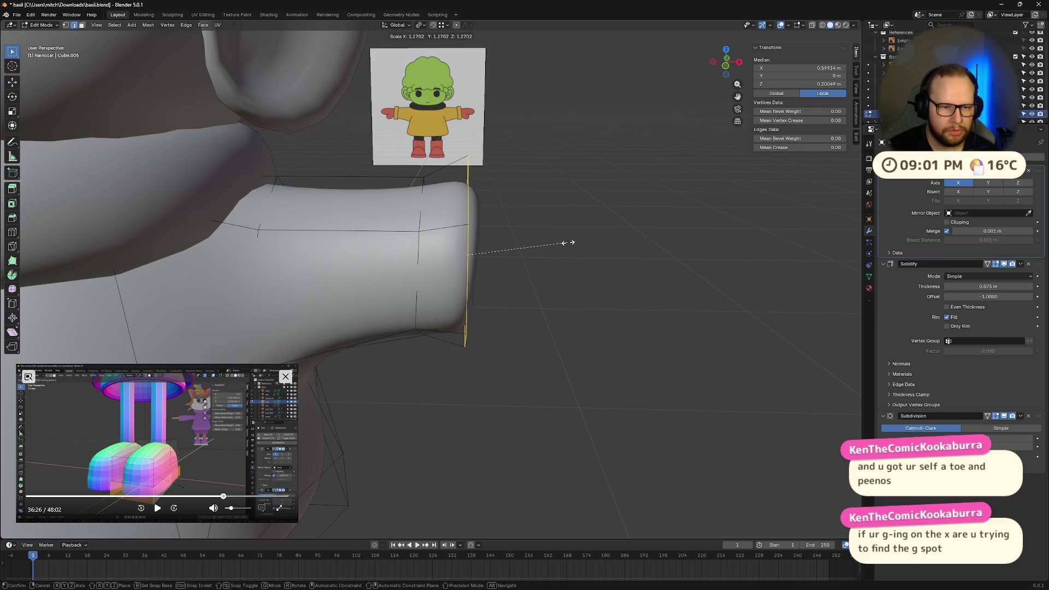
{"action": "left_click", "coordinate": [574, 244]}
{"action": "key", "text": "g"}
{"action": "key", "text": "z"}
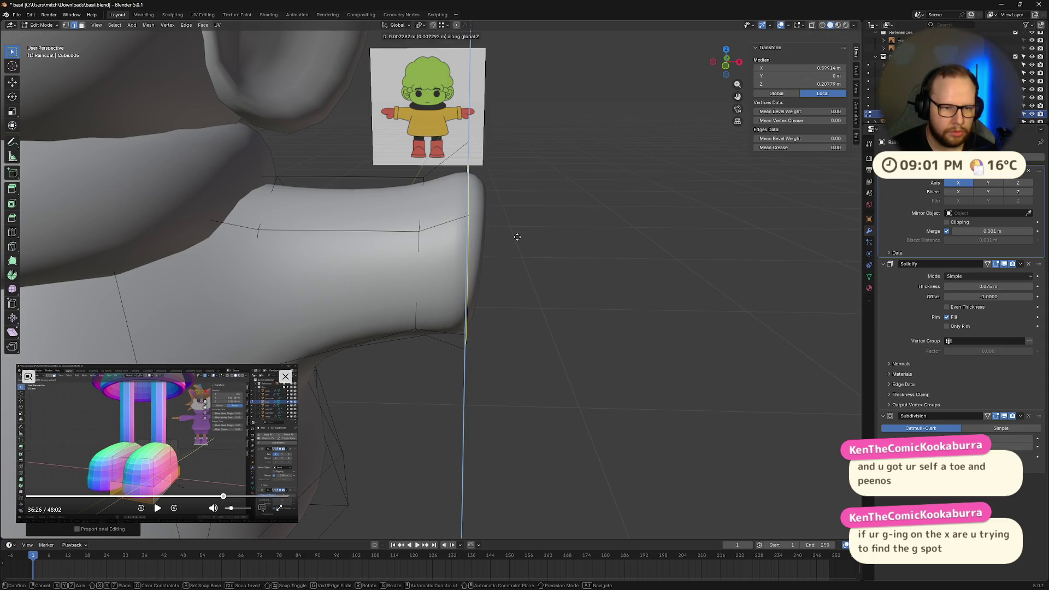
{"action": "key", "text": "x"}
{"action": "left_click", "coordinate": [517, 241]}
{"action": "mouse_move", "coordinate": [517, 241]}
{"action": "middle_mouse_down"}
{"action": "mouse_move", "coordinate": [565, 232]}
{"action": "mouse_move", "coordinate": [565, 209]}
{"action": "mouse_move", "coordinate": [409, 226]}
{"action": "mouse_move", "coordinate": [615, 239]}
{"action": "mouse_move", "coordinate": [583, 248]}
{"action": "mouse_move", "coordinate": [593, 252]}
{"action": "middle_mouse_up"}
Remove the extra sleeve loop and select the edge ring around the sleeve end
{"action": "key", "text": "ctrl+z"}
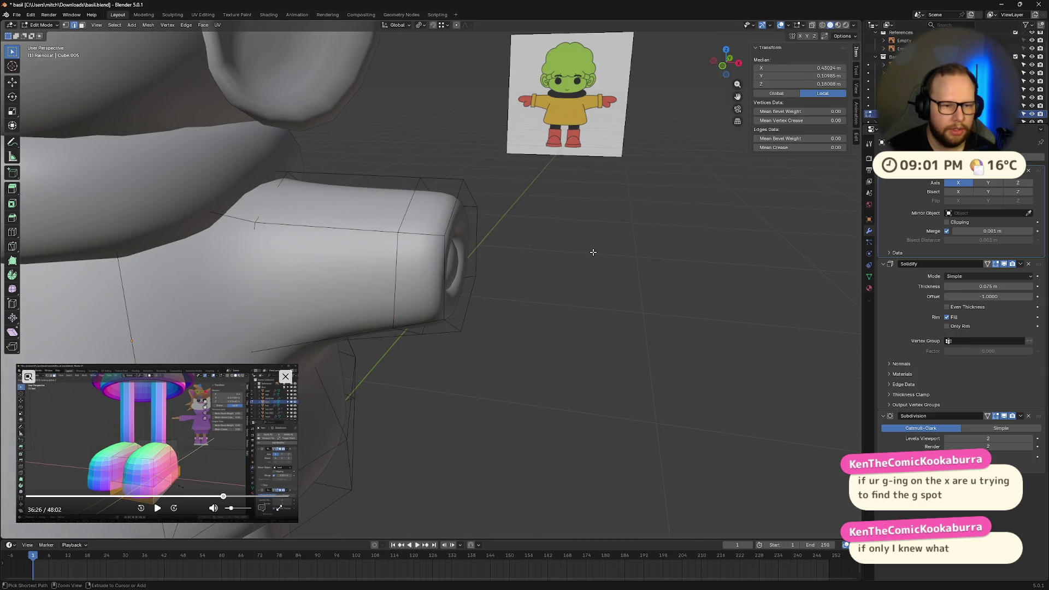
{"action": "key", "text": "ctrl+z"}
{"action": "key", "text": "ctrl+z"}
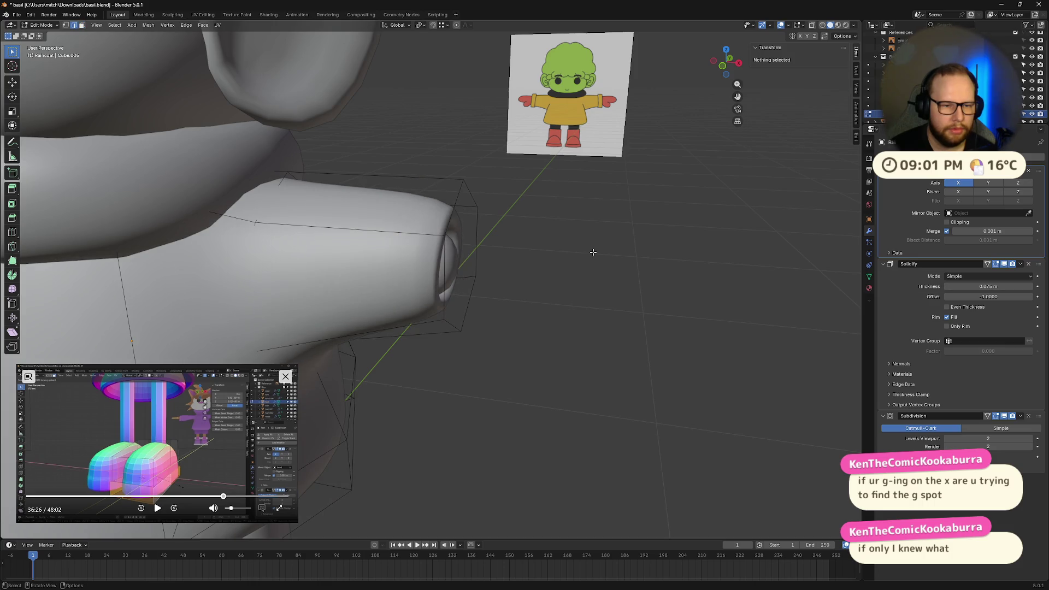
{"action": "left_click", "coordinate": [445, 265], "text": "ctrl+alt"}
{"action": "key", "text": "ctrl+z"}
{"action": "left_click", "coordinate": [449, 225], "text": "ctrl+alt"}
{"action": "left_click", "coordinate": [489, 230]}
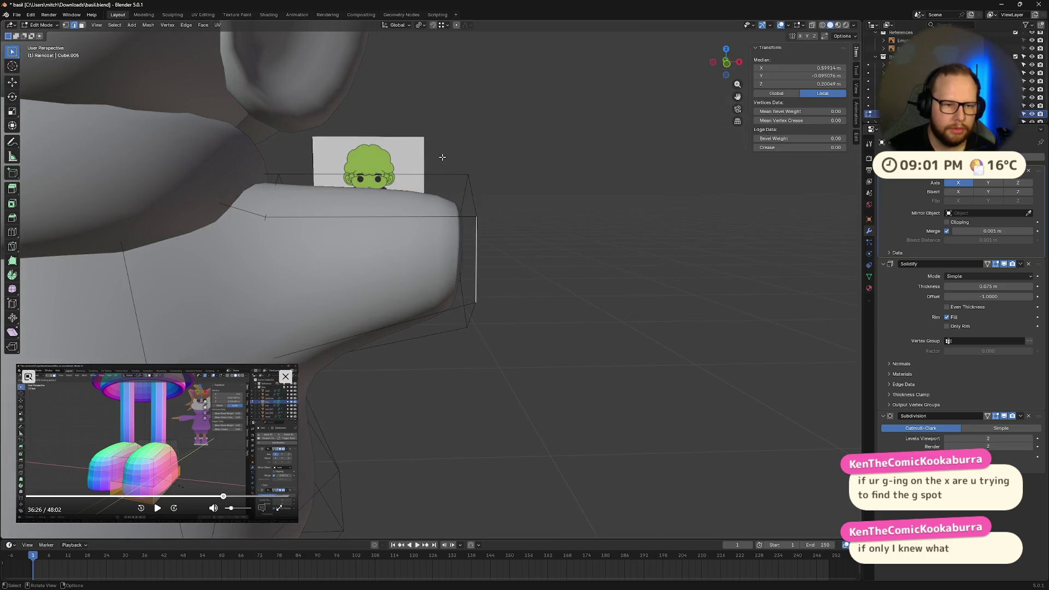
{"action": "mouse_move", "coordinate": [489, 231]}
{"action": "middle_mouse_down"}
{"action": "mouse_move", "coordinate": [555, 347]}
{"action": "mouse_move", "coordinate": [469, 304]}
{"action": "middle_mouse_up"}
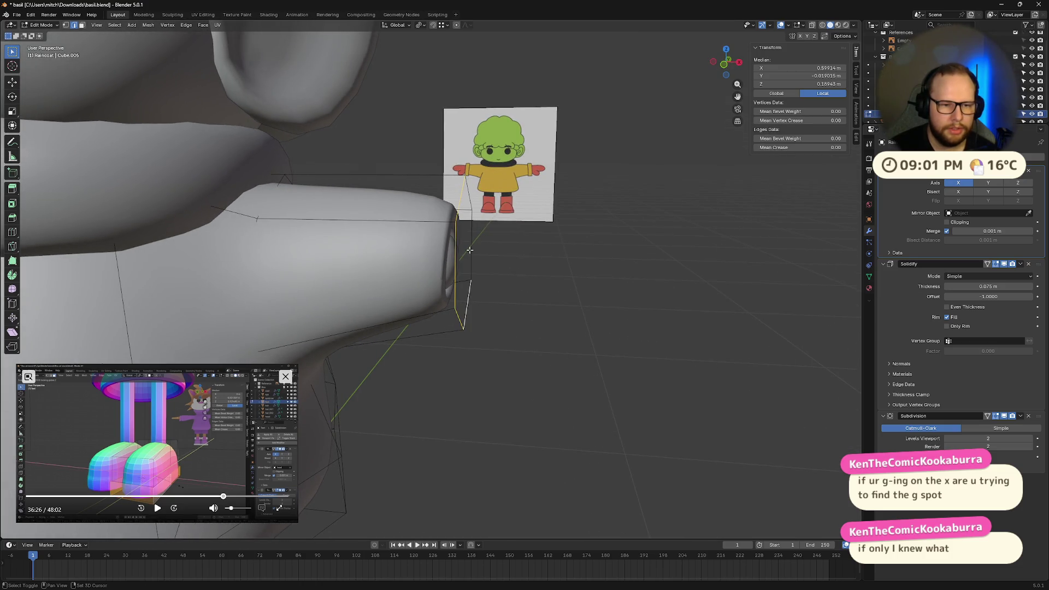
{"action": "middle_click_drag", "start_coordinate": [469, 192], "coordinate": [505, 252]}
Move the edge ring along X and shrink it about its centre
{"action": "key", "text": "g"}
{"action": "key", "text": "x"}
{"action": "left_click", "coordinate": [530, 261]}
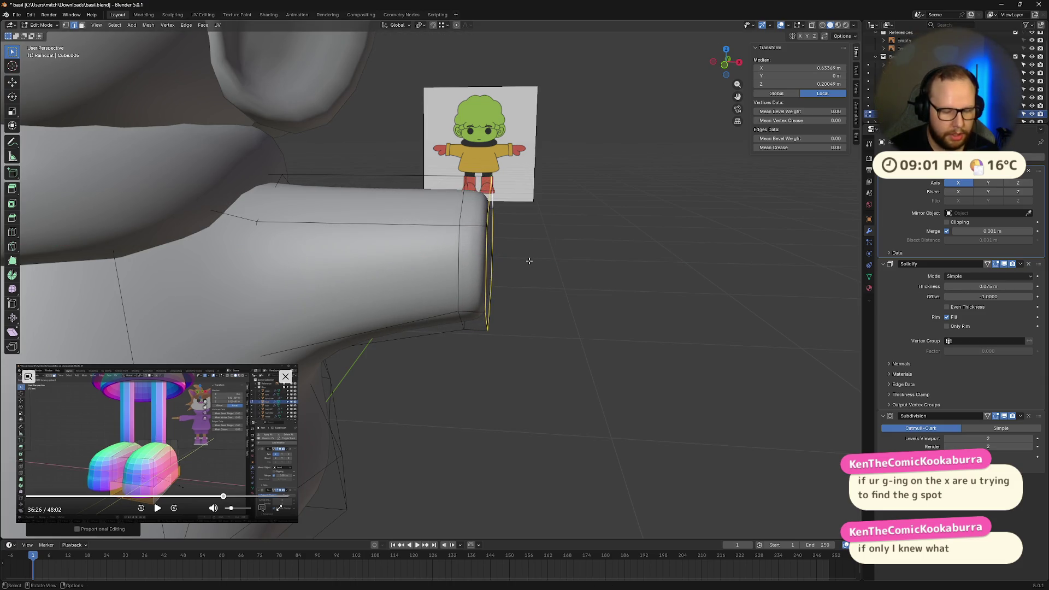
{"action": "key", "text": "g"}
{"action": "key", "text": "z"}
{"action": "key", "text": "x"}
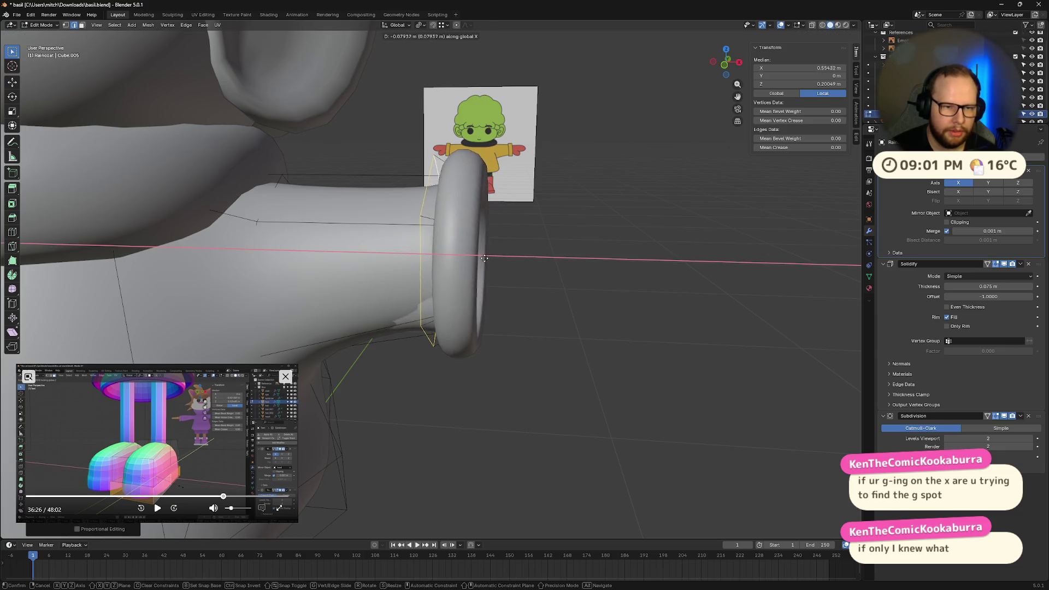
{"action": "left_click", "coordinate": [505, 263]}
{"action": "mouse_move", "coordinate": [505, 263]}
{"action": "middle_mouse_down"}
{"action": "mouse_move", "coordinate": [541, 251]}
{"action": "mouse_move", "coordinate": [433, 251]}
{"action": "middle_mouse_up"}
{"action": "key", "text": "s"}
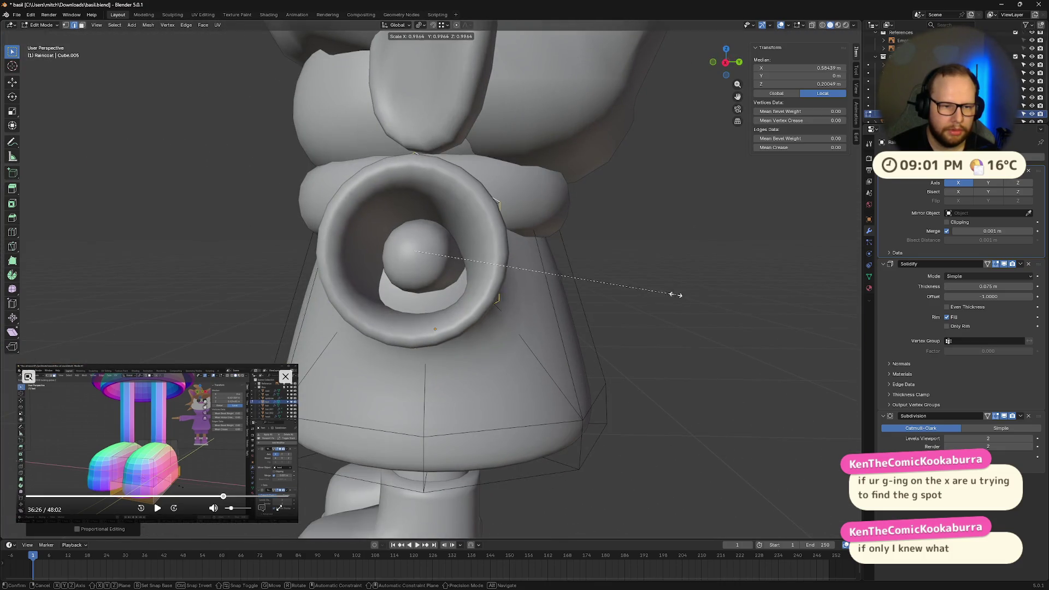
{"action": "left_click", "coordinate": [591, 271]}
{"action": "mouse_move", "coordinate": [591, 271]}
{"action": "middle_mouse_down"}
{"action": "mouse_move", "coordinate": [720, 283]}
{"action": "mouse_move", "coordinate": [547, 279]}
{"action": "mouse_move", "coordinate": [628, 273]}
{"action": "mouse_move", "coordinate": [458, 286]}
{"action": "mouse_move", "coordinate": [498, 280]}
{"action": "mouse_move", "coordinate": [414, 227]}
{"action": "middle_mouse_up"}
With X-ray on, select the sleeve-opening loop and shrink it
{"action": "key", "text": "alt+z"}
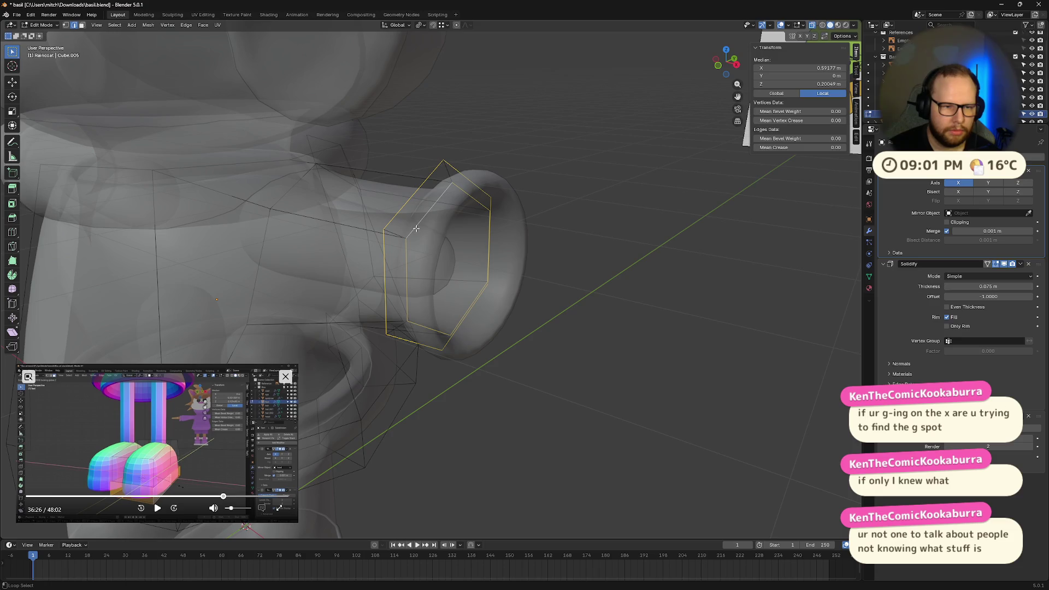
{"action": "key", "text": "alt+a"}
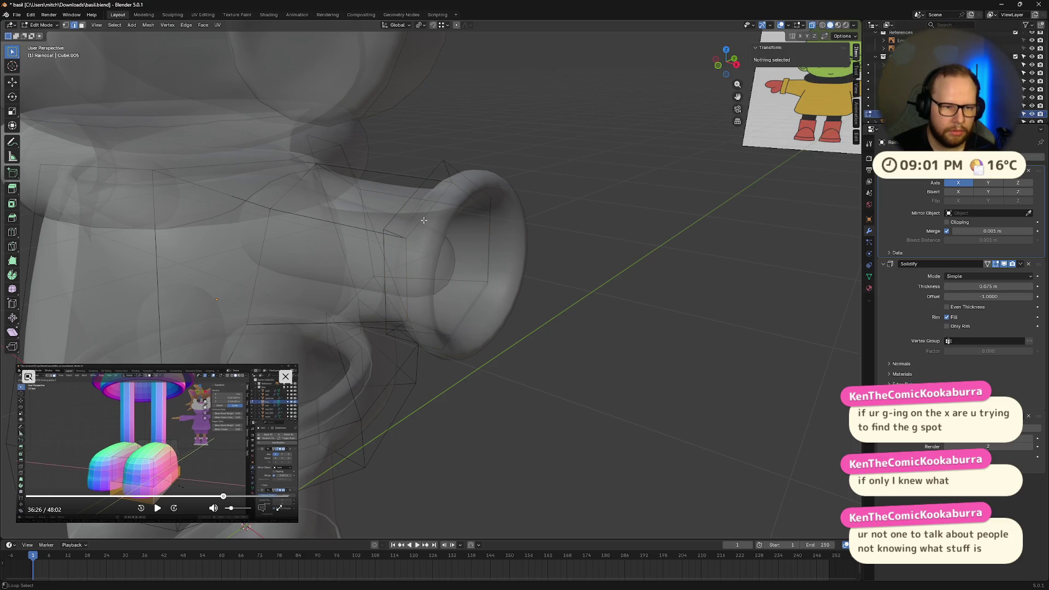
{"action": "left_click", "coordinate": [424, 220], "text": "alt"}
{"action": "key", "text": "s"}
{"action": "left_click", "coordinate": [612, 268]}
{"action": "key", "text": "alt+z"}
{"action": "mouse_move", "coordinate": [612, 267]}
{"action": "middle_mouse_down"}
{"action": "mouse_move", "coordinate": [581, 258]}
{"action": "mouse_move", "coordinate": [670, 261]}
{"action": "mouse_move", "coordinate": [646, 220]}
{"action": "mouse_move", "coordinate": [654, 244]}
{"action": "middle_mouse_up"}
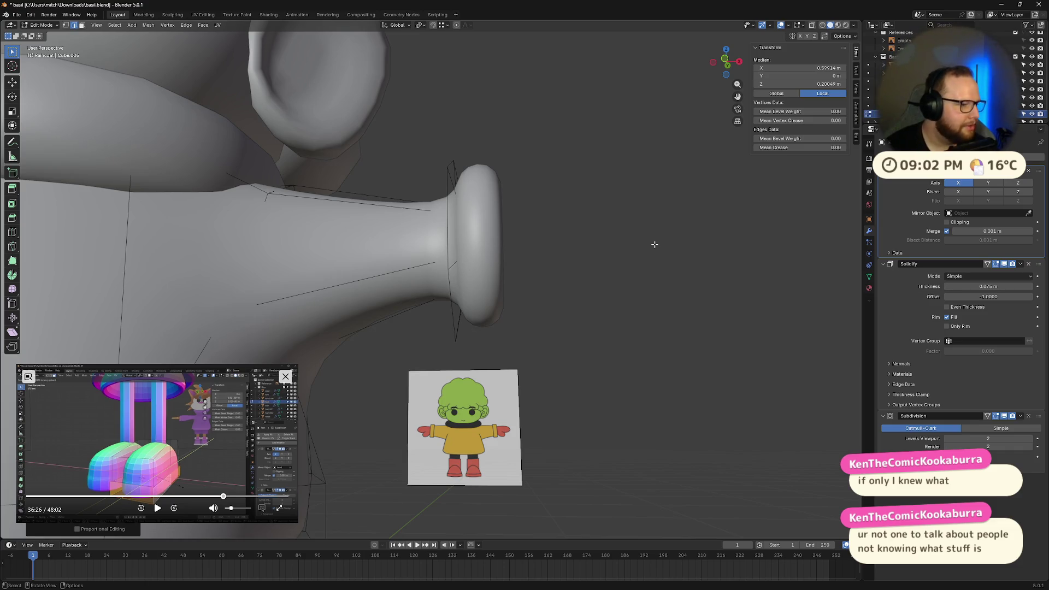
Scale the loop around the flared end to shape the bulb
{"action": "mouse_move", "coordinate": [605, 195]}
{"action": "middle_mouse_down"}
{"action": "mouse_move", "coordinate": [619, 229]}
{"action": "mouse_move", "coordinate": [609, 227]}
{"action": "mouse_move", "coordinate": [621, 229]}
{"action": "mouse_move", "coordinate": [593, 209]}
{"action": "mouse_move", "coordinate": [445, 264]}
{"action": "mouse_move", "coordinate": [498, 229]}
{"action": "mouse_move", "coordinate": [693, 254]}
{"action": "middle_mouse_up"}
{"action": "scroll", "coordinate": [497, 229], "scroll_direction": "up", "scroll_amount": 4}
{"action": "left_click", "coordinate": [556, 237], "text": "alt"}
{"action": "scroll", "coordinate": [555, 237], "scroll_direction": "down", "scroll_amount": 2}
{"action": "key", "text": "s"}
{"action": "left_click", "coordinate": [628, 217]}
{"action": "mouse_move", "coordinate": [627, 217]}
{"action": "middle_mouse_down"}
{"action": "mouse_move", "coordinate": [700, 230]}
{"action": "mouse_move", "coordinate": [680, 206]}
{"action": "mouse_move", "coordinate": [457, 206]}
{"action": "mouse_move", "coordinate": [513, 205]}
{"action": "middle_mouse_up"}
In X-ray view, select an edge loop on the bulb end
{"action": "left_click", "coordinate": [381, 248]}
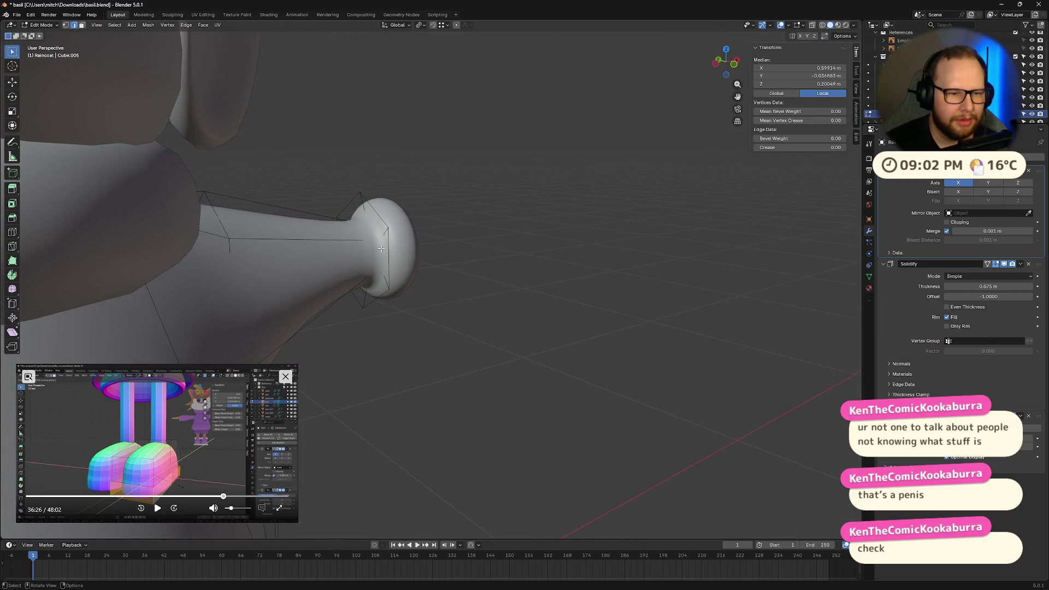
{"action": "key", "text": "alt+z"}
{"action": "key", "text": "alt+a"}
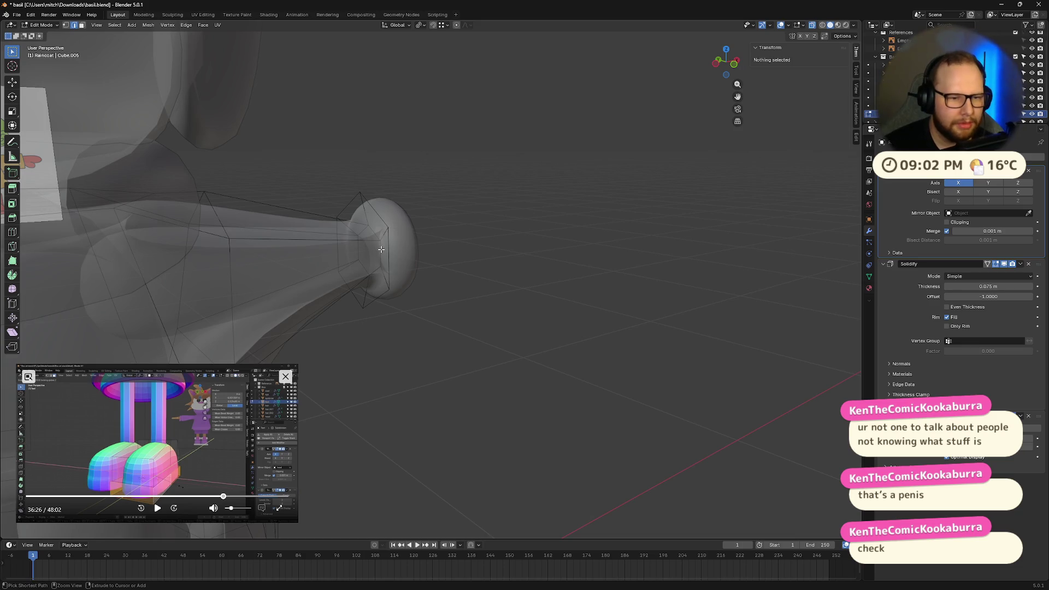
{"action": "left_click", "coordinate": [381, 249], "text": "ctrl"}
{"action": "left_click", "coordinate": [378, 248], "text": "ctrl"}
{"action": "left_click", "coordinate": [377, 233], "text": "alt"}
{"action": "middle_click_drag", "start_coordinate": [377, 233], "coordinate": [483, 257]}
Give the bulb-end loop a full-strength crease and inspect it
{"action": "key", "text": "shift+e"}
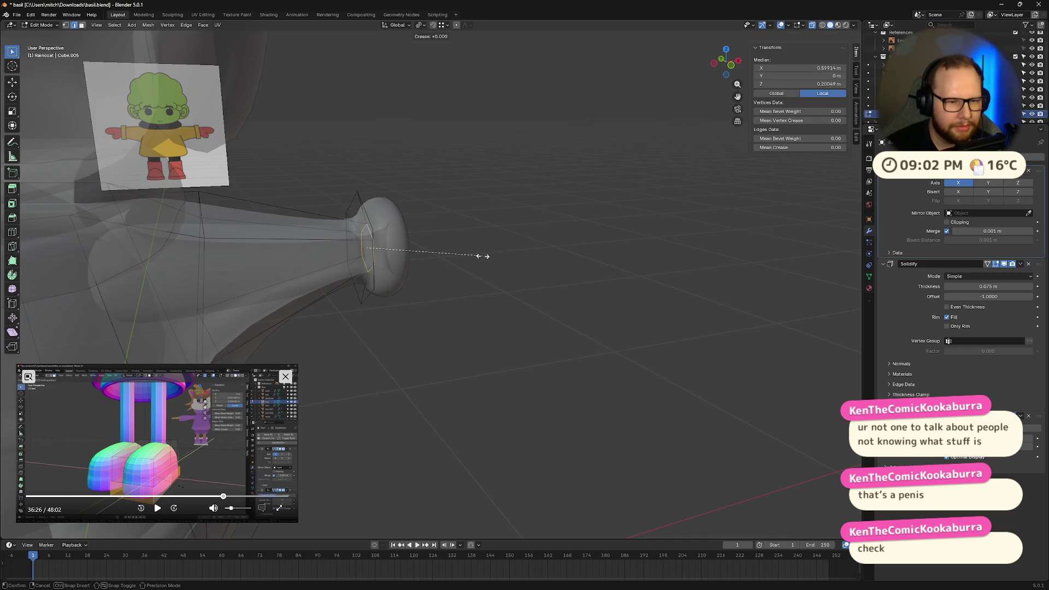
{"action": "left_click", "coordinate": [711, 252]}
{"action": "mouse_move", "coordinate": [717, 251]}
{"action": "middle_mouse_down"}
{"action": "mouse_move", "coordinate": [643, 266]}
{"action": "mouse_move", "coordinate": [753, 252]}
{"action": "mouse_move", "coordinate": [448, 221]}
{"action": "mouse_move", "coordinate": [557, 237]}
{"action": "mouse_move", "coordinate": [482, 236]}
{"action": "mouse_move", "coordinate": [579, 164]}
{"action": "middle_mouse_up"}
{"action": "key", "text": "alt+z"}
{"action": "scroll", "coordinate": [644, 264], "scroll_direction": "up", "scroll_amount": 3}
{"action": "scroll", "coordinate": [753, 252], "scroll_direction": "down", "scroll_amount": 5}
{"action": "scroll", "coordinate": [683, 246], "scroll_direction": "up", "scroll_amount": 5}
{"action": "scroll", "coordinate": [590, 153], "scroll_direction": "up", "scroll_amount": 3}
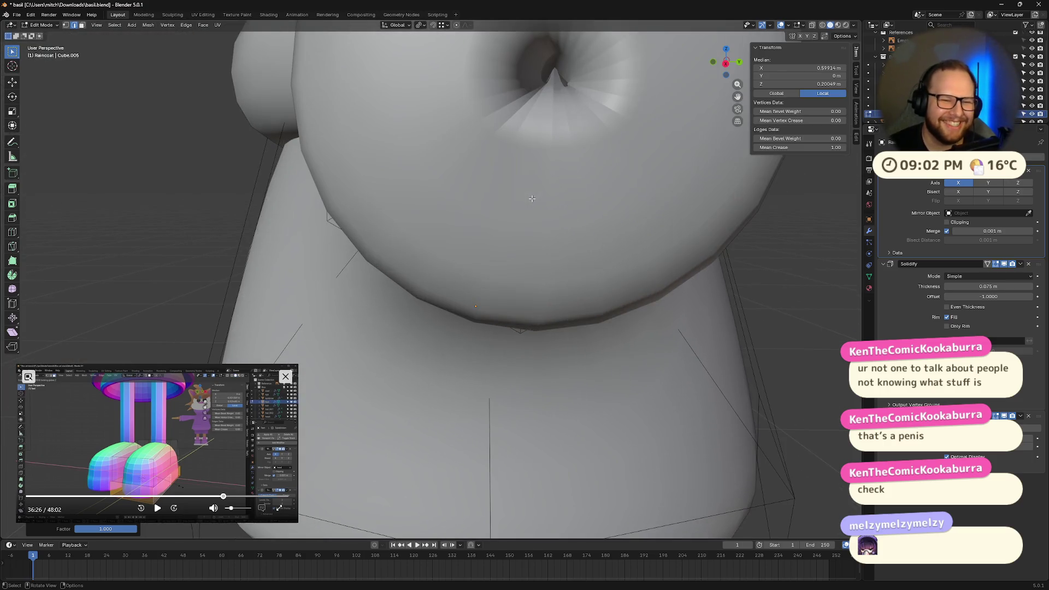
{"action": "scroll", "coordinate": [602, 145], "scroll_direction": "down", "scroll_amount": 5}
{"action": "mouse_move", "coordinate": [563, 304]}
{"action": "middle_mouse_down"}
{"action": "mouse_move", "coordinate": [508, 315]}
{"action": "mouse_move", "coordinate": [542, 307]}
{"action": "mouse_move", "coordinate": [391, 266]}
{"action": "mouse_move", "coordinate": [607, 224]}
{"action": "middle_mouse_up"}
Undo the bulb shaping so the sleeve has a plain rounded opening
{"action": "left_click", "coordinate": [608, 224]}
{"action": "key", "text": "ctrl+z"}
{"action": "key", "text": "ctrl+z"}
{"action": "key", "text": "ctrl+z"}
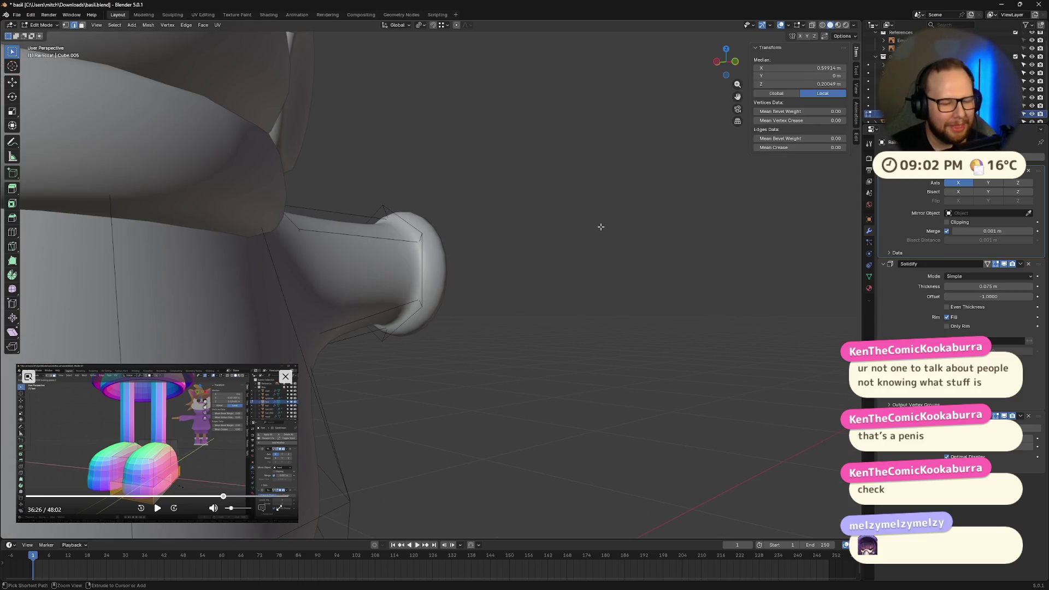
{"action": "key", "text": "ctrl+z"}
{"action": "key", "text": "ctrl+z"}
{"action": "mouse_move", "coordinate": [600, 228]}
{"action": "middle_mouse_down"}
{"action": "mouse_move", "coordinate": [560, 272]}
{"action": "mouse_move", "coordinate": [399, 274]}
{"action": "mouse_move", "coordinate": [471, 281]}
{"action": "middle_mouse_up"}
{"action": "key", "text": "ctrl+shift+z"}
{"action": "key", "text": "ctrl+shift+z"}
{"action": "key", "text": "ctrl+shift+z"}
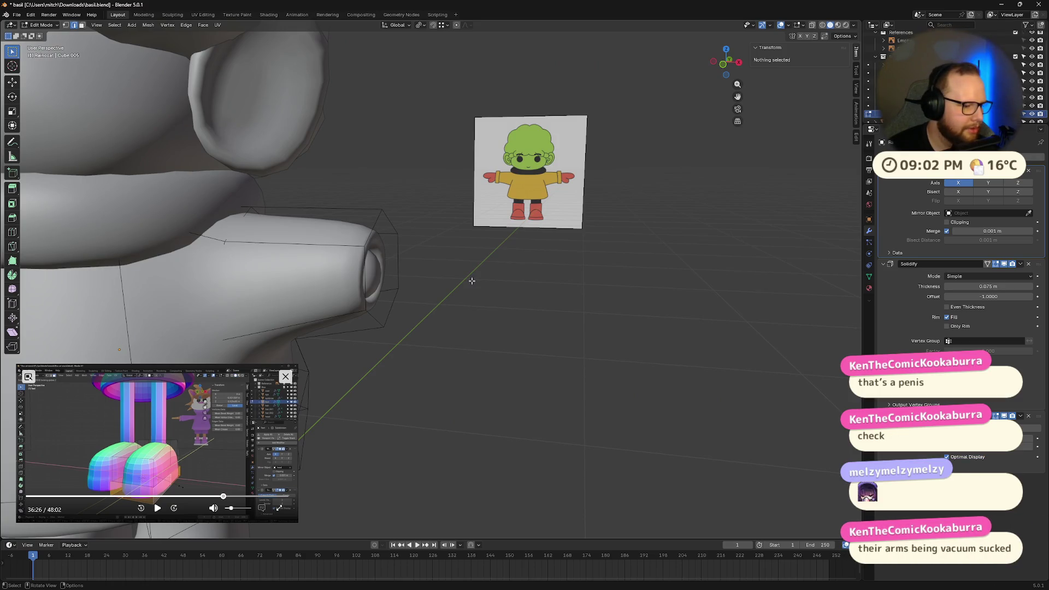
{"action": "scroll", "coordinate": [472, 280], "scroll_direction": "down", "scroll_amount": 4}
{"action": "scroll", "coordinate": [473, 278], "scroll_direction": "down", "scroll_amount": 5}
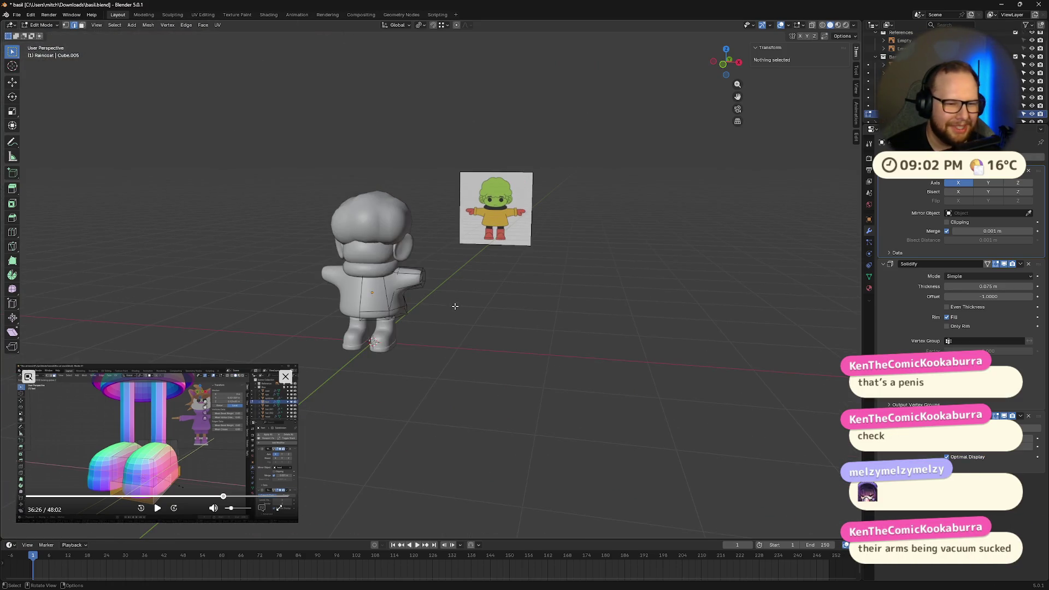
Return to Object Mode, view the whole character and select the NeckRing object
{"action": "key", "text": "Tab"}
{"action": "scroll", "coordinate": [470, 299], "scroll_direction": "up", "scroll_amount": 5}
{"action": "mouse_move", "coordinate": [422, 275]}
{"action": "middle_mouse_down"}
{"action": "mouse_move", "coordinate": [546, 243]}
{"action": "mouse_move", "coordinate": [525, 235]}
{"action": "middle_mouse_up"}
{"action": "left_click", "coordinate": [401, 184]}
Duplicate the neck ring, rotate the copy 90° on Y, and shrink it beside the arm
{"action": "mouse_move", "coordinate": [632, 220]}
{"action": "middle_mouse_down"}
{"action": "mouse_move", "coordinate": [682, 221]}
{"action": "mouse_move", "coordinate": [691, 241]}
{"action": "mouse_move", "coordinate": [695, 233]}
{"action": "middle_mouse_up"}
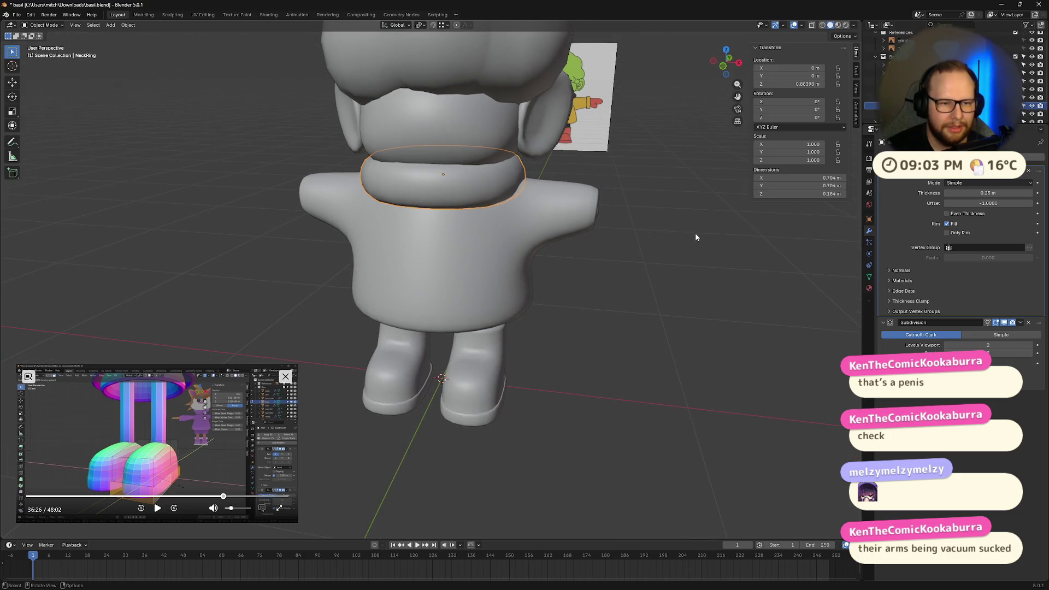
{"action": "key", "text": "shift+d"}
{"action": "left_click", "coordinate": [844, 263]}
{"action": "type", "text": "ry90"}
{"action": "key", "text": "Return"}
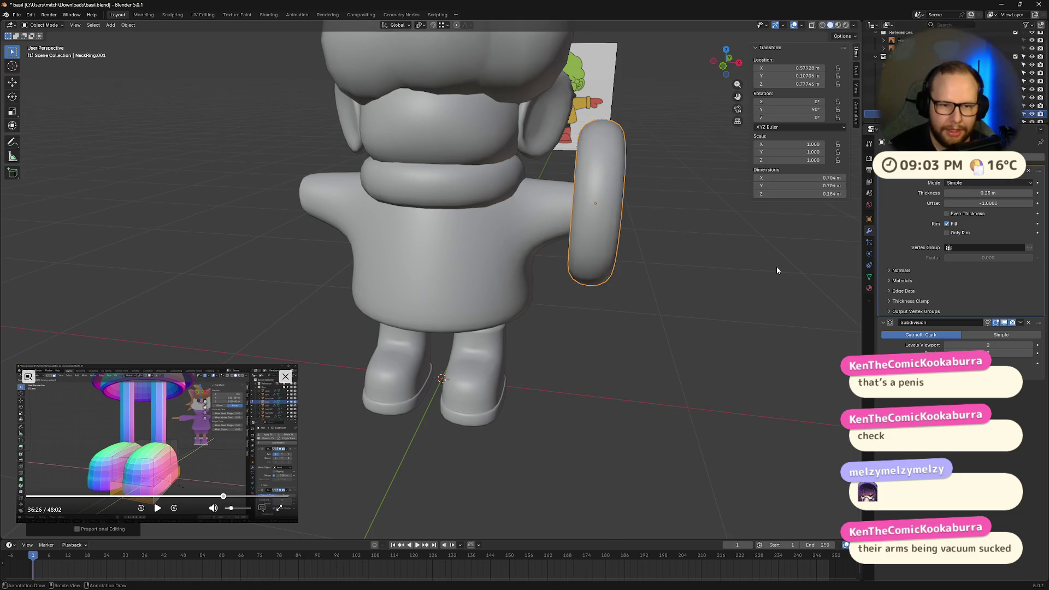
{"action": "key", "text": "s"}
{"action": "left_click", "coordinate": [702, 224]}
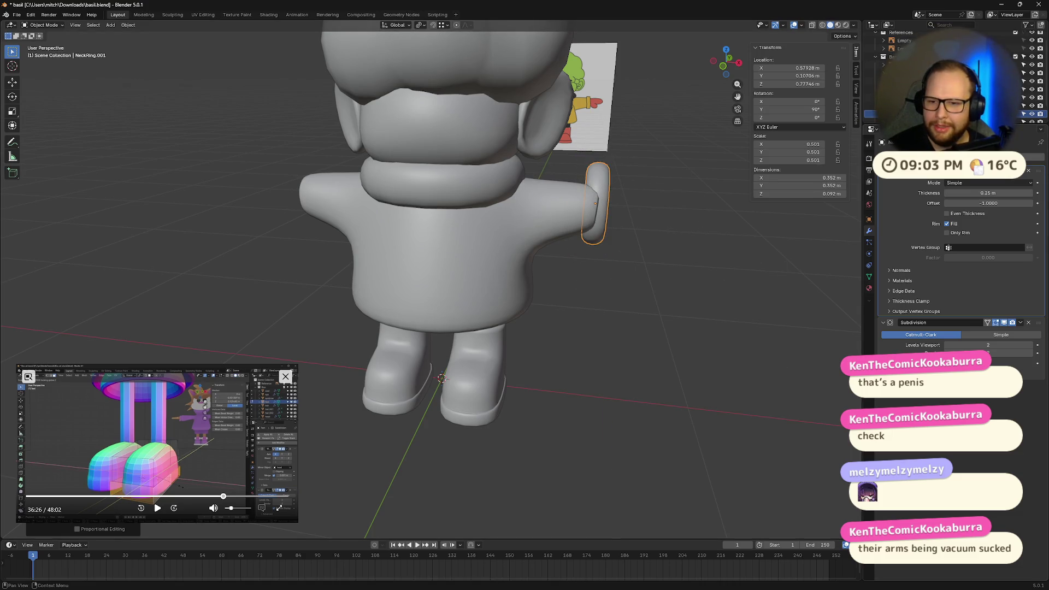
Add a Mirror modifier to the ring, move it to the top, and set Mirror Object to Head
{"action": "key", "text": "shift+a"}
{"action": "left_click", "coordinate": [855, 232]}
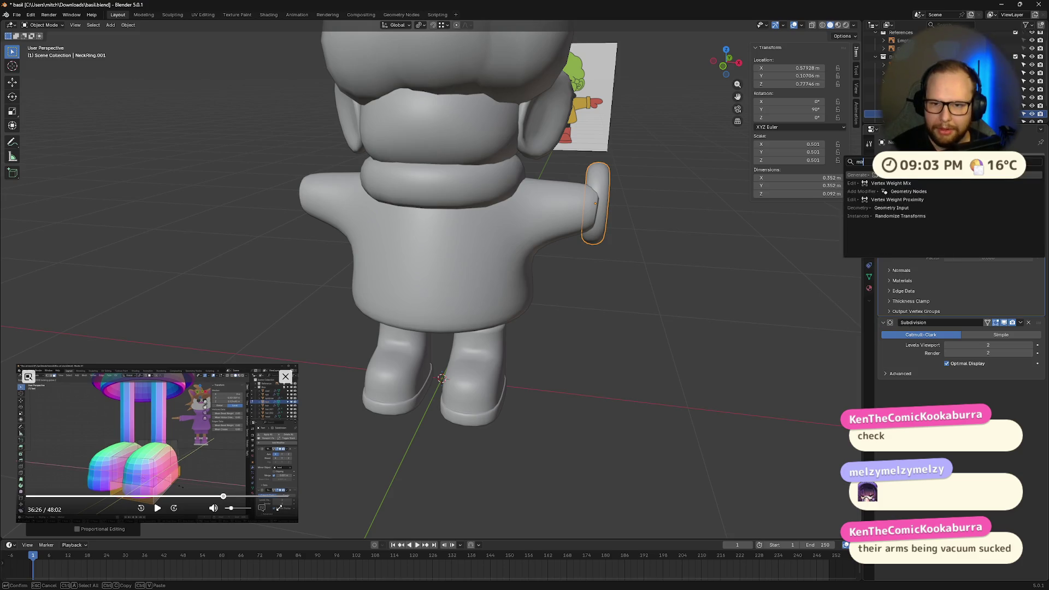
{"action": "left_click_drag", "start_coordinate": [1039, 400], "coordinate": [1031, 174]}
{"action": "left_click", "coordinate": [1029, 213]}
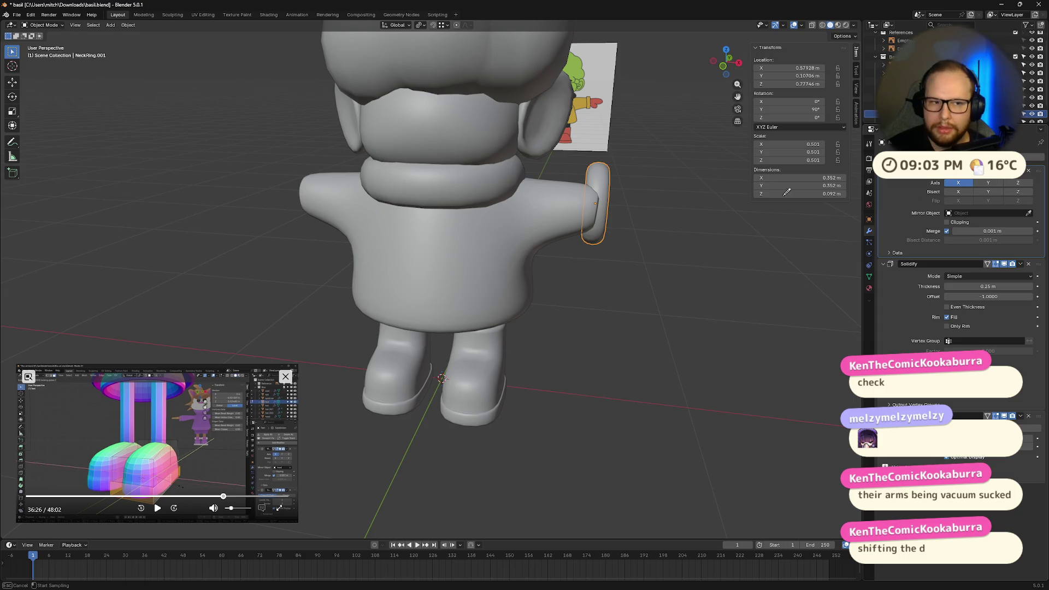
{"action": "left_click", "coordinate": [433, 108]}
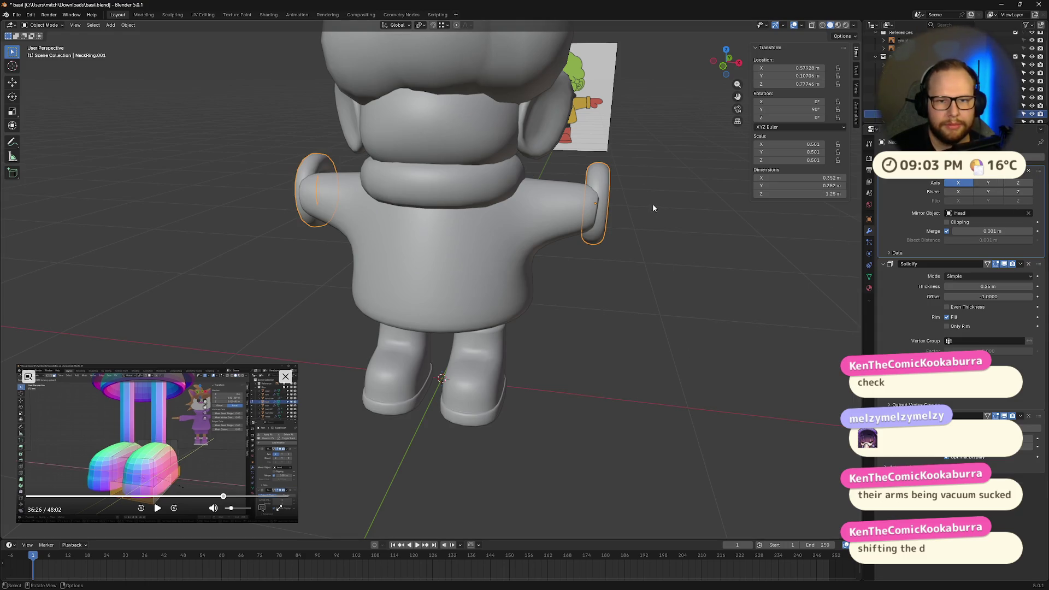
In Right Ortho view, lower the ring slightly along Z onto the sleeve end
{"action": "middle_click_drag", "start_coordinate": [651, 211], "coordinate": [574, 210]}
{"action": "scroll", "coordinate": [574, 211], "scroll_direction": "up", "scroll_amount": 5}
{"action": "left_click", "coordinate": [725, 66]}
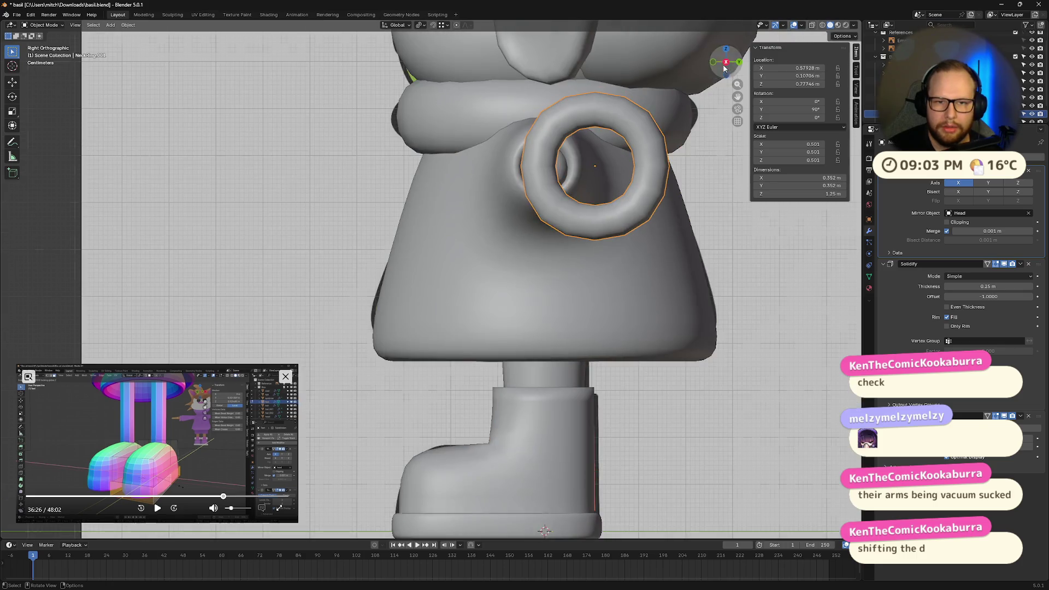
{"action": "scroll", "coordinate": [631, 153], "scroll_direction": "up", "scroll_amount": 2}
{"action": "middle_click_drag", "start_coordinate": [635, 136], "coordinate": [630, 239], "text": "shift"}
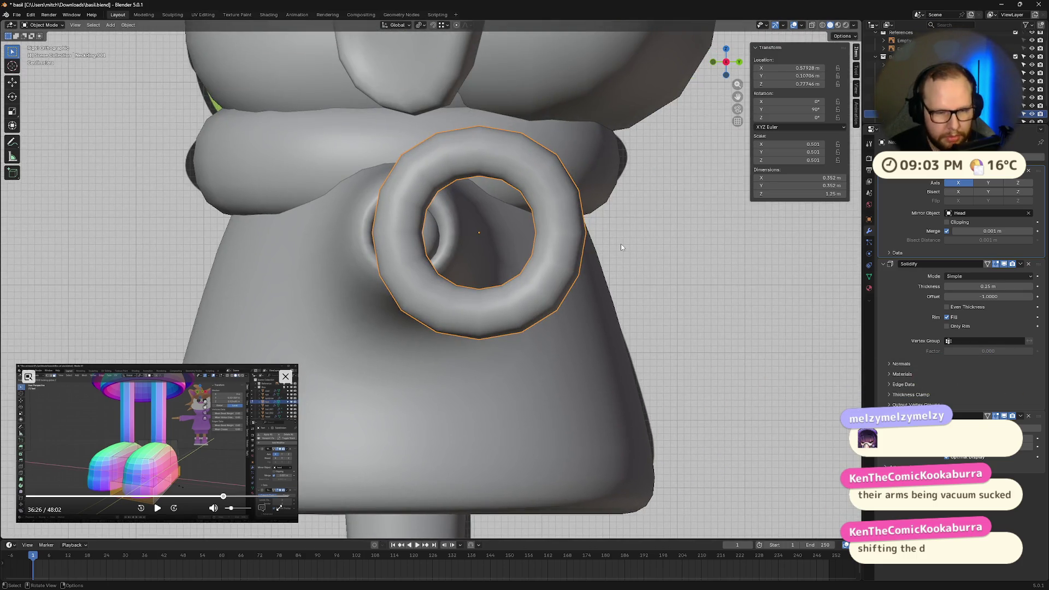
{"action": "key", "text": "g"}
{"action": "key", "text": "z"}
{"action": "left_click", "coordinate": [620, 249]}
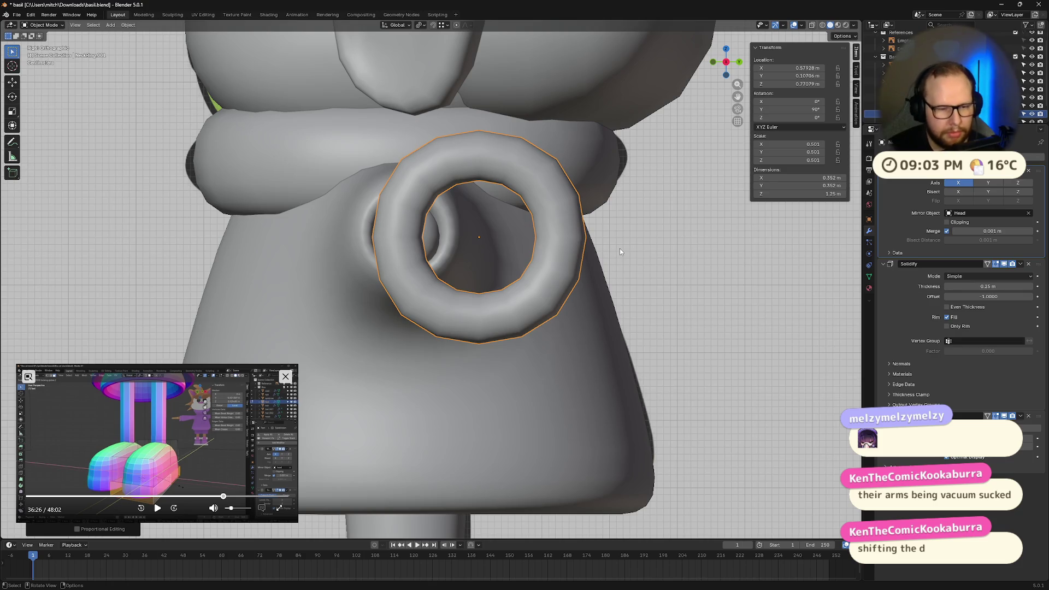
Centre the ring on the sleeve along Y and enlarge it to 0.339
{"action": "key", "text": "g"}
{"action": "key", "text": "Escape"}
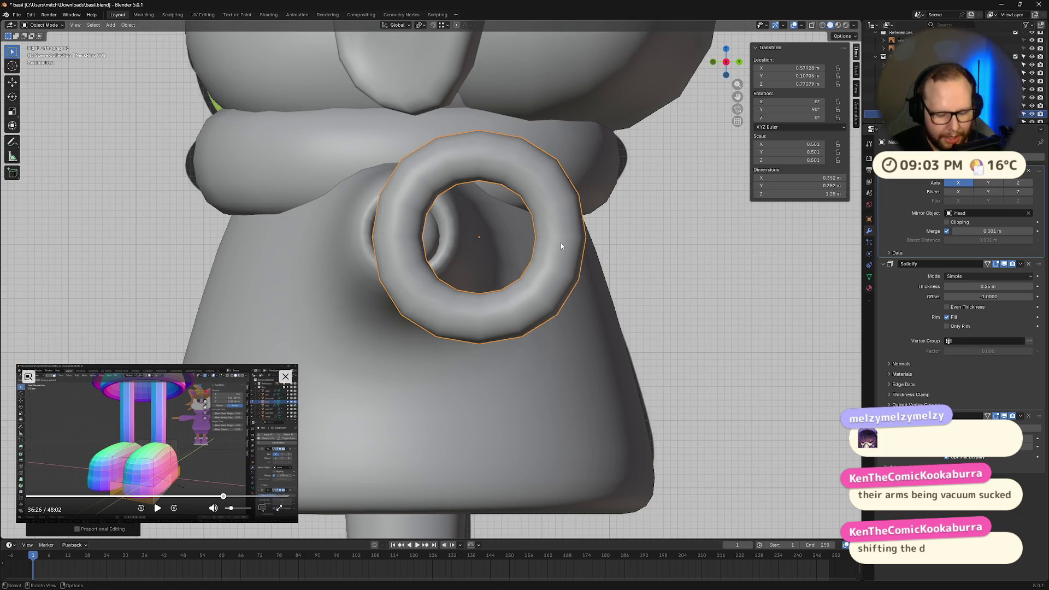
{"action": "key", "text": "g"}
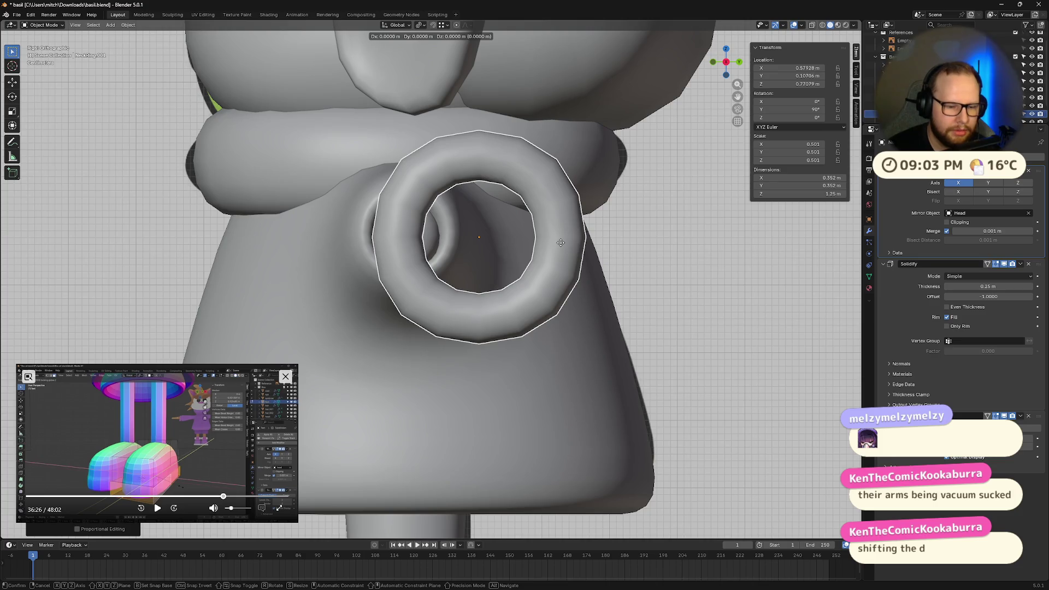
{"action": "key", "text": "y"}
{"action": "key", "text": "s"}
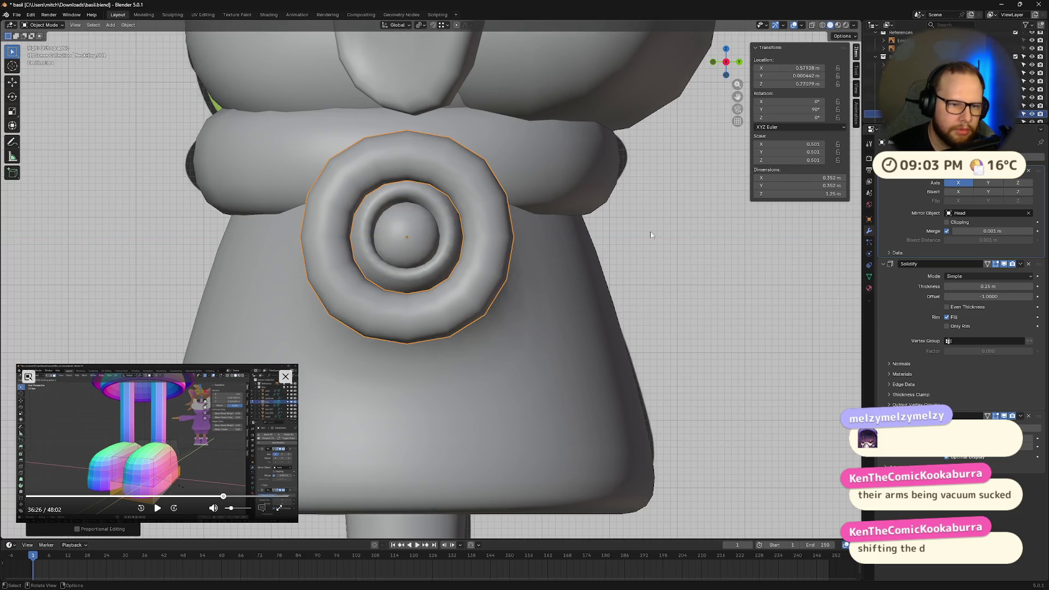
{"action": "left_click", "coordinate": [575, 249]}
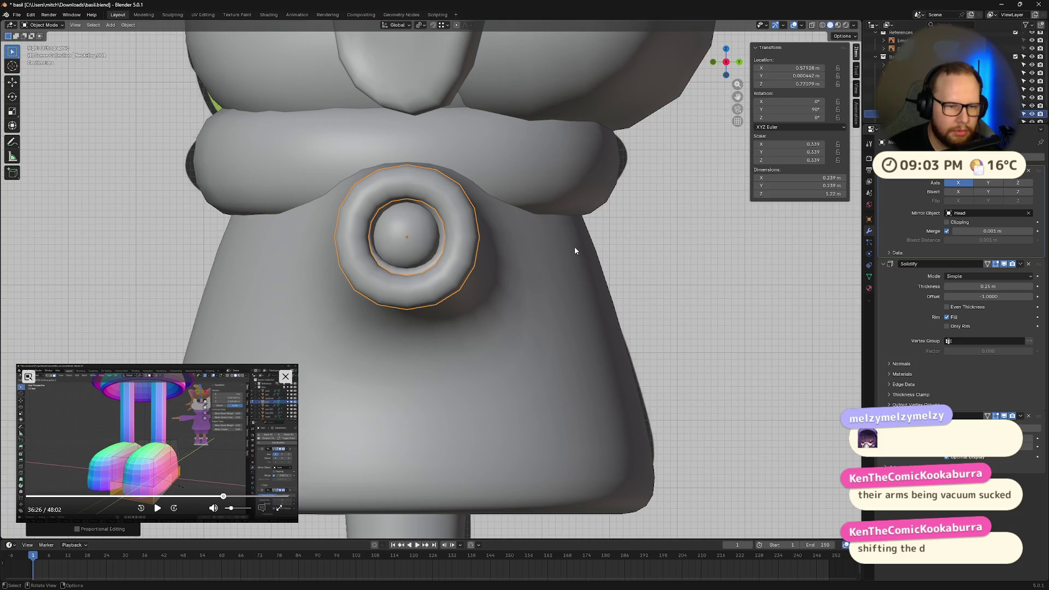
Nudge the ring up and along Y for a snug fit, then return to solid shading
{"action": "key", "text": "g"}
{"action": "left_click", "coordinate": [568, 244]}
{"action": "key", "text": "g"}
{"action": "key", "text": "y"}
{"action": "left_click", "coordinate": [567, 249]}
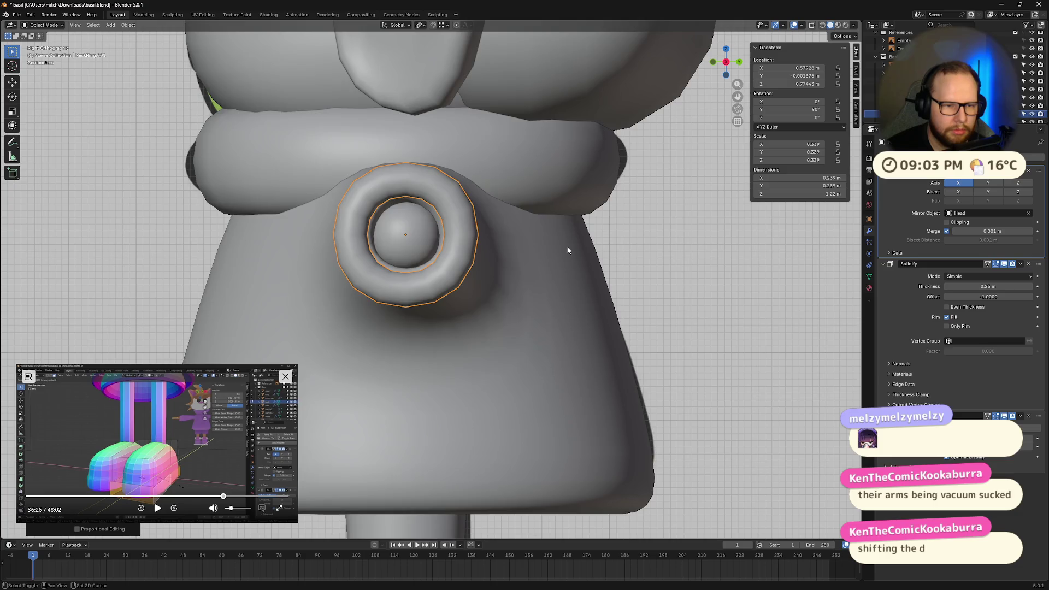
{"action": "key", "text": "Tab"}
{"action": "key", "text": "shift+z"}
Move the mirrored rings along X, enlarge them to 0.397, and inspect the fit
{"action": "mouse_move", "coordinate": [526, 244]}
{"action": "middle_mouse_down"}
{"action": "mouse_move", "coordinate": [545, 261]}
{"action": "mouse_move", "coordinate": [668, 265]}
{"action": "mouse_move", "coordinate": [590, 251]}
{"action": "mouse_move", "coordinate": [697, 265]}
{"action": "middle_mouse_up"}
{"action": "key", "text": "g"}
{"action": "key", "text": "x"}
{"action": "left_click", "coordinate": [661, 264]}
{"action": "key", "text": "s"}
{"action": "left_click", "coordinate": [622, 262]}
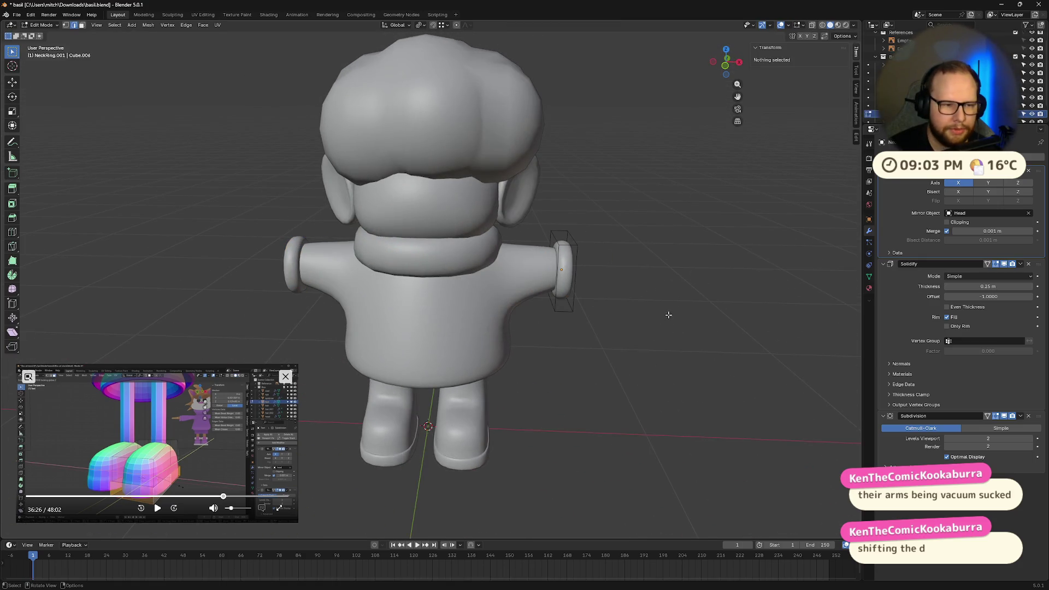
{"action": "mouse_move", "coordinate": [672, 311]}
{"action": "middle_mouse_down"}
{"action": "mouse_move", "coordinate": [685, 295]}
{"action": "mouse_move", "coordinate": [606, 297]}
{"action": "mouse_move", "coordinate": [766, 300]}
{"action": "middle_mouse_up"}
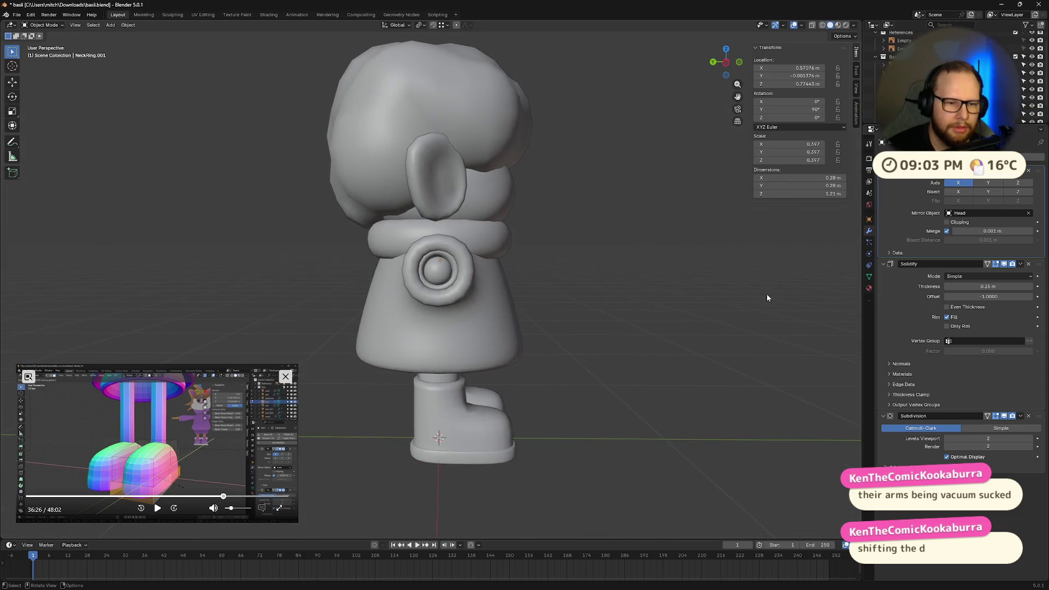
{"action": "key", "text": "KP_Decimal"}
{"action": "middle_click_drag", "start_coordinate": [609, 220], "coordinate": [515, 234]}
{"action": "scroll", "coordinate": [679, 234], "scroll_direction": "down", "scroll_amount": 5}
{"action": "mouse_move", "coordinate": [679, 234]}
{"action": "middle_mouse_down"}
{"action": "mouse_move", "coordinate": [663, 234]}
{"action": "mouse_move", "coordinate": [773, 255]}
{"action": "mouse_move", "coordinate": [553, 269]}
{"action": "mouse_move", "coordinate": [413, 244]}
{"action": "middle_mouse_up"}
{"action": "scroll", "coordinate": [689, 262], "scroll_direction": "up", "scroll_amount": 6}
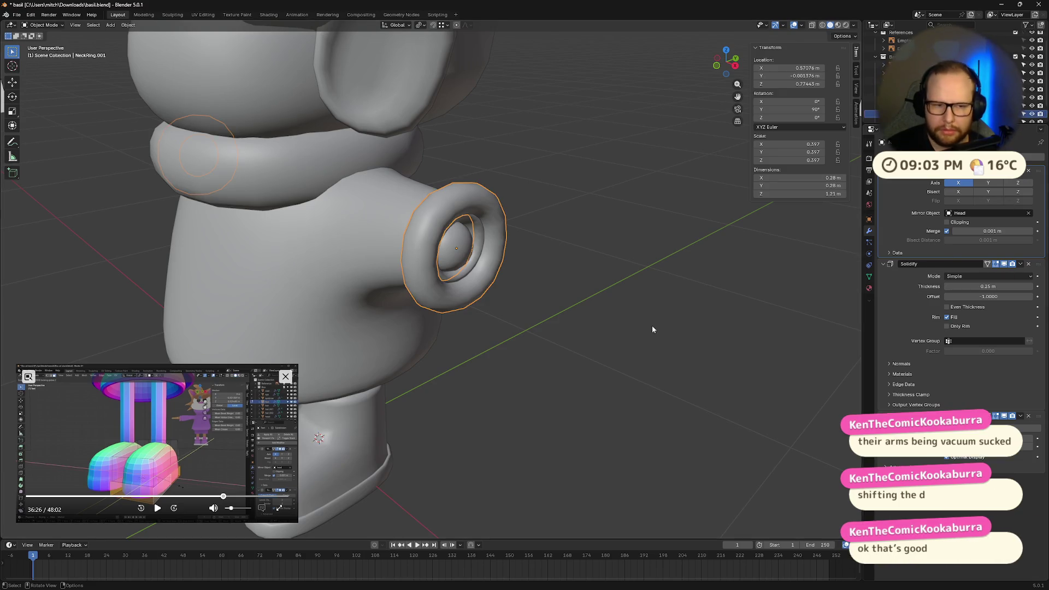
Apply the cuff ring's scale with Ctrl+A > Scale
{"action": "key", "text": "shift+a"}
{"action": "key", "text": "Escape"}
{"action": "key", "text": "ctrl+a"}
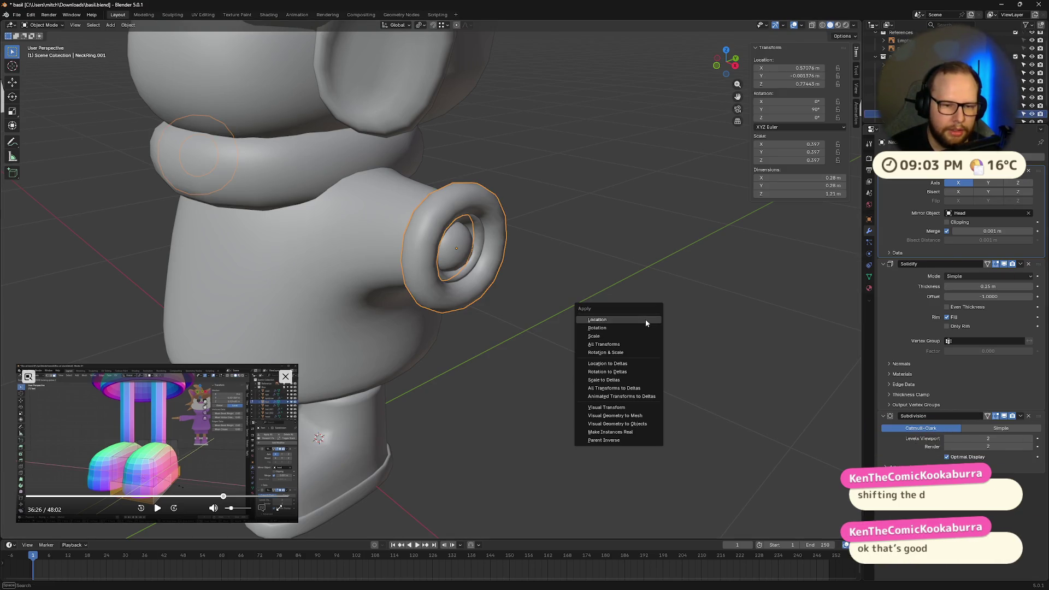
{"action": "left_click", "coordinate": [625, 336]}
{"action": "mouse_move", "coordinate": [617, 337]}
{"action": "middle_mouse_down"}
{"action": "mouse_move", "coordinate": [585, 295]}
{"action": "mouse_move", "coordinate": [511, 278]}
{"action": "middle_mouse_up"}
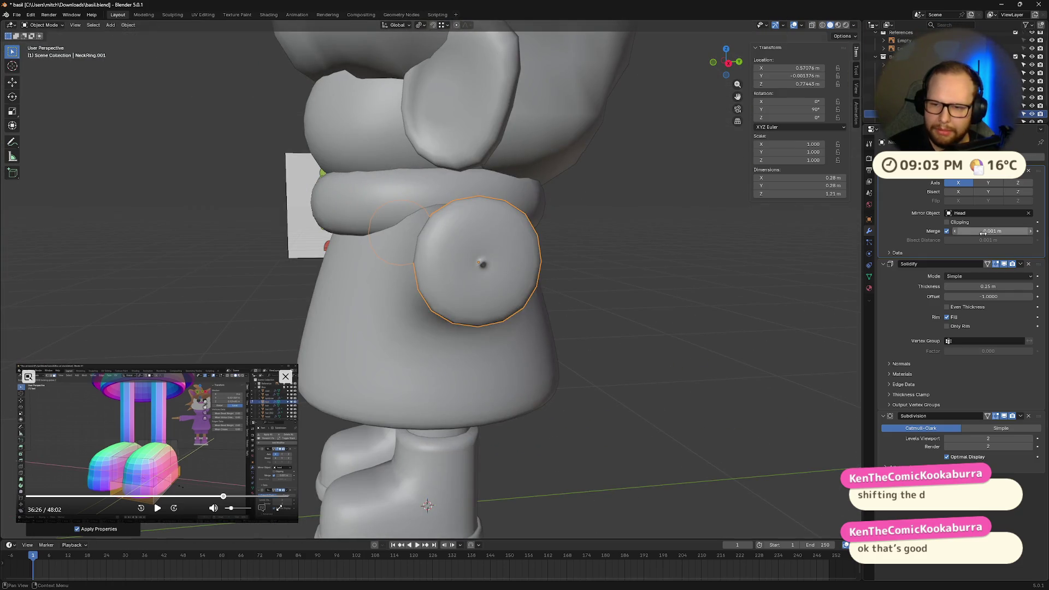
Try a Solidify thickness of 0.01 m, then undo it
{"action": "left_click", "coordinate": [1004, 286]}
{"action": "key", "text": "BackSpace"}
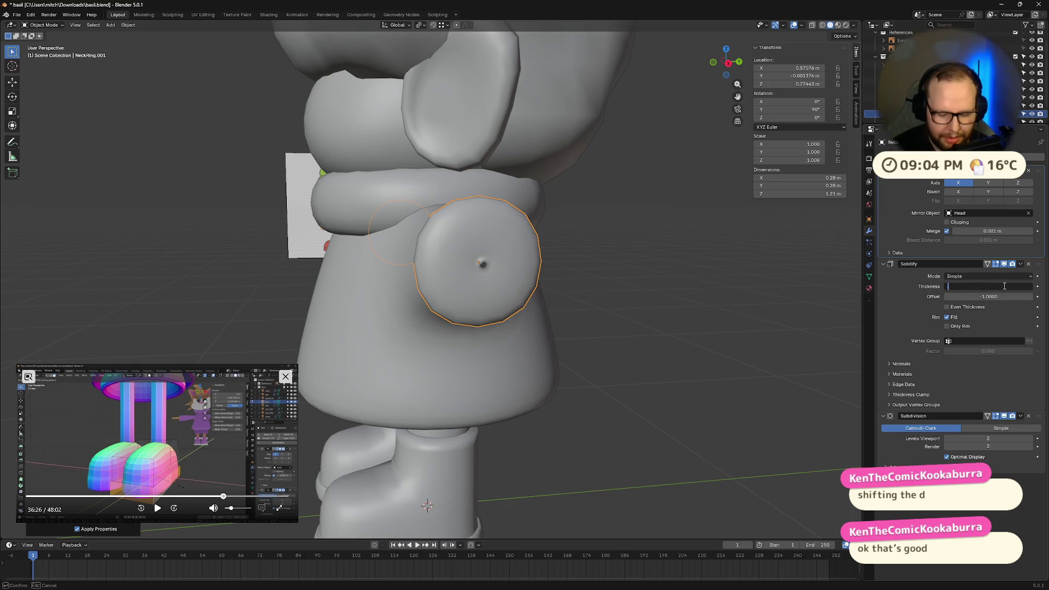
{"action": "key", "text": "Return"}
{"action": "middle_click_drag", "start_coordinate": [671, 277], "coordinate": [690, 307]}
{"action": "key", "text": "ctrl+z"}
Set the Solidify thickness to 0.05 m
{"action": "left_click", "coordinate": [1003, 285]}
{"action": "type", "text": ".05"}
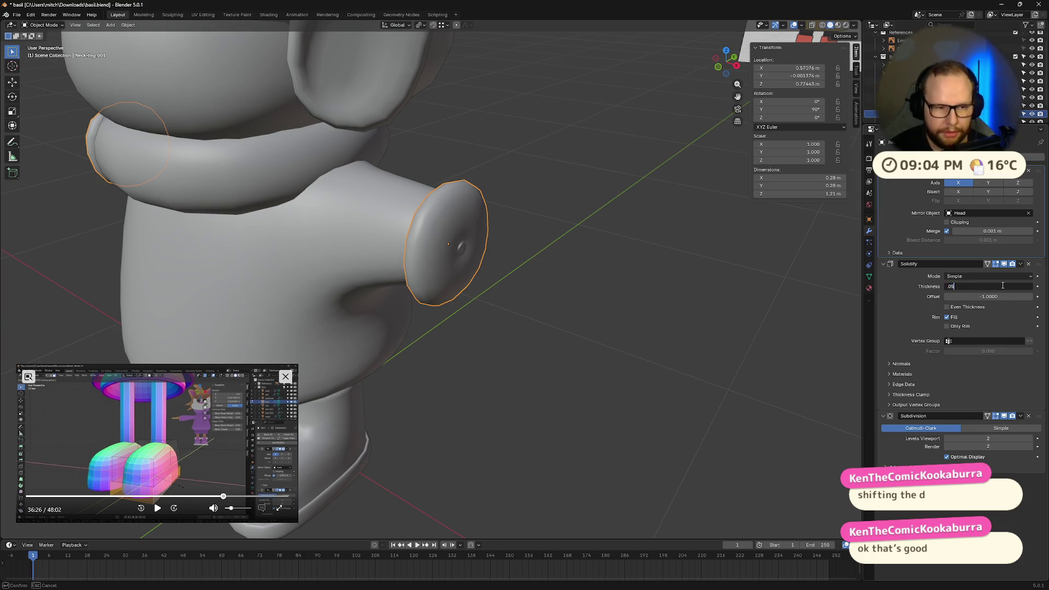
{"action": "key", "text": "Return"}
{"action": "middle_click_drag", "start_coordinate": [623, 288], "coordinate": [522, 290]}
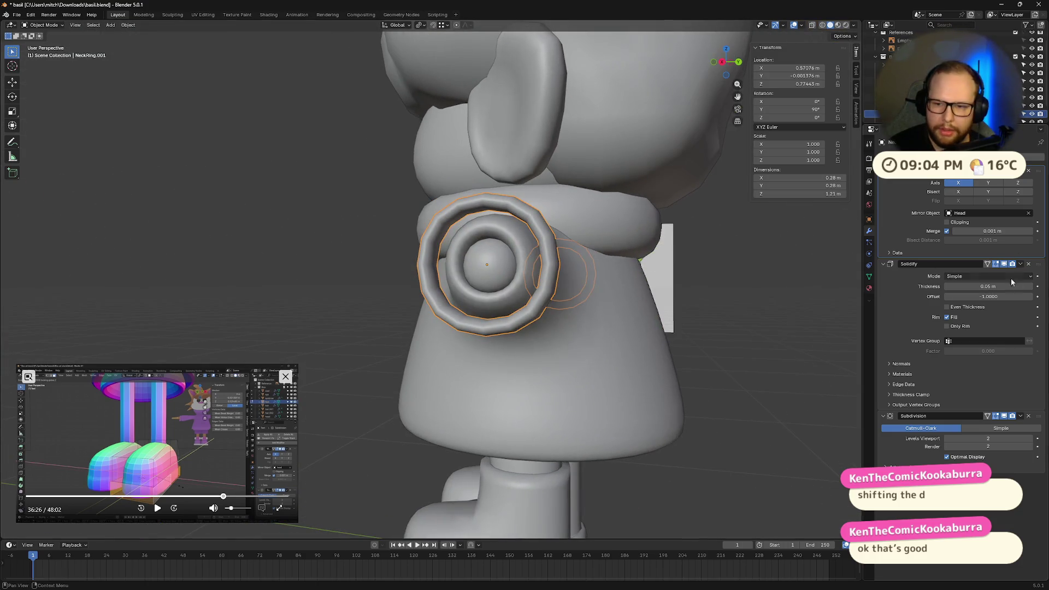
Change the Solidify thickness to 0.1 m and check the ring from the side
{"action": "left_click", "coordinate": [1012, 284]}
{"action": "left_click", "coordinate": [975, 286]}
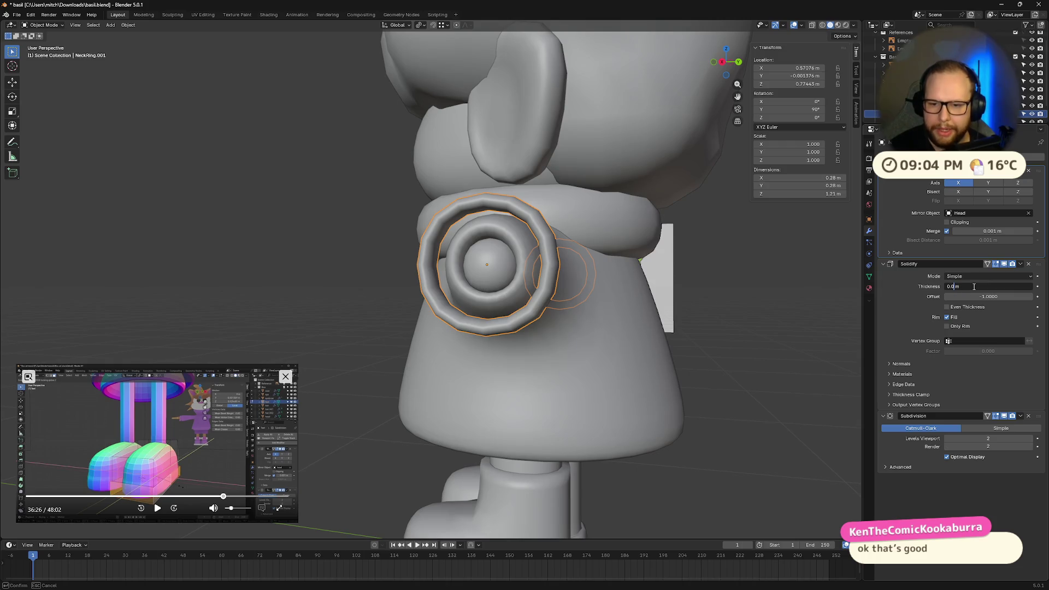
{"action": "key", "text": "BackSpace"}
{"action": "type", "text": "1"}
{"action": "key", "text": "Return"}
{"action": "mouse_move", "coordinate": [699, 295]}
{"action": "middle_mouse_down"}
{"action": "mouse_move", "coordinate": [671, 301]}
{"action": "mouse_move", "coordinate": [658, 323]}
{"action": "mouse_move", "coordinate": [572, 297]}
{"action": "mouse_move", "coordinate": [585, 266]}
{"action": "mouse_move", "coordinate": [395, 272]}
{"action": "mouse_move", "coordinate": [474, 276]}
{"action": "mouse_move", "coordinate": [454, 277]}
{"action": "mouse_move", "coordinate": [530, 224]}
{"action": "mouse_move", "coordinate": [464, 240]}
{"action": "middle_mouse_up"}
{"action": "scroll", "coordinate": [658, 322], "scroll_direction": "down", "scroll_amount": 5}
{"action": "scroll", "coordinate": [464, 241], "scroll_direction": "up", "scroll_amount": 6}
{"action": "mouse_move", "coordinate": [401, 258]}
{"action": "middle_mouse_down"}
{"action": "mouse_move", "coordinate": [502, 257]}
{"action": "mouse_move", "coordinate": [417, 263]}
{"action": "middle_mouse_up"}
Select the Limbs mesh in Edit Mode and pick the single vertex at the arm tip
{"action": "scroll", "coordinate": [418, 262], "scroll_direction": "down", "scroll_amount": 2}
{"action": "scroll", "coordinate": [425, 248], "scroll_direction": "up", "scroll_amount": 2}
{"action": "left_click", "coordinate": [467, 267]}
{"action": "key", "text": "Tab"}
{"action": "mouse_move", "coordinate": [504, 275]}
{"action": "middle_mouse_down"}
{"action": "mouse_move", "coordinate": [515, 289]}
{"action": "mouse_move", "coordinate": [506, 257]}
{"action": "middle_mouse_up"}
{"action": "scroll", "coordinate": [506, 257], "scroll_direction": "up", "scroll_amount": 2}
{"action": "left_click", "coordinate": [510, 260]}
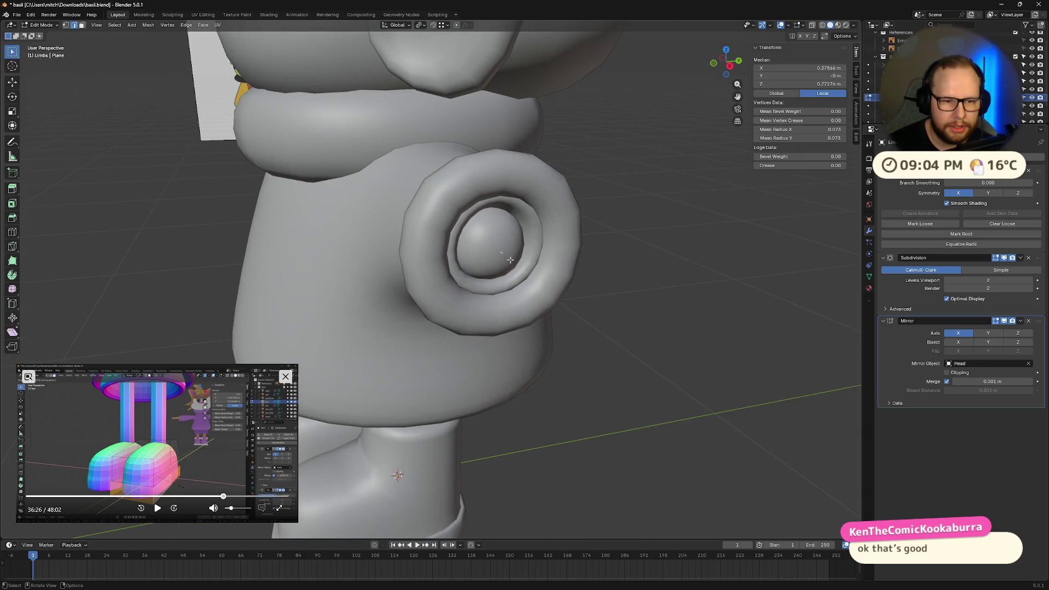
{"action": "key", "text": "1"}
{"action": "left_click", "coordinate": [504, 253]}
Snap the 3D cursor to the selected arm-tip vertex with Cursor to Selected
{"action": "middle_click_drag", "start_coordinate": [623, 289], "coordinate": [583, 287]}
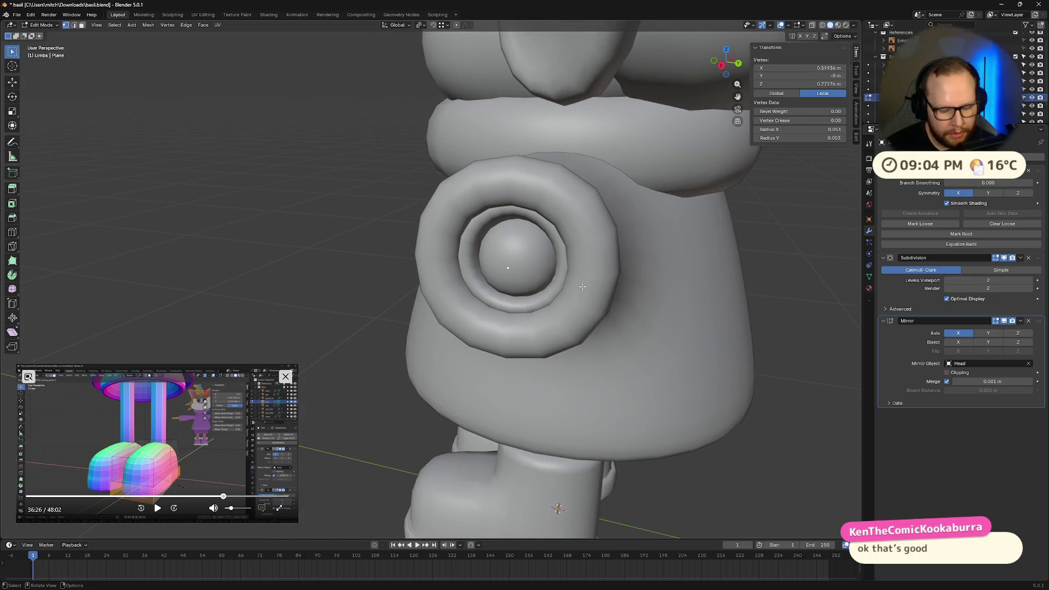
{"action": "scroll", "coordinate": [583, 286], "scroll_direction": "down", "scroll_amount": 10}
{"action": "mouse_move", "coordinate": [583, 286]}
{"action": "middle_mouse_down"}
{"action": "mouse_move", "coordinate": [234, 280]}
{"action": "mouse_move", "coordinate": [484, 251]}
{"action": "mouse_move", "coordinate": [673, 284]}
{"action": "mouse_move", "coordinate": [686, 269]}
{"action": "mouse_move", "coordinate": [356, 270]}
{"action": "middle_mouse_up"}
{"action": "scroll", "coordinate": [634, 325], "scroll_direction": "up", "scroll_amount": 8}
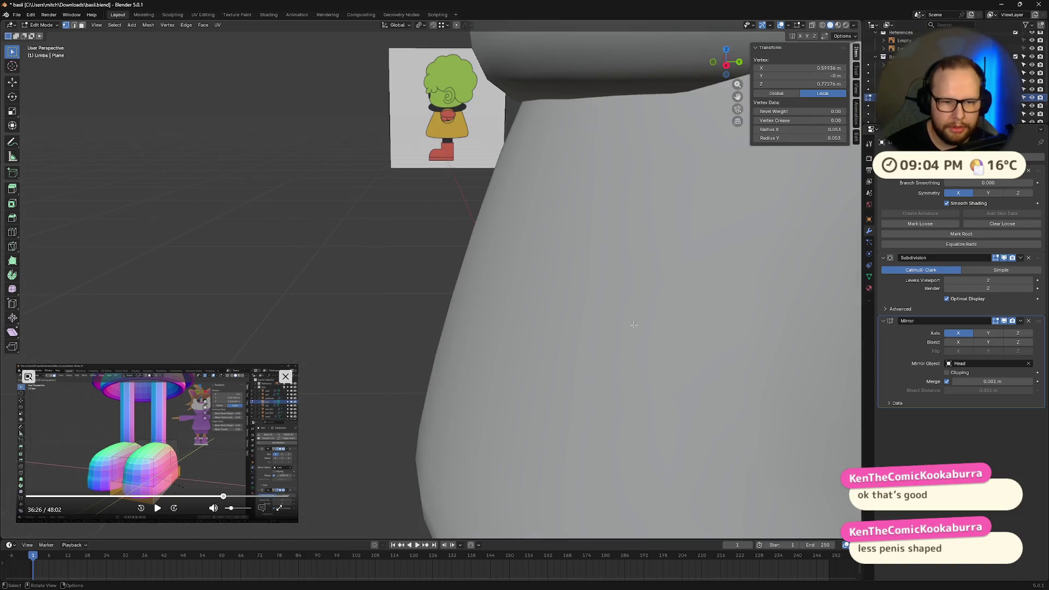
{"action": "scroll", "coordinate": [634, 325], "scroll_direction": "down", "scroll_amount": 6}
{"action": "scroll", "coordinate": [686, 316], "scroll_direction": "up", "scroll_amount": 2}
{"action": "middle_click_drag", "start_coordinate": [695, 304], "coordinate": [193, 233]}
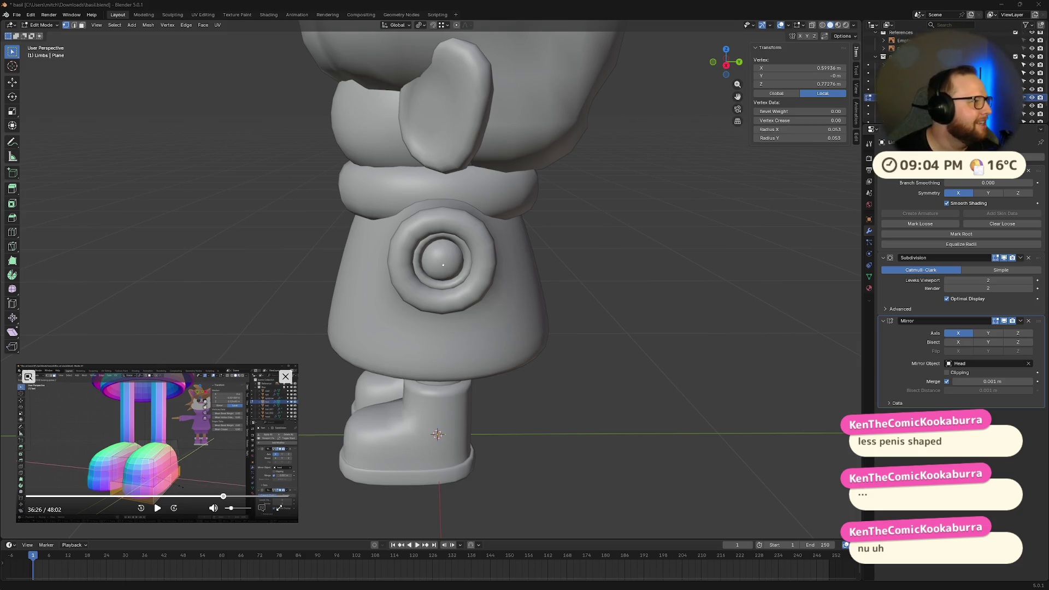
{"action": "middle_click_drag", "start_coordinate": [525, 306], "coordinate": [572, 310]}
{"action": "key", "text": "shift+s"}
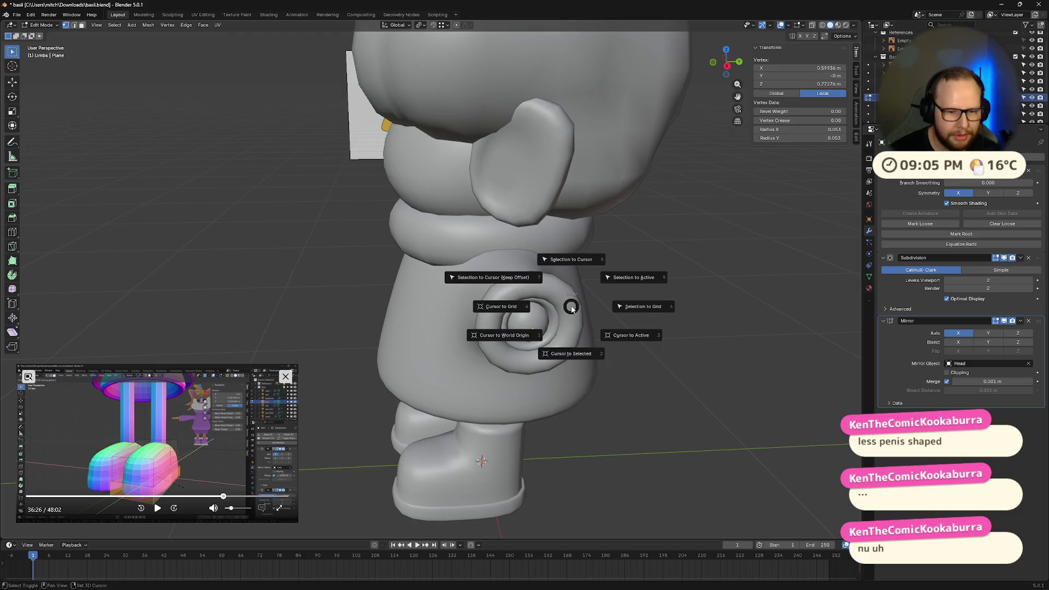
{"action": "left_click", "coordinate": [588, 357]}
Return to Object Mode, select the cuff ring, and frame it in view
{"action": "middle_click_drag", "start_coordinate": [587, 356], "coordinate": [640, 345]}
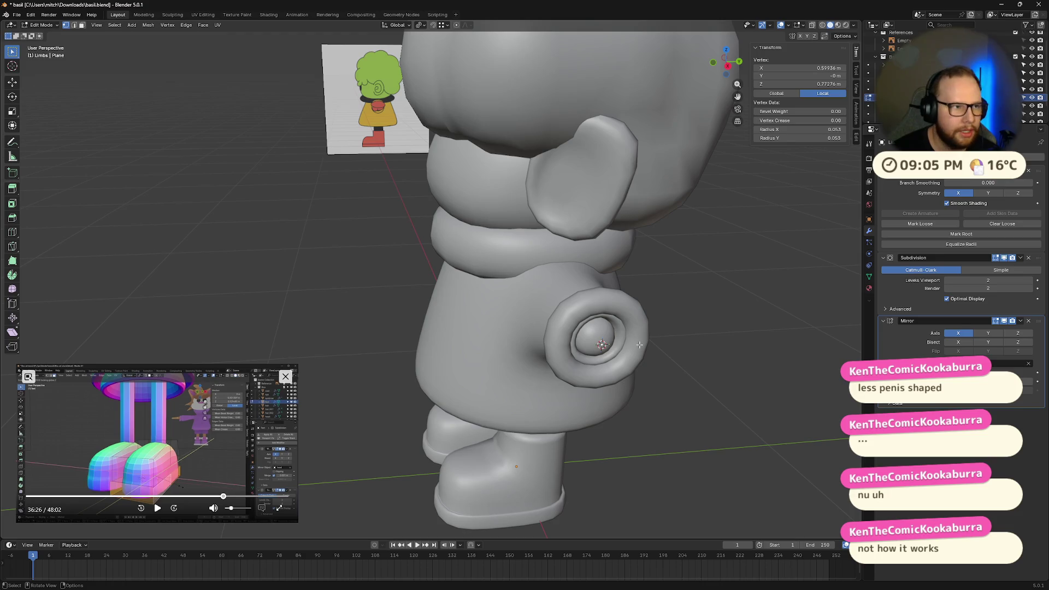
{"action": "key", "text": "Tab"}
{"action": "left_click", "coordinate": [641, 346]}
{"action": "key", "text": "KP_Decimal"}
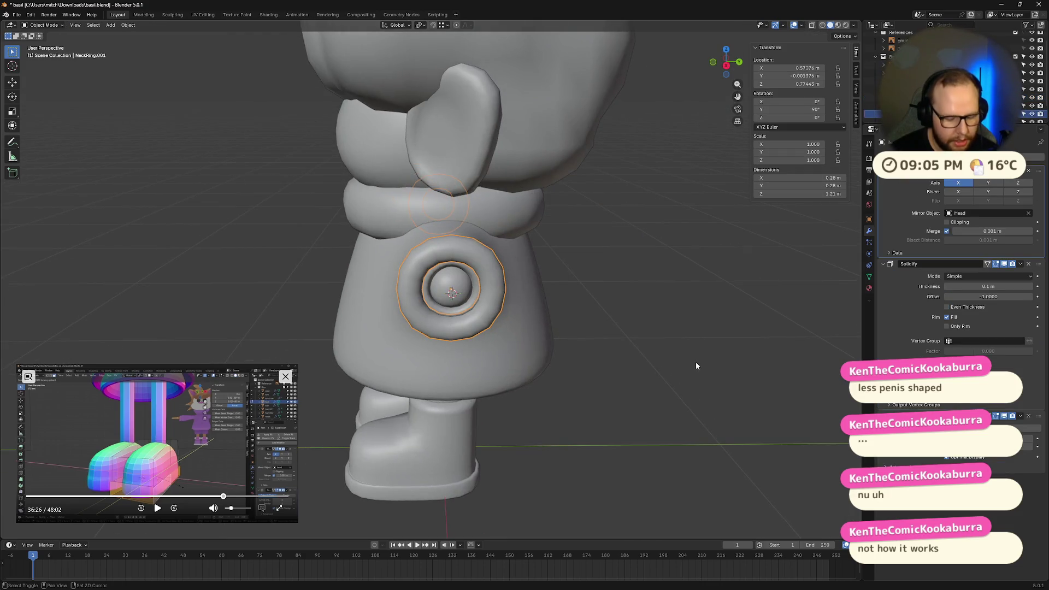
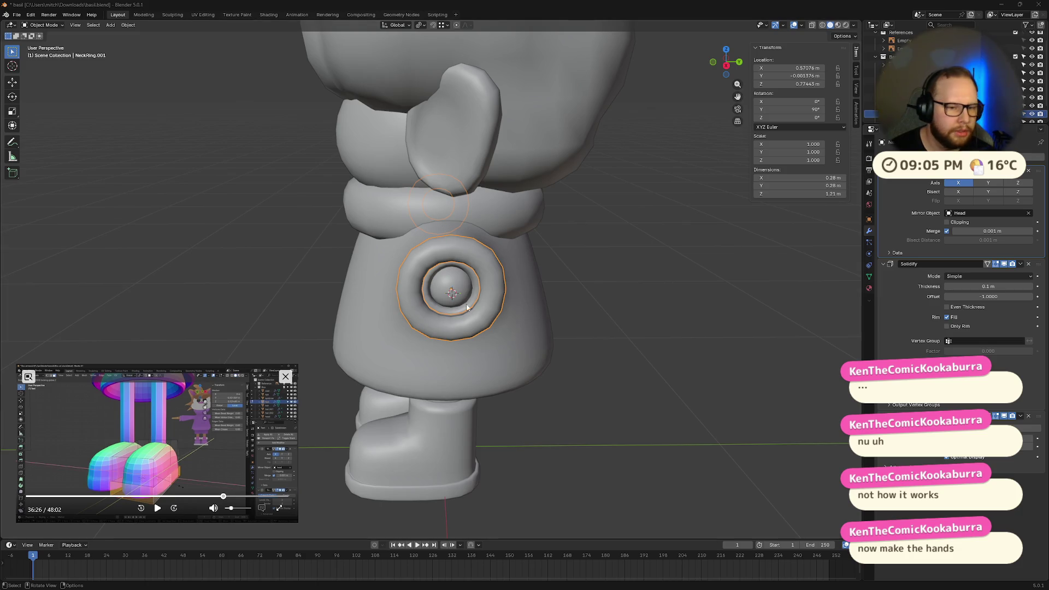
Move the solidified ring up the character's side
{"action": "right_click", "coordinate": [470, 254]}
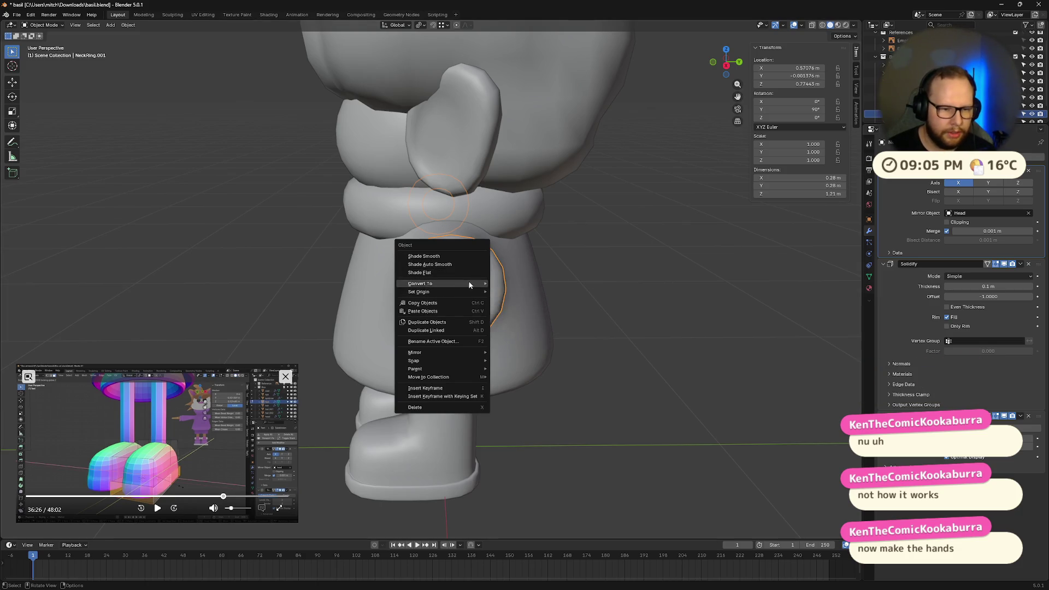
{"action": "mouse_move", "coordinate": [457, 379]}
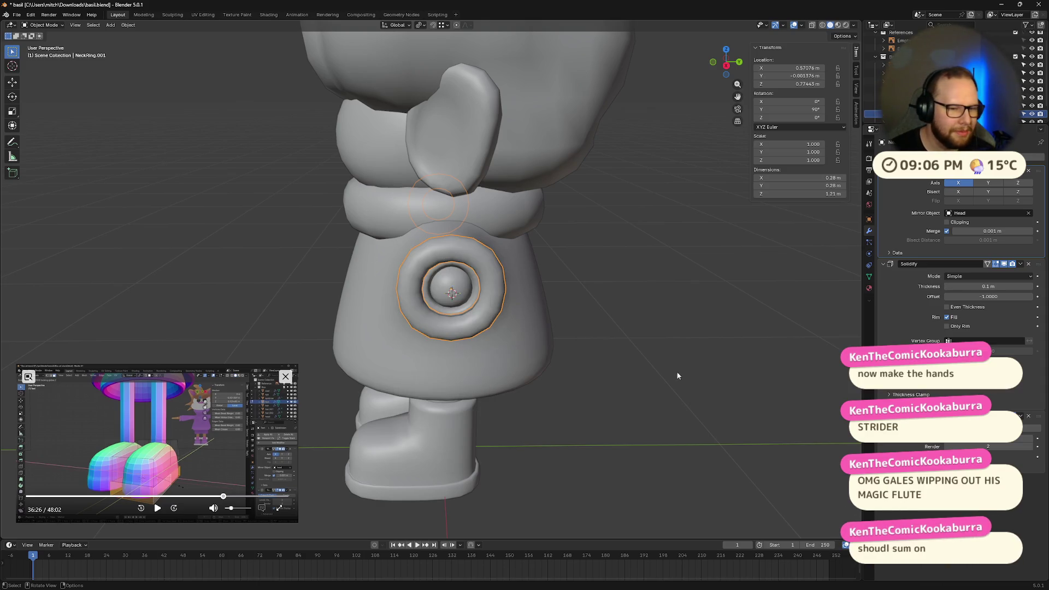
{"action": "middle_click_drag", "start_coordinate": [677, 372], "coordinate": [544, 327]}
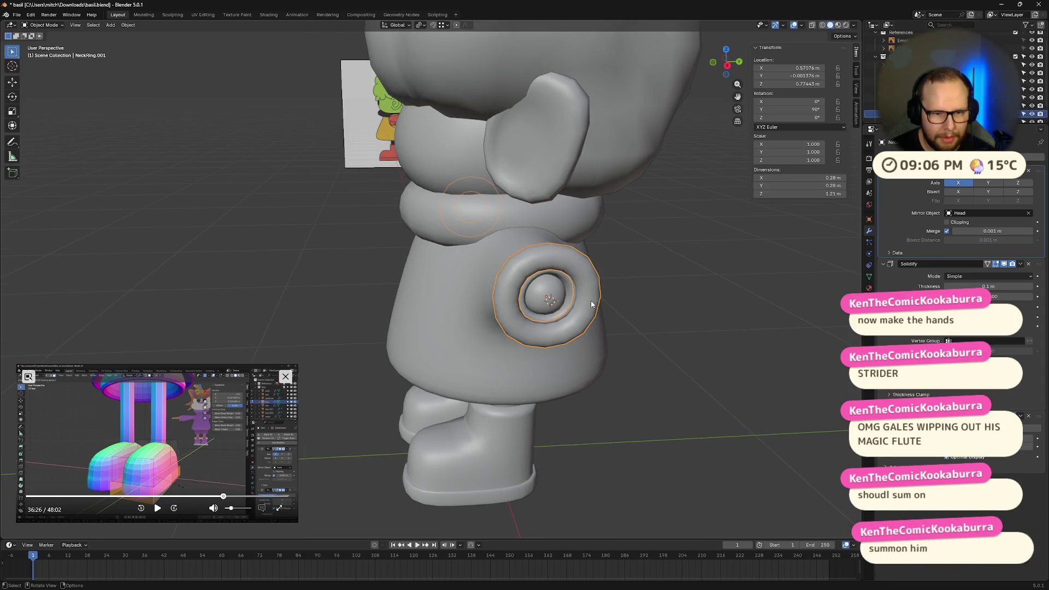
{"action": "mouse_move", "coordinate": [611, 304]}
{"action": "middle_mouse_down"}
{"action": "mouse_move", "coordinate": [596, 294]}
{"action": "mouse_move", "coordinate": [631, 311]}
{"action": "mouse_move", "coordinate": [622, 306]}
{"action": "middle_mouse_up"}
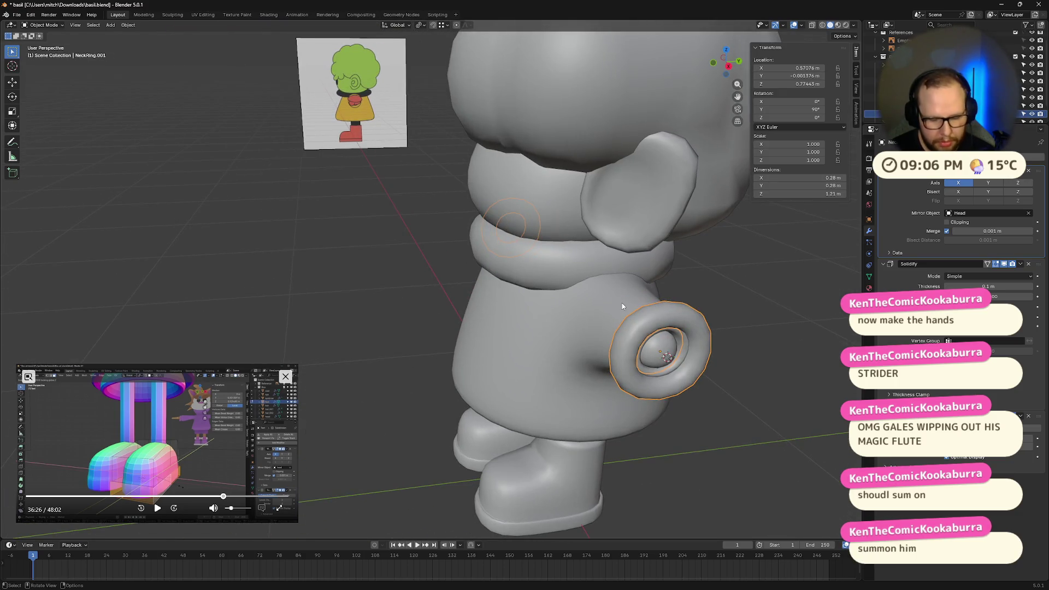
{"action": "key", "text": "g"}
{"action": "left_click", "coordinate": [647, 271]}
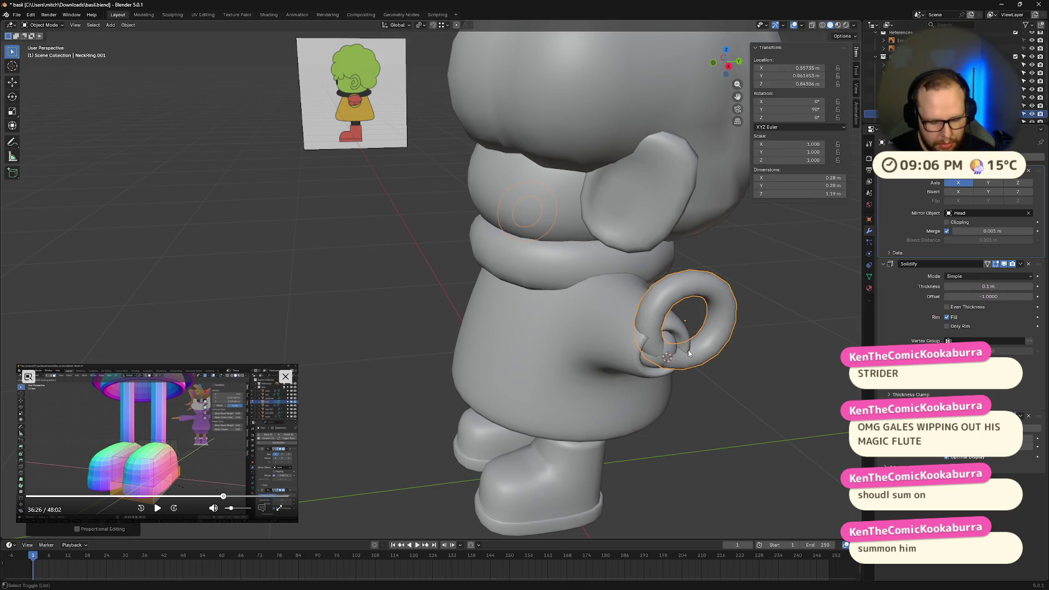
Bring the ring back down and frame the character from the side
{"action": "middle_click_drag", "start_coordinate": [715, 375], "coordinate": [703, 371]}
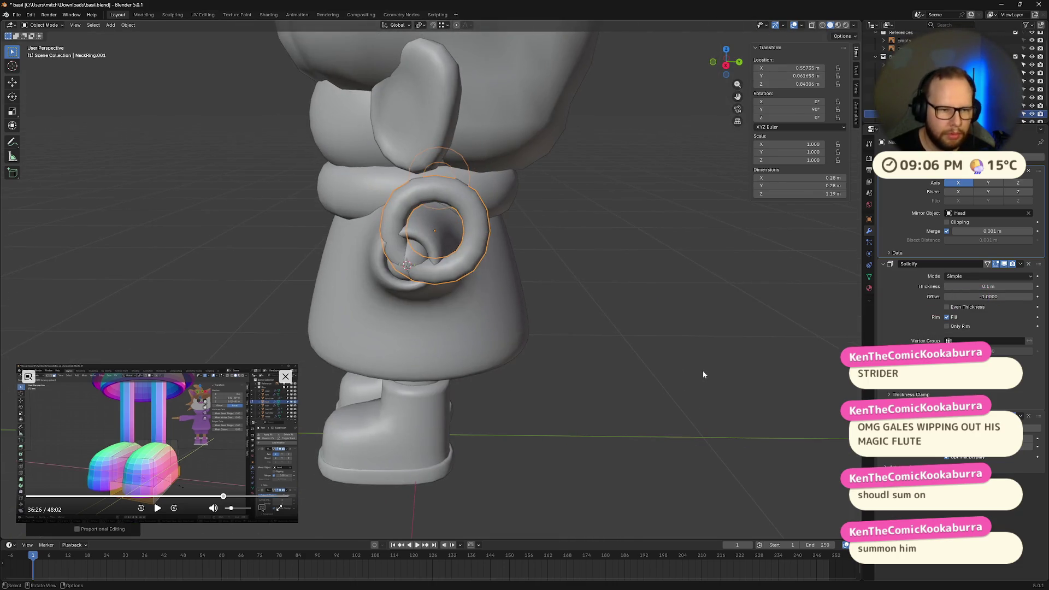
{"action": "scroll", "coordinate": [706, 370], "scroll_direction": "down", "scroll_amount": 6}
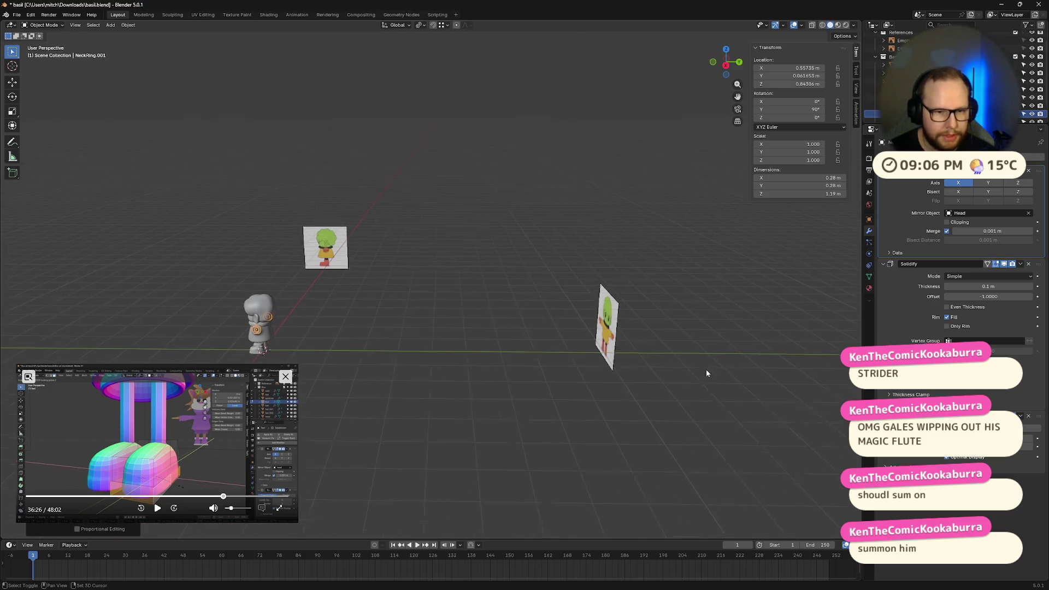
{"action": "scroll", "coordinate": [306, 328], "scroll_direction": "up", "scroll_amount": 5}
{"action": "middle_click_drag", "start_coordinate": [219, 318], "coordinate": [612, 211], "text": "shift"}
{"action": "left_click", "coordinate": [623, 238]}
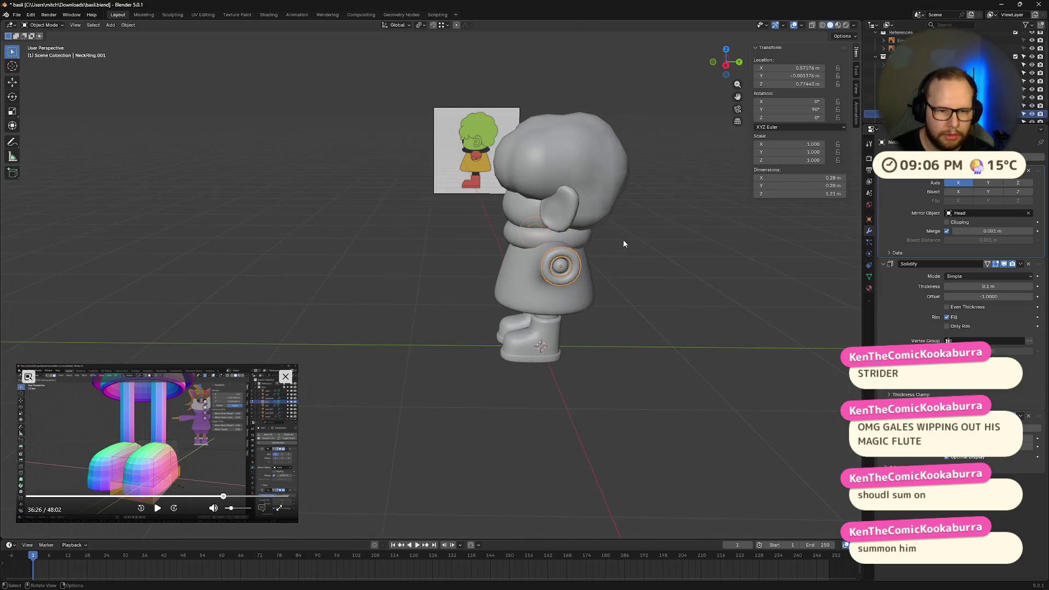
{"action": "scroll", "coordinate": [723, 280], "scroll_direction": "up", "scroll_amount": 4}
{"action": "middle_click_drag", "start_coordinate": [730, 278], "coordinate": [598, 283]}
{"action": "scroll", "coordinate": [347, 276], "scroll_direction": "down", "scroll_amount": 5}
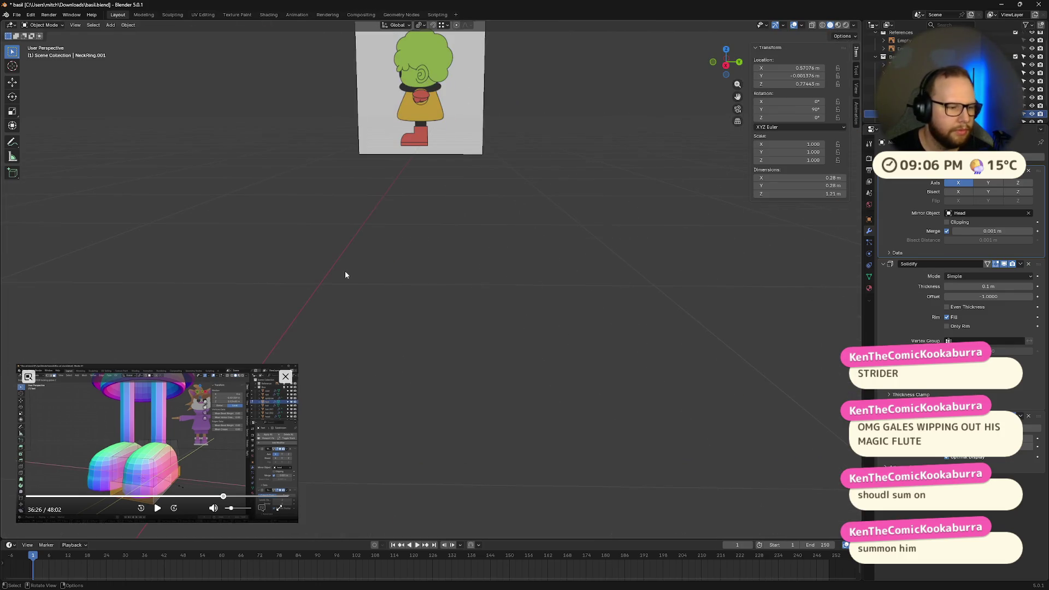
{"action": "scroll", "coordinate": [346, 277], "scroll_direction": "up", "scroll_amount": 6}
{"action": "scroll", "coordinate": [379, 260], "scroll_direction": "down", "scroll_amount": 3}
{"action": "scroll", "coordinate": [332, 263], "scroll_direction": "up", "scroll_amount": 3}
{"action": "scroll", "coordinate": [333, 263], "scroll_direction": "down", "scroll_amount": 1}
{"action": "middle_click_drag", "start_coordinate": [334, 263], "coordinate": [591, 257]}
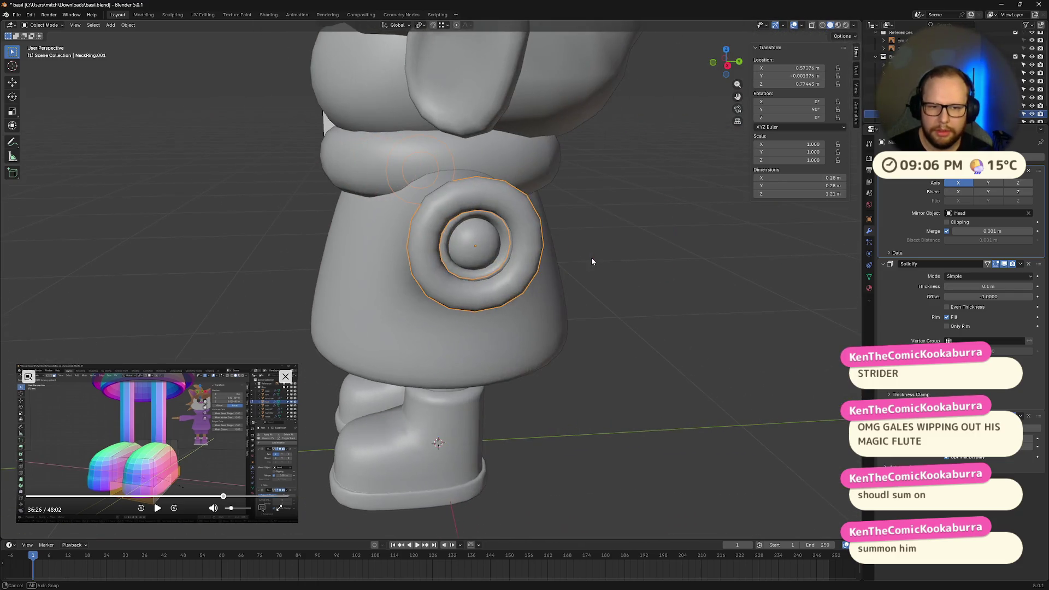
Snap the 3D cursor to the Limbs arm's end vertex, then reselect NeckRing.001
{"action": "left_click", "coordinate": [475, 250]}
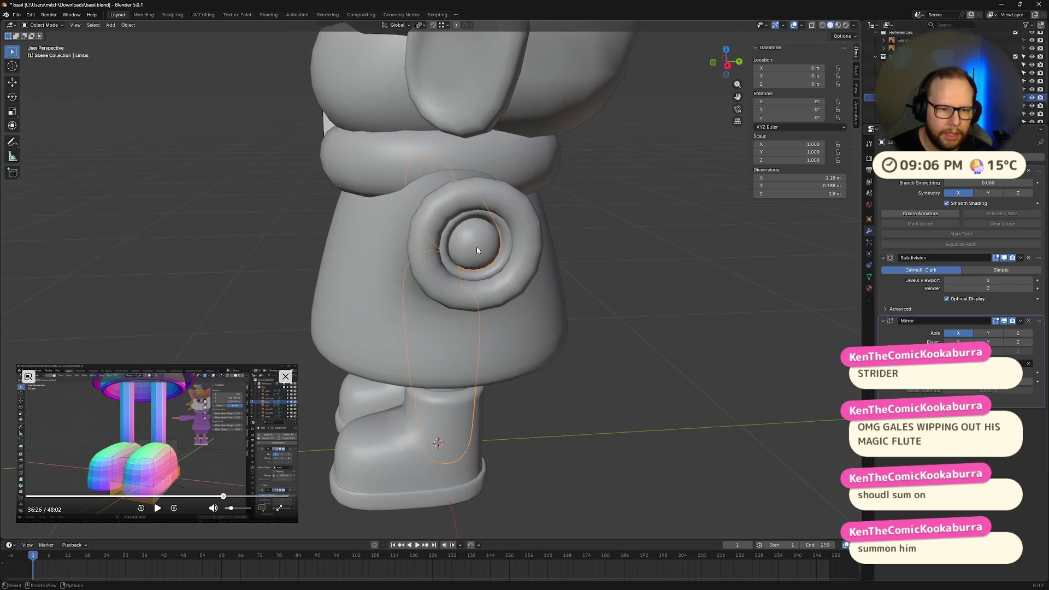
{"action": "key", "text": "Tab"}
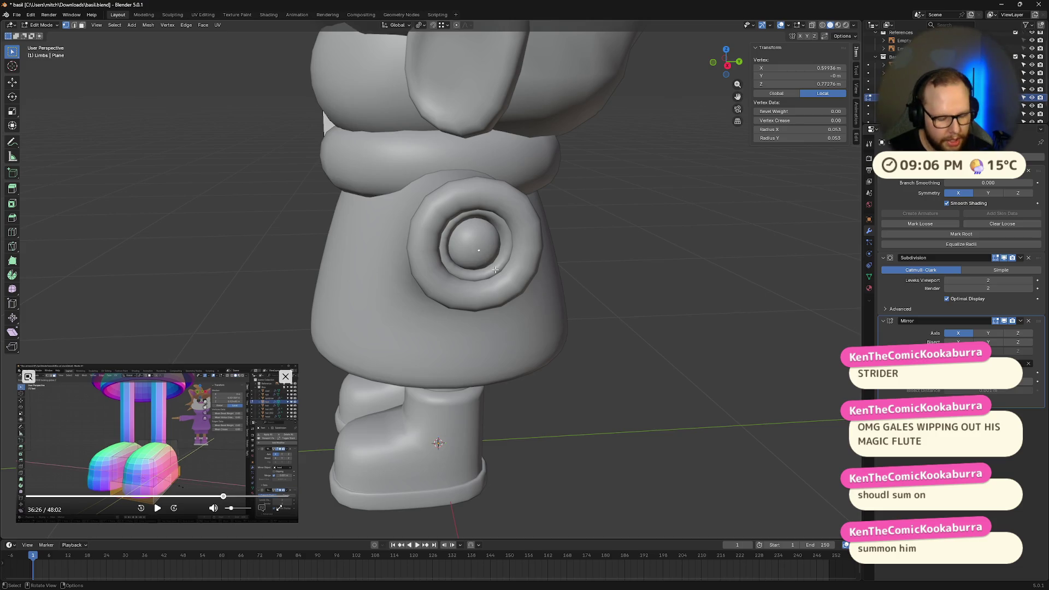
{"action": "key", "text": "shift+s"}
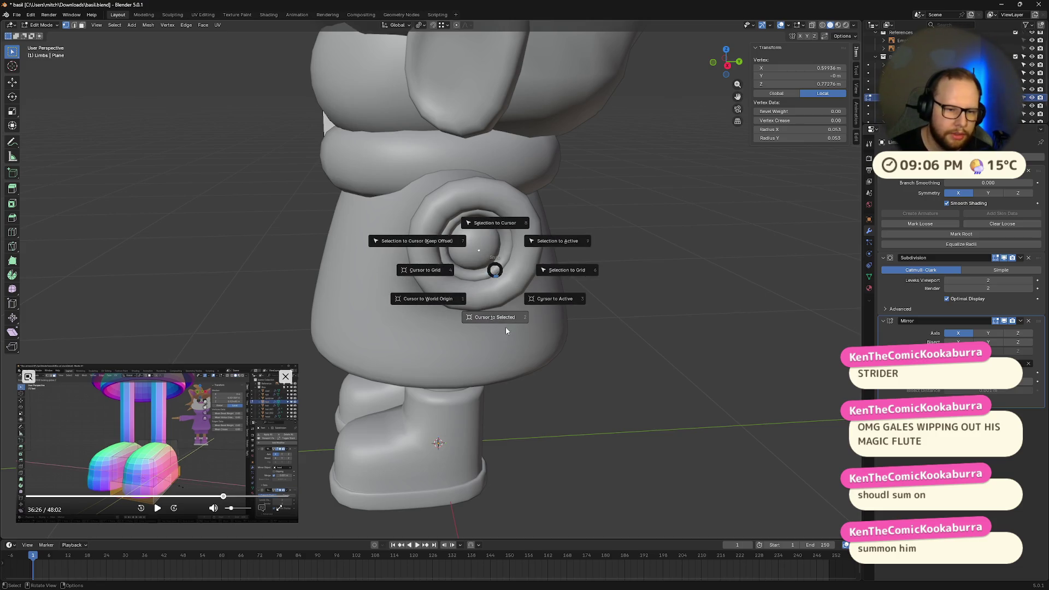
{"action": "left_click", "coordinate": [506, 327]}
{"action": "key", "text": "Tab"}
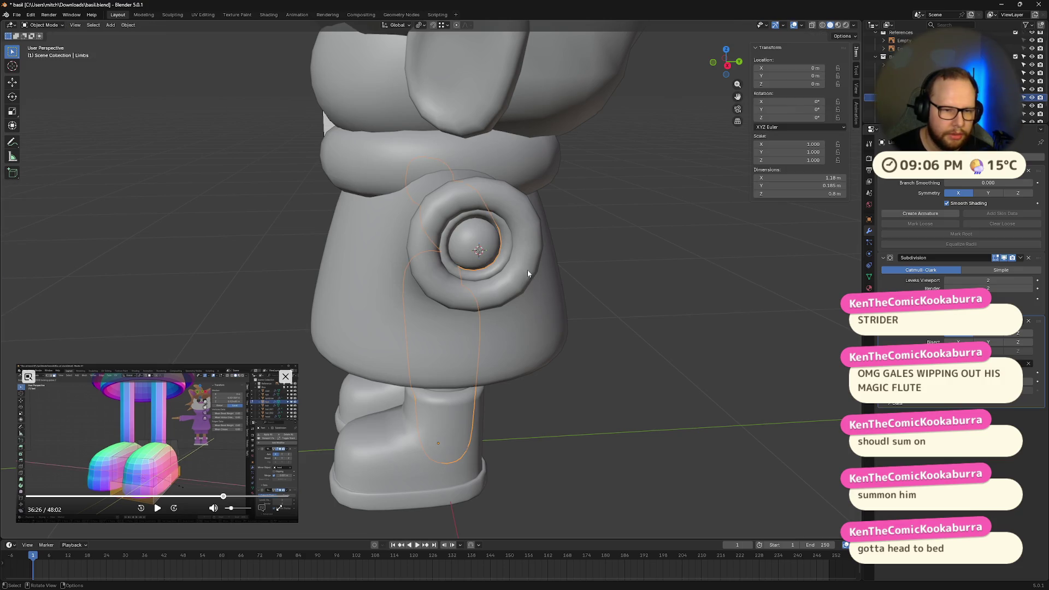
{"action": "left_click", "coordinate": [531, 261]}
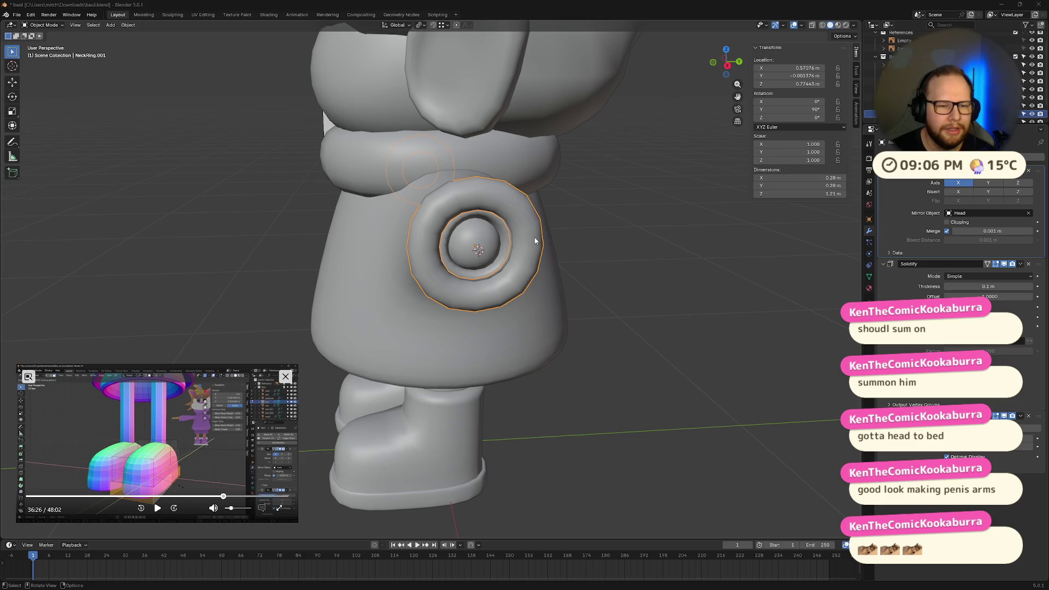
{"action": "mouse_move", "coordinate": [535, 241]}
{"action": "middle_mouse_down"}
{"action": "mouse_move", "coordinate": [655, 351]}
{"action": "mouse_move", "coordinate": [591, 287]}
{"action": "mouse_move", "coordinate": [631, 330]}
{"action": "mouse_move", "coordinate": [628, 345]}
{"action": "middle_mouse_up"}
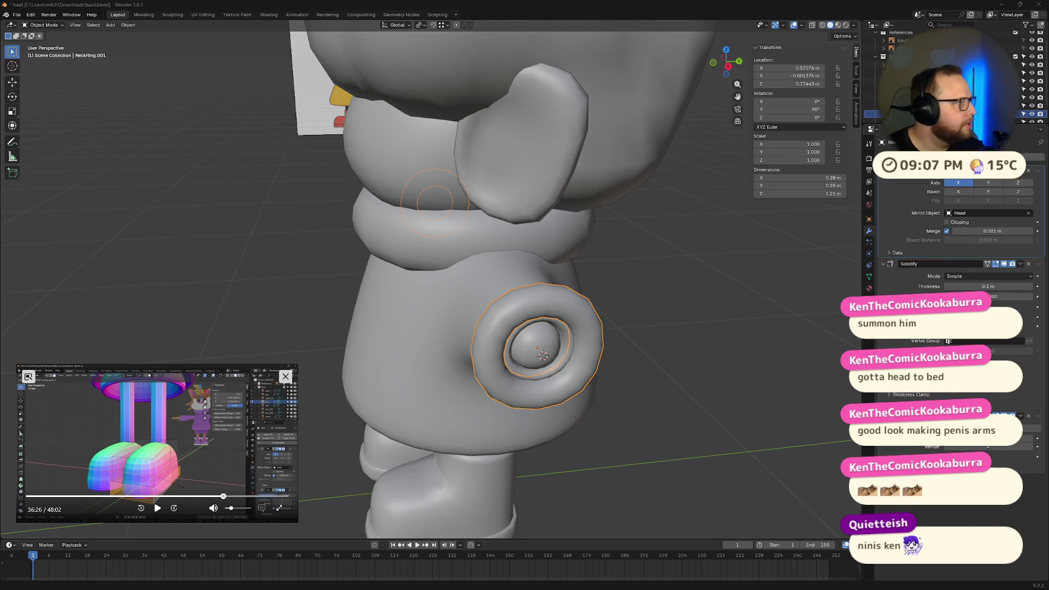
{"action": "key", "text": "shift+s"}
{"action": "left_click", "coordinate": [596, 372]}
{"action": "middle_click_drag", "start_coordinate": [596, 371], "coordinate": [634, 398], "text": "shift"}
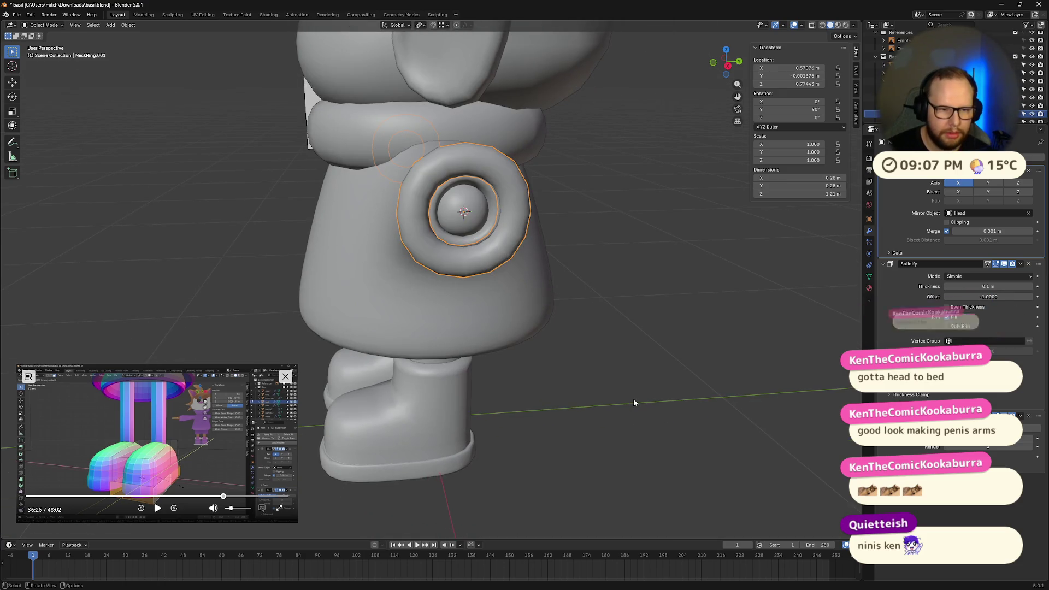
{"action": "key", "text": "g"}
{"action": "left_click", "coordinate": [584, 380]}
{"action": "key", "text": "shift+s"}
{"action": "left_click", "coordinate": [584, 378]}
{"action": "key", "text": "ctrl+z"}
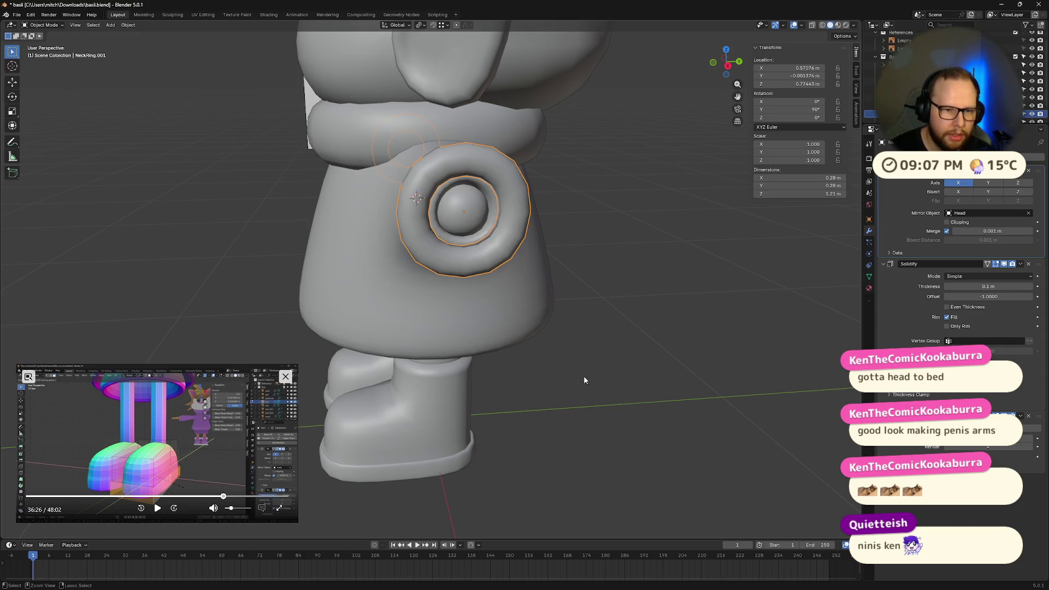
{"action": "left_click", "coordinate": [462, 212]}
{"action": "key", "text": "Tab"}
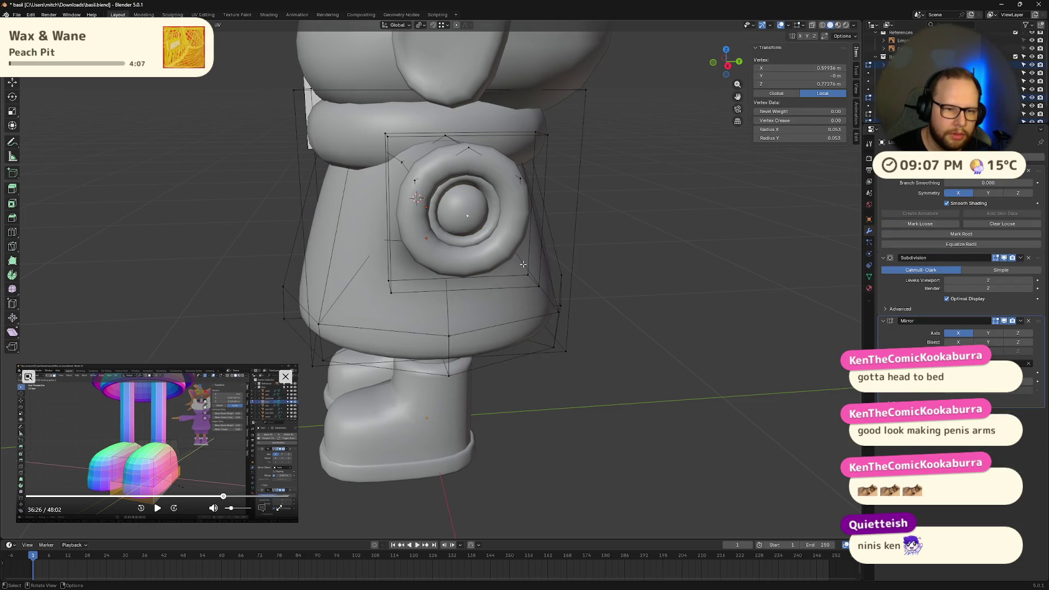
{"action": "key", "text": "Tab"}
{"action": "middle_click_drag", "start_coordinate": [466, 213], "coordinate": [713, 308]}
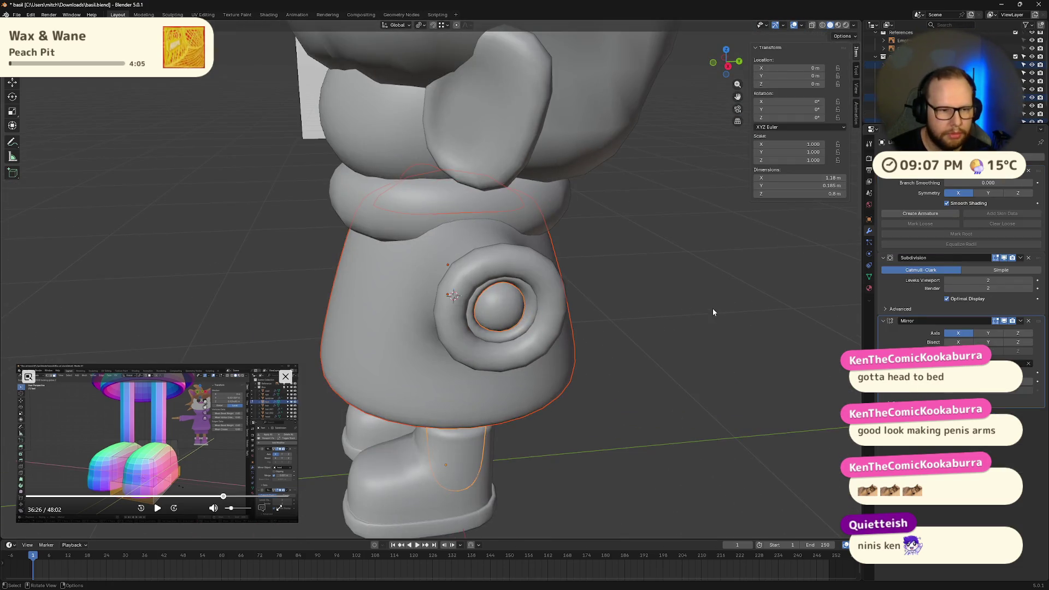
{"action": "key", "text": "Tab"}
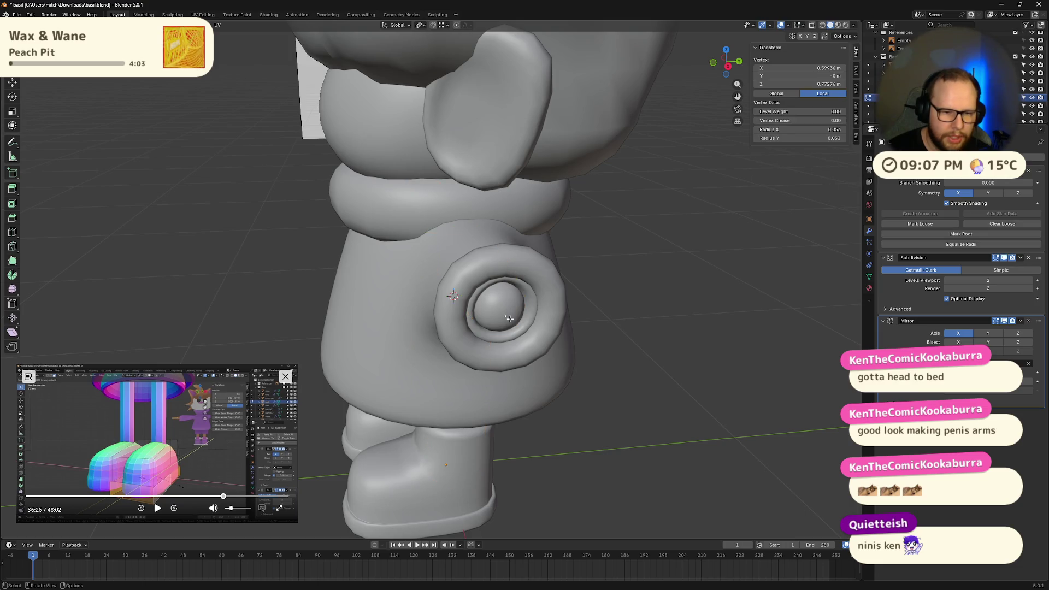
{"action": "key", "text": "shift+s"}
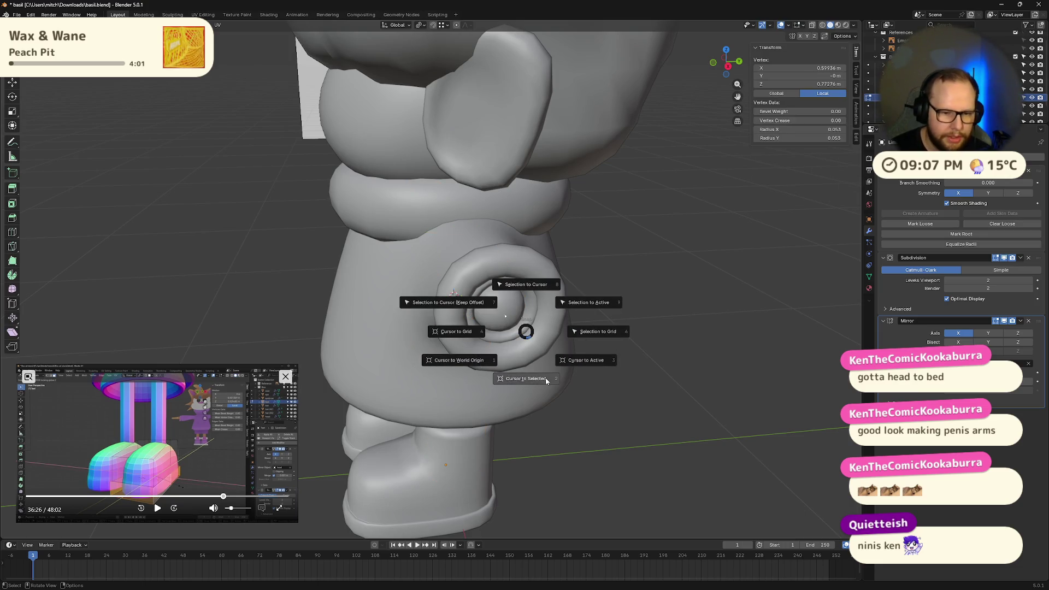
{"action": "left_click", "coordinate": [532, 379]}
{"action": "key", "text": "alt+a"}
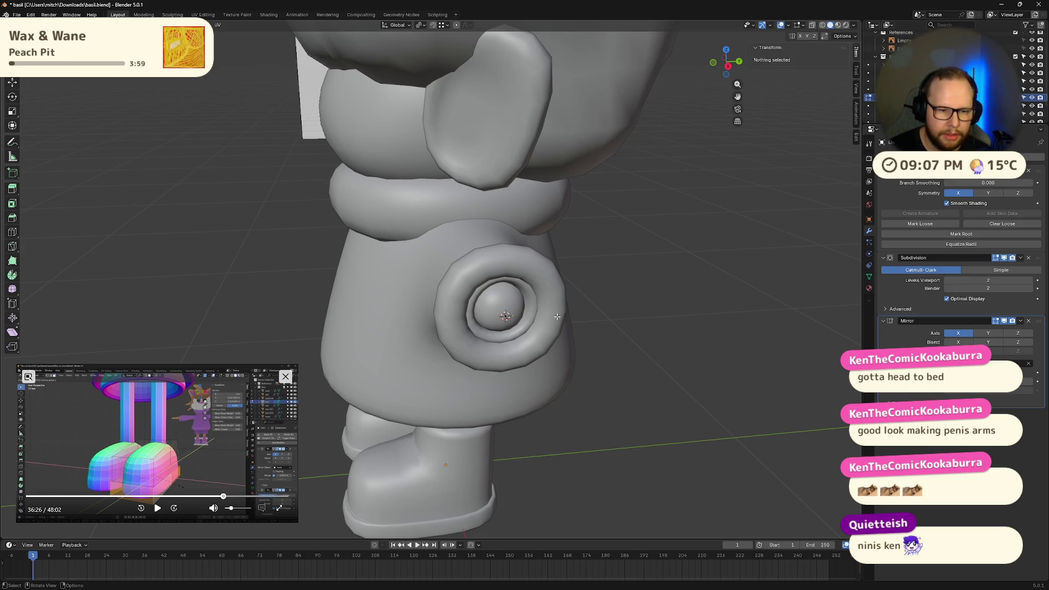
{"action": "key", "text": "Tab"}
{"action": "left_click", "coordinate": [557, 316]}
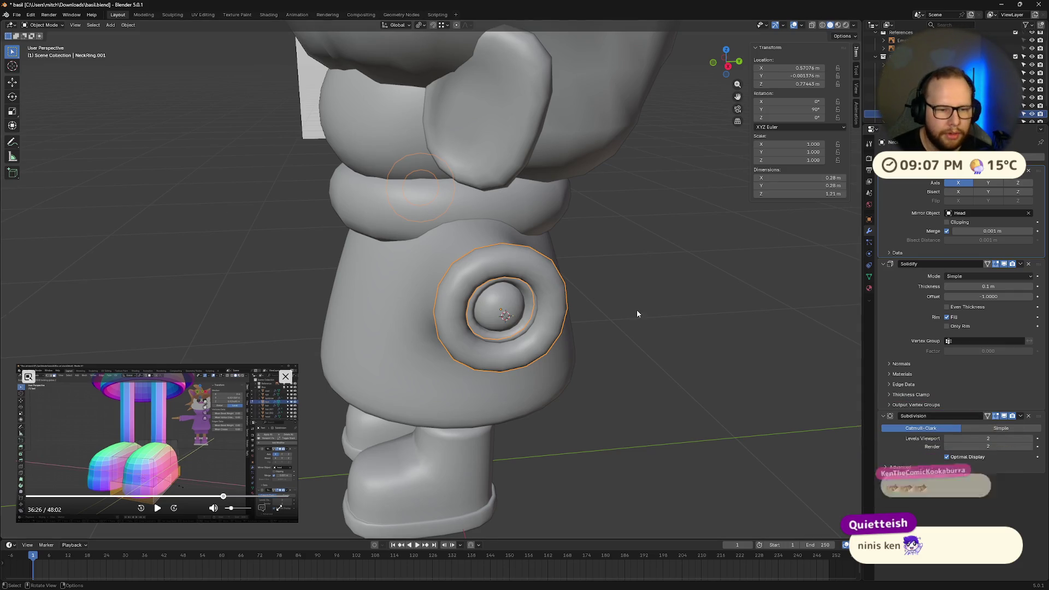
Snap NeckRing.001 to the cursor at X 0.59936 m, then switch to front view
{"action": "key", "text": "shift+s"}
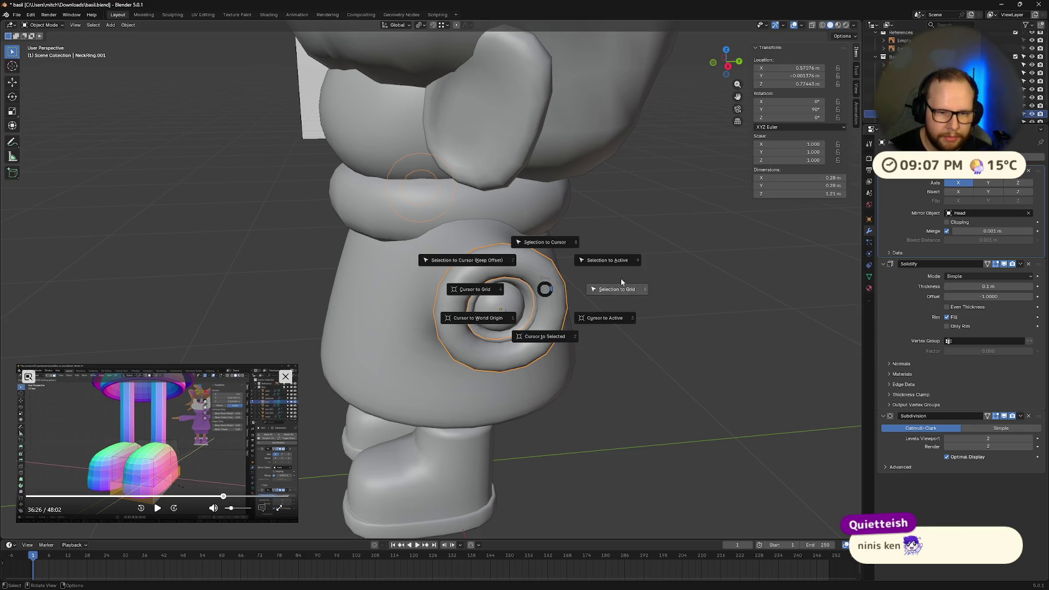
{"action": "left_click", "coordinate": [556, 245]}
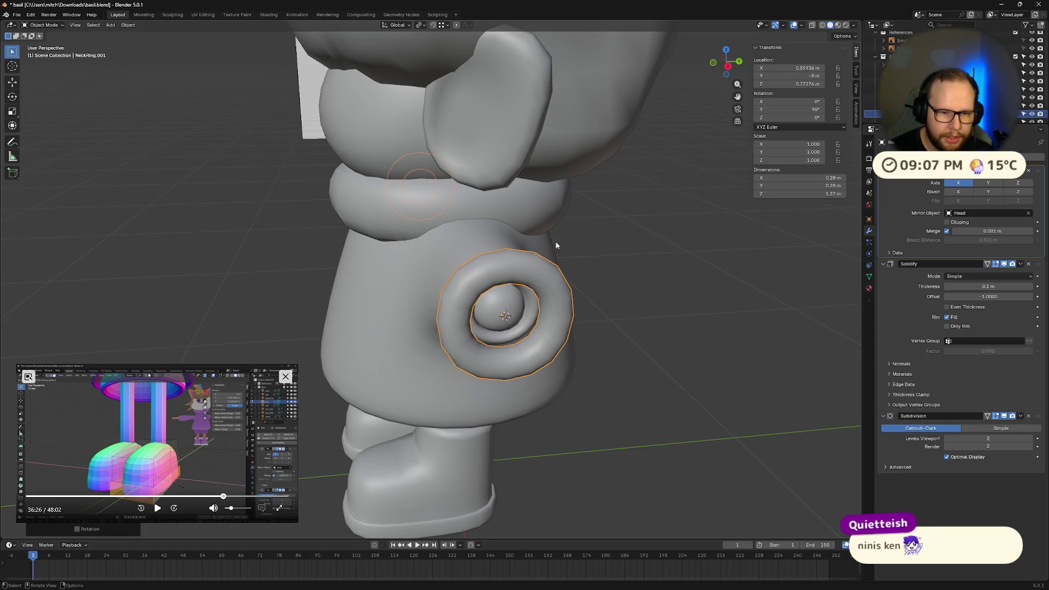
{"action": "mouse_move", "coordinate": [650, 382]}
{"action": "middle_mouse_down"}
{"action": "mouse_move", "coordinate": [670, 363]}
{"action": "mouse_move", "coordinate": [510, 290]}
{"action": "mouse_move", "coordinate": [604, 345]}
{"action": "mouse_move", "coordinate": [506, 352]}
{"action": "mouse_move", "coordinate": [602, 343]}
{"action": "mouse_move", "coordinate": [527, 367]}
{"action": "mouse_move", "coordinate": [631, 352]}
{"action": "middle_mouse_up"}
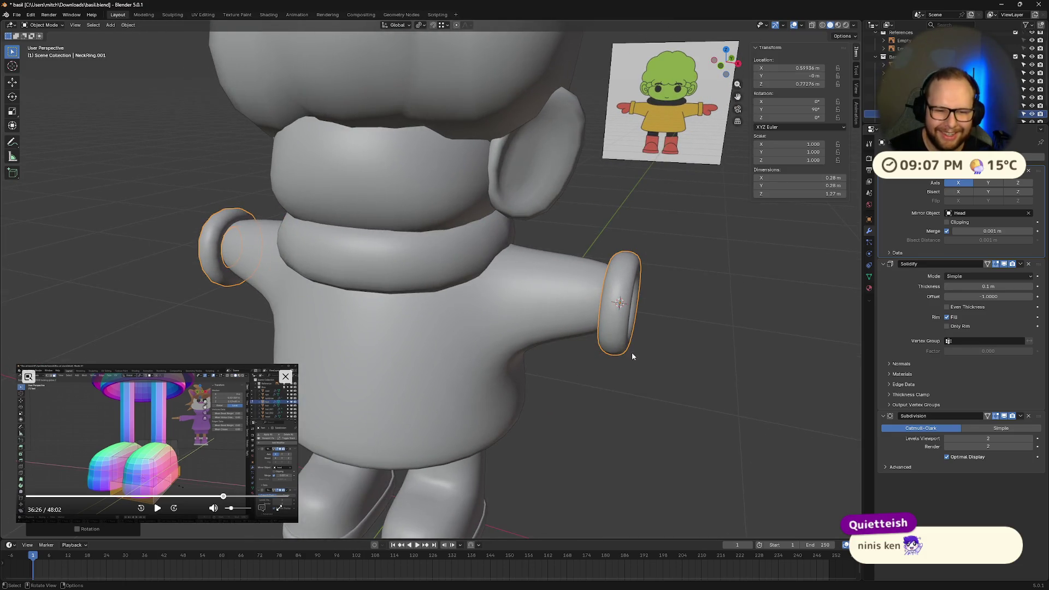
{"action": "left_click", "coordinate": [631, 353]}
{"action": "left_click", "coordinate": [611, 329]}
{"action": "left_click", "coordinate": [722, 64]}
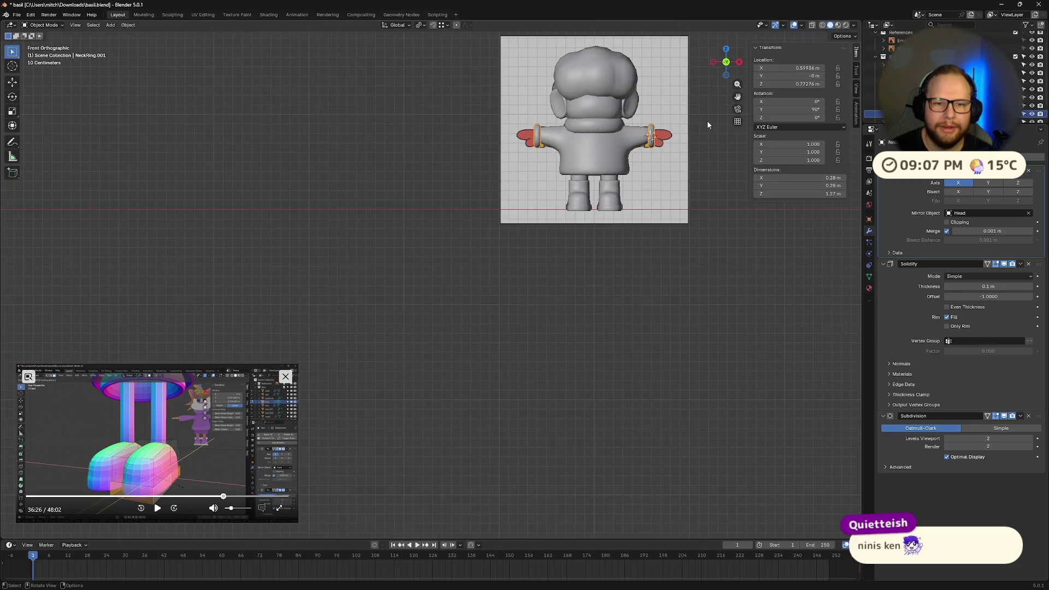
Move the cuff ring inward to X 0.55491 m and stretch it to about 1.3 scale
{"action": "scroll", "coordinate": [612, 156], "scroll_direction": "up", "scroll_amount": 8}
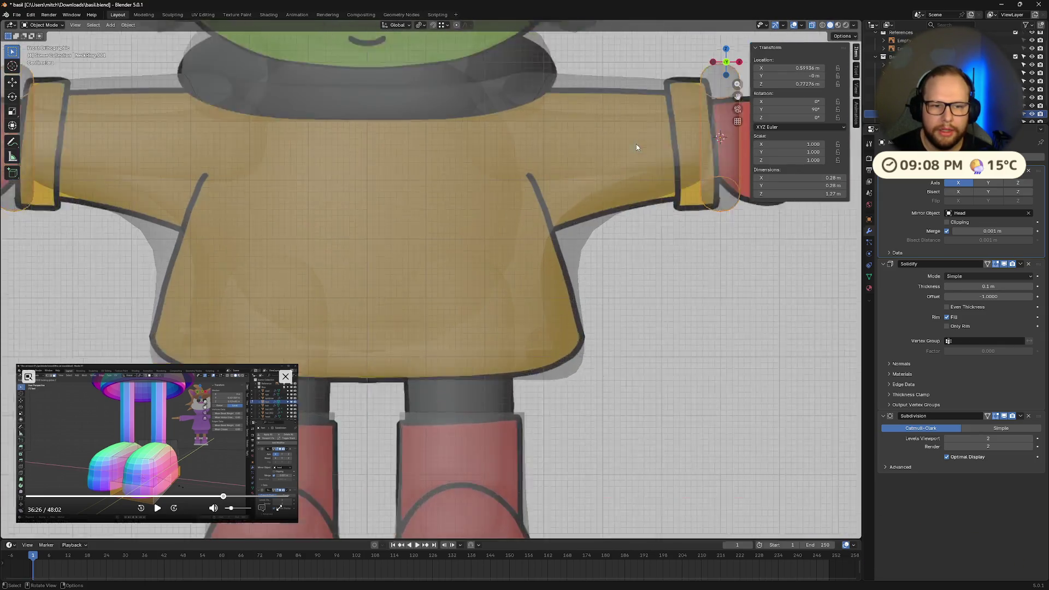
{"action": "middle_click_drag", "start_coordinate": [636, 148], "coordinate": [410, 263], "text": "shift"}
{"action": "scroll", "coordinate": [410, 262], "scroll_direction": "up", "scroll_amount": 2}
{"action": "scroll", "coordinate": [487, 235], "scroll_direction": "up", "scroll_amount": 1}
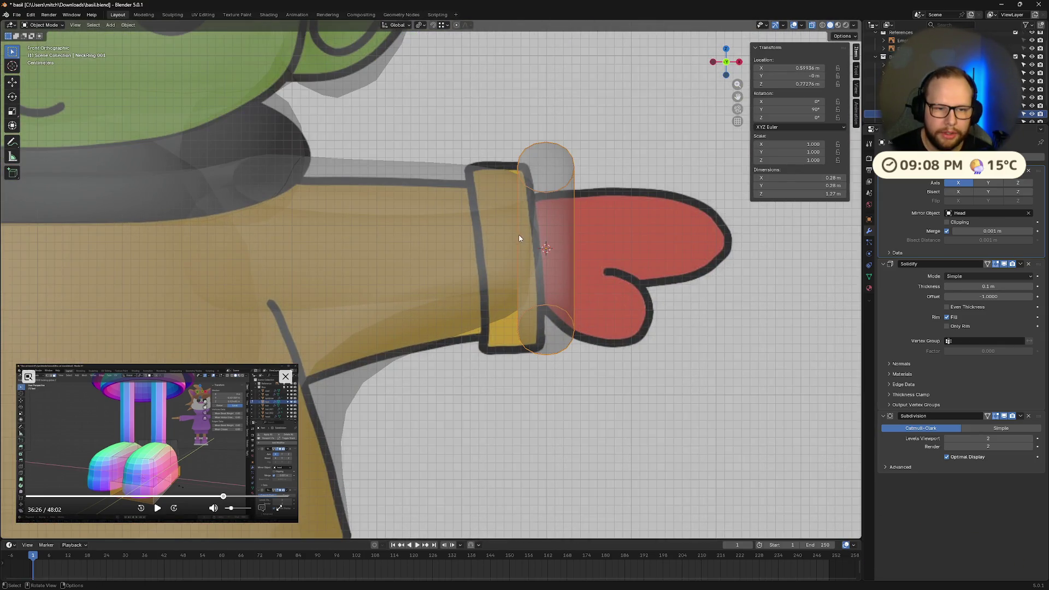
{"action": "key", "text": "g"}
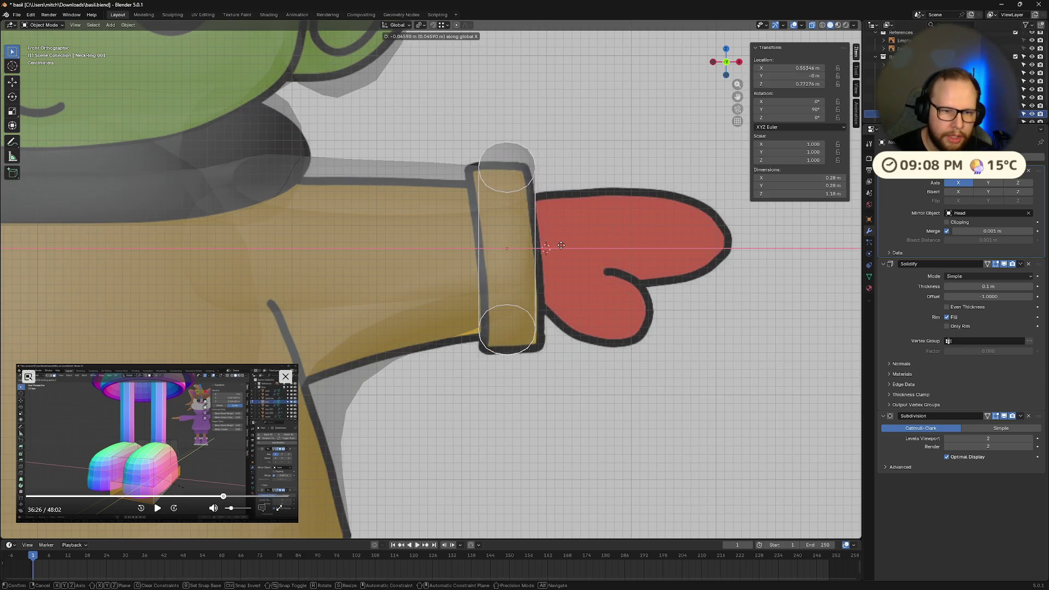
{"action": "left_click", "coordinate": [563, 250]}
{"action": "key", "text": "s"}
{"action": "key", "text": "x"}
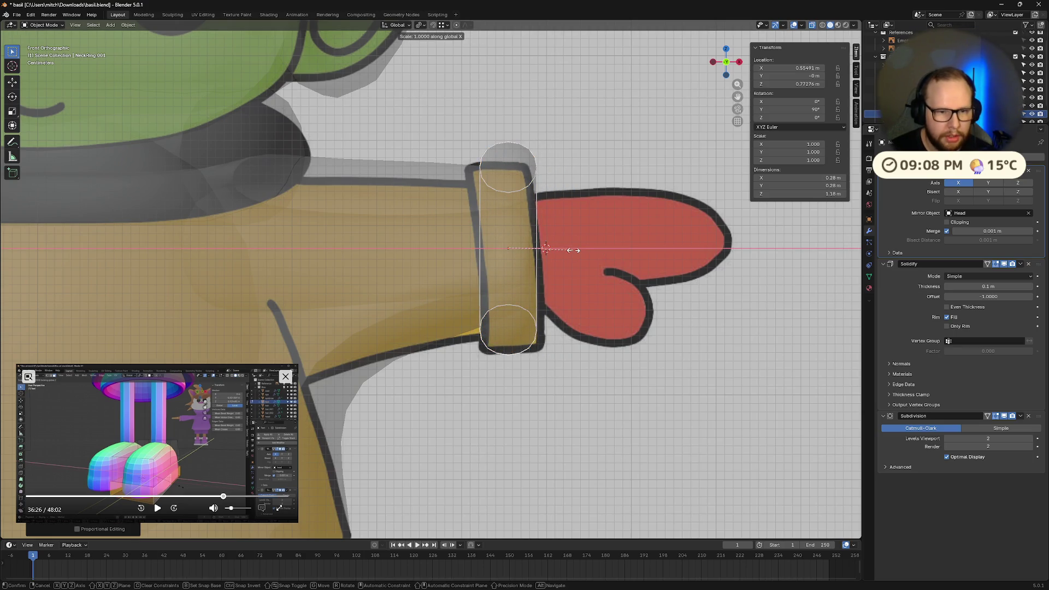
{"action": "left_click", "coordinate": [594, 259]}
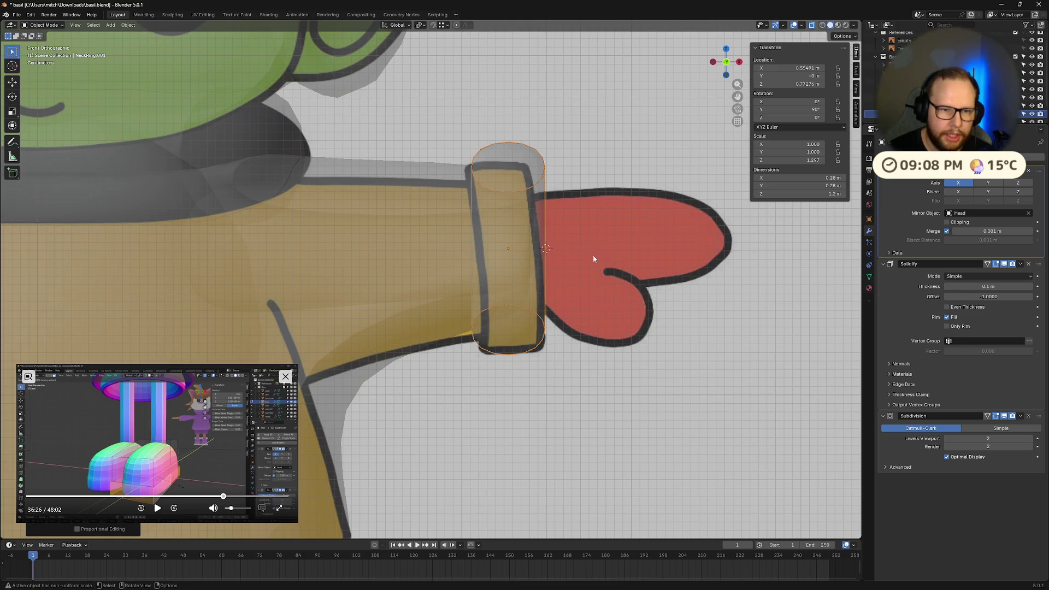
Frame the ring up close and enter Edit Mode on its mesh
{"action": "middle_click_drag", "start_coordinate": [591, 89], "coordinate": [576, 193]}
{"action": "key", "text": "KP_Decimal"}
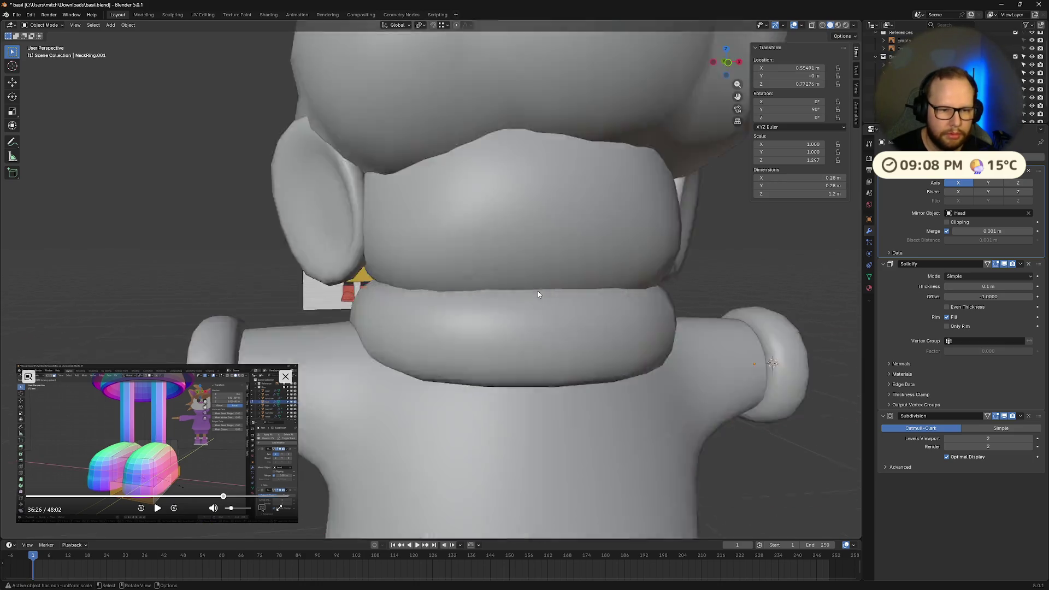
{"action": "scroll", "coordinate": [538, 294], "scroll_direction": "down", "scroll_amount": 8}
{"action": "middle_click_drag", "start_coordinate": [617, 304], "coordinate": [553, 336]}
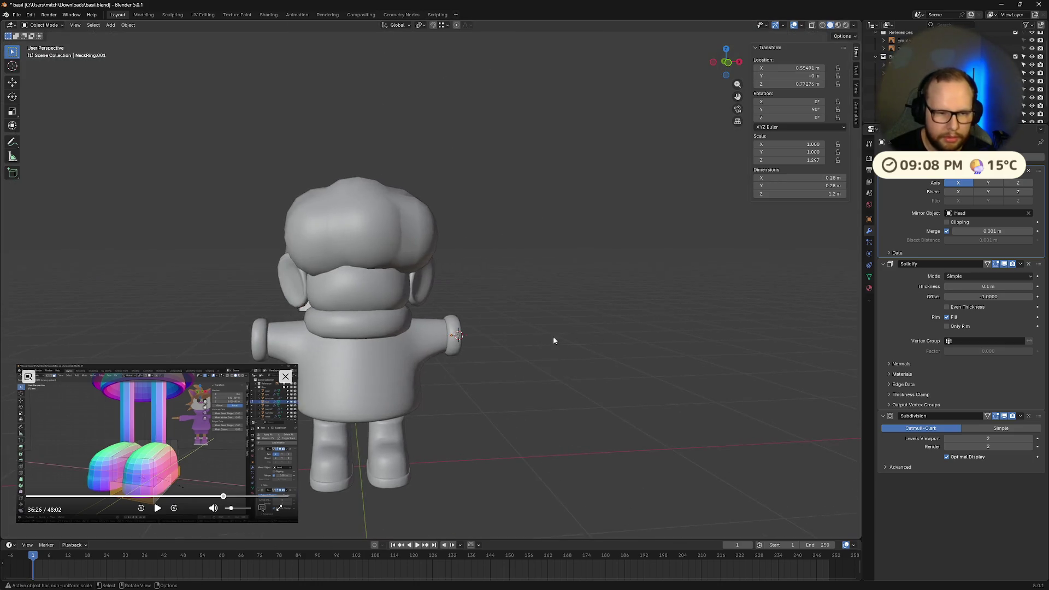
{"action": "scroll", "coordinate": [553, 336], "scroll_direction": "up", "scroll_amount": 8}
{"action": "mouse_move", "coordinate": [496, 413]}
{"action": "middle_mouse_down"}
{"action": "mouse_move", "coordinate": [481, 430]}
{"action": "mouse_move", "coordinate": [472, 392]}
{"action": "middle_mouse_up"}
{"action": "key", "text": "Tab"}
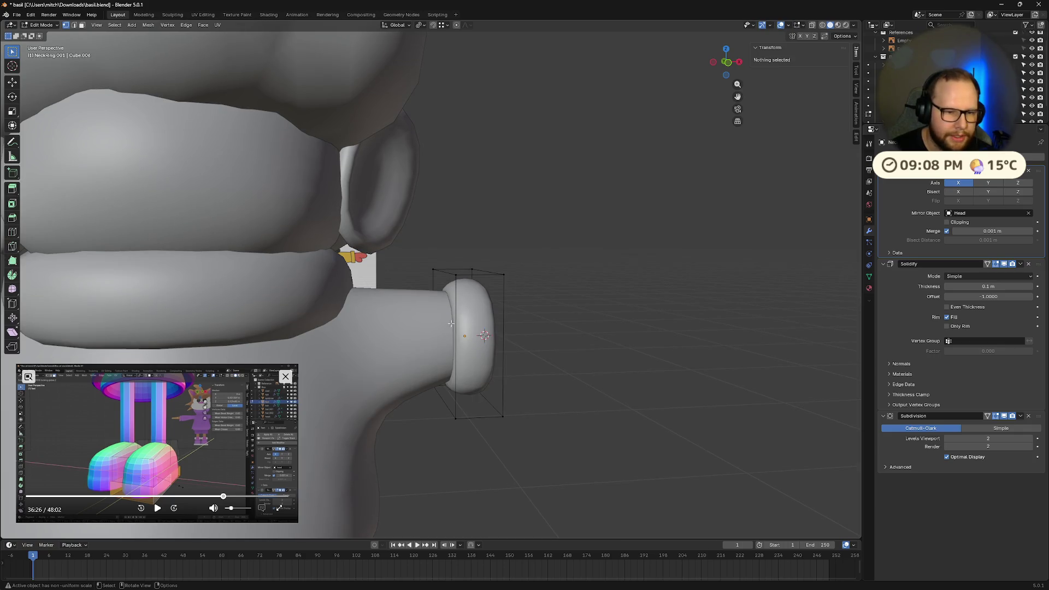
Crease the ring's left edge loop, then all its edges, to 1.0
{"action": "left_click", "coordinate": [454, 333], "text": "alt"}
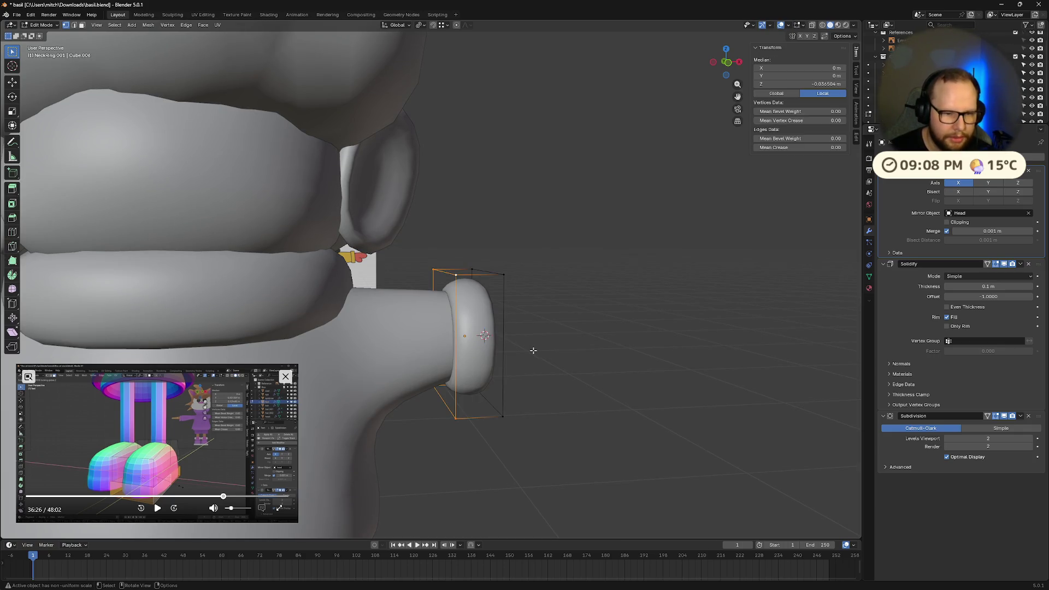
{"action": "key", "text": "shift+e"}
{"action": "left_click", "coordinate": [665, 347]}
{"action": "middle_click_drag", "start_coordinate": [665, 347], "coordinate": [497, 346]}
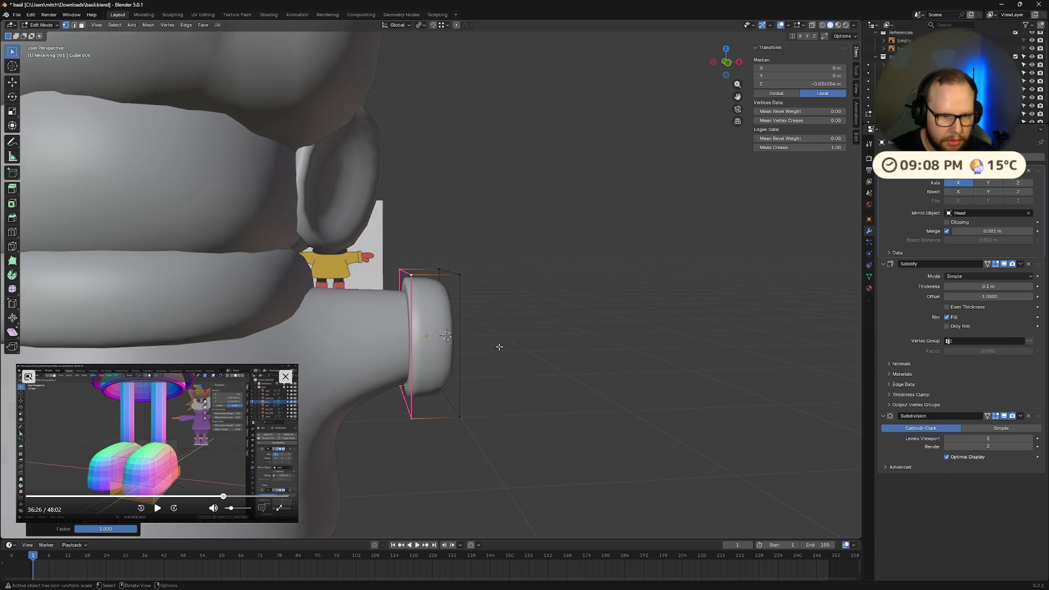
{"action": "key", "text": "a"}
{"action": "key", "text": "shift+e"}
{"action": "left_click", "coordinate": [533, 351]}
Give another rim edge loop a full 1.0 crease and return to Object Mode
{"action": "mouse_move", "coordinate": [527, 351]}
{"action": "middle_mouse_down"}
{"action": "mouse_move", "coordinate": [398, 327]}
{"action": "mouse_move", "coordinate": [378, 308]}
{"action": "middle_mouse_up"}
{"action": "key", "text": "alt+a"}
{"action": "left_click", "coordinate": [348, 321], "text": "alt"}
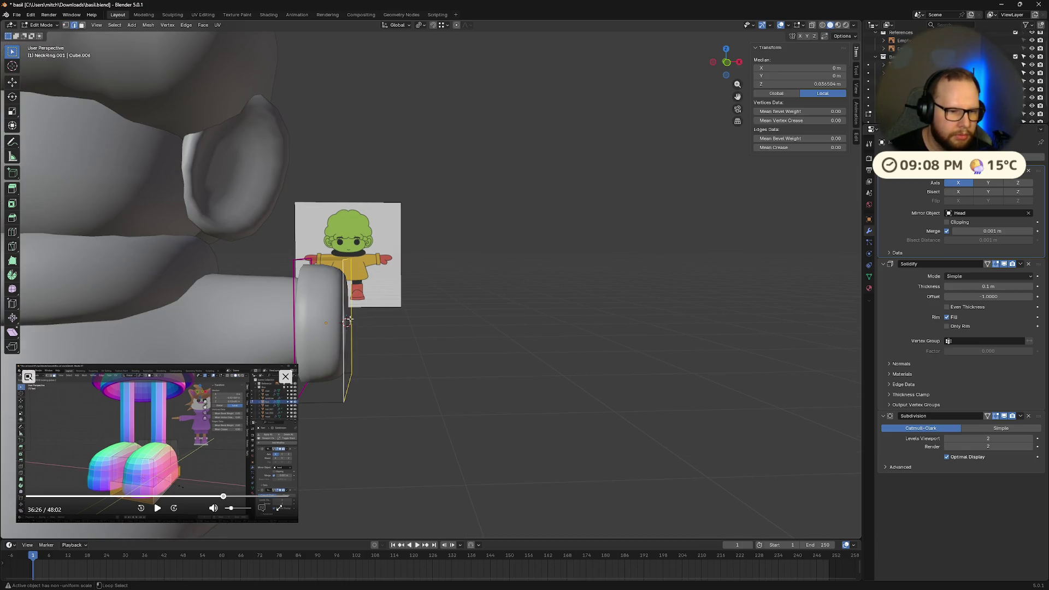
{"action": "key", "text": "shift+e"}
{"action": "left_click", "coordinate": [516, 335]}
{"action": "mouse_move", "coordinate": [518, 335]}
{"action": "middle_mouse_down"}
{"action": "mouse_move", "coordinate": [552, 351]}
{"action": "mouse_move", "coordinate": [390, 330]}
{"action": "mouse_move", "coordinate": [584, 352]}
{"action": "mouse_move", "coordinate": [459, 370]}
{"action": "mouse_move", "coordinate": [424, 416]}
{"action": "mouse_move", "coordinate": [433, 403]}
{"action": "middle_mouse_up"}
{"action": "scroll", "coordinate": [525, 338], "scroll_direction": "down", "scroll_amount": 6}
{"action": "key", "text": "Tab"}
Re-enter Edit Mode on the cuff and select its left edge loop
{"action": "scroll", "coordinate": [434, 402], "scroll_direction": "down", "scroll_amount": 4}
{"action": "scroll", "coordinate": [510, 338], "scroll_direction": "up", "scroll_amount": 2}
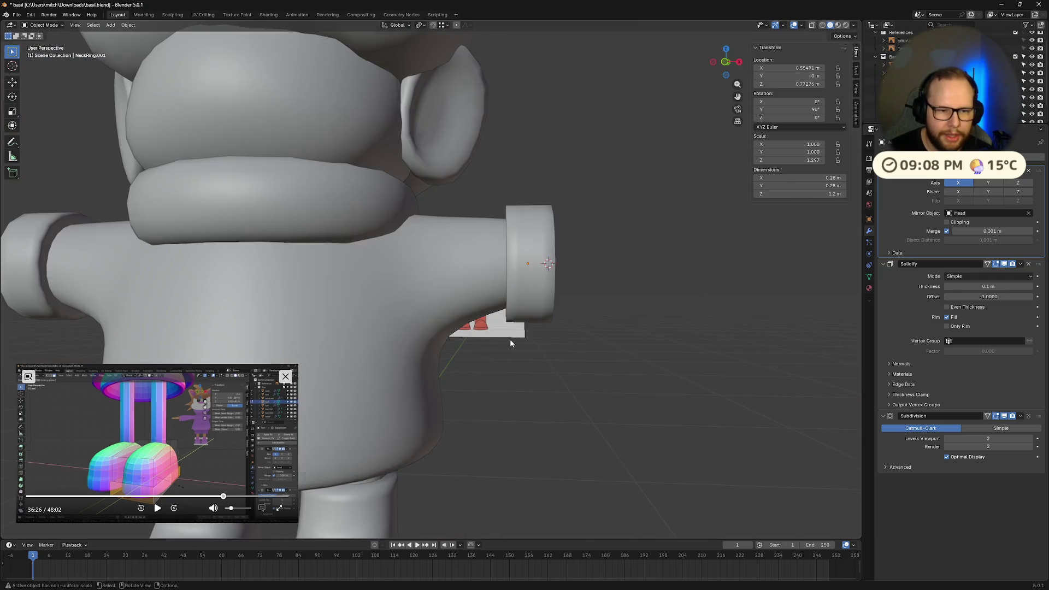
{"action": "middle_click_drag", "start_coordinate": [510, 339], "coordinate": [545, 300]}
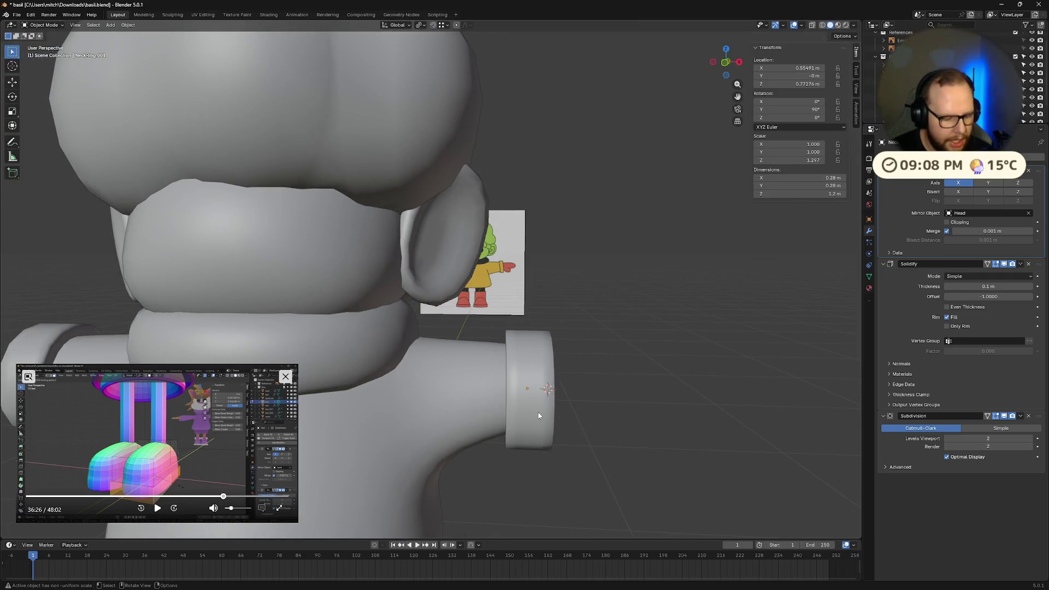
{"action": "key", "text": "Tab"}
{"action": "key", "text": "alt+a"}
{"action": "left_click", "coordinate": [507, 389], "text": "alt"}
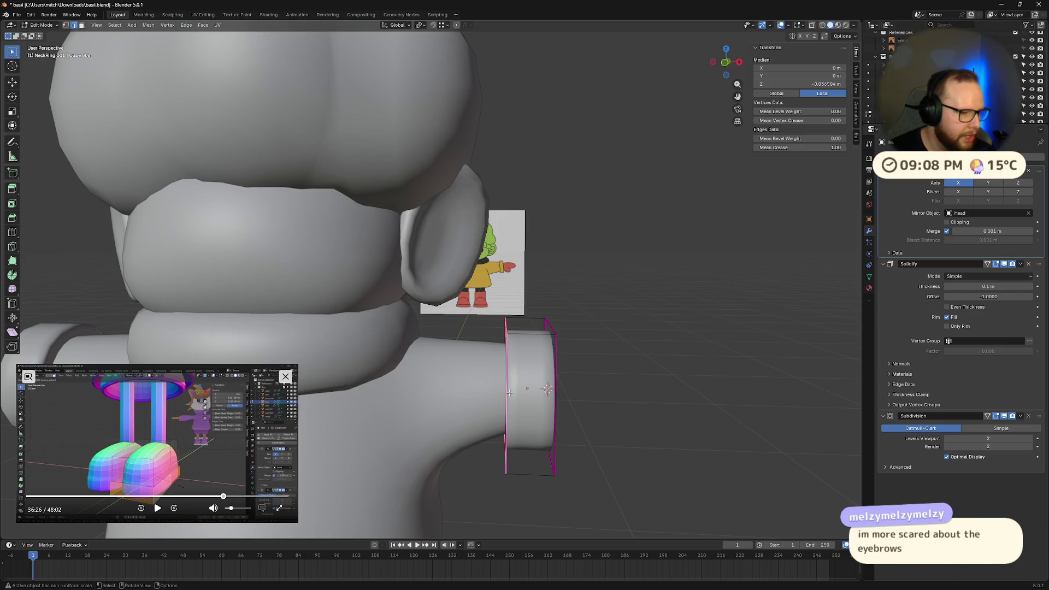
{"action": "middle_click_drag", "start_coordinate": [539, 387], "coordinate": [517, 339]}
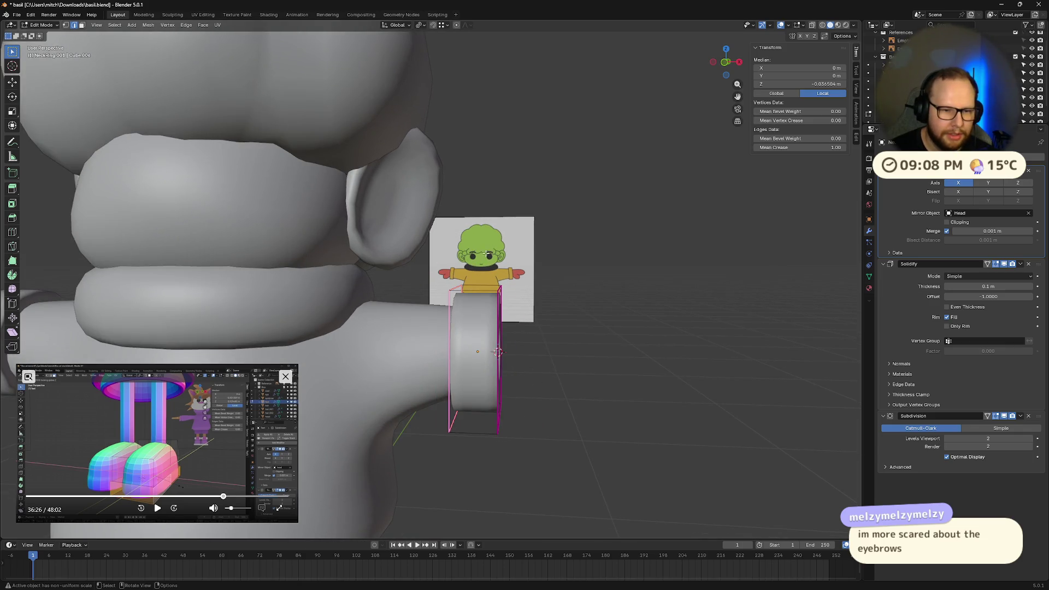
{"action": "scroll", "coordinate": [498, 272], "scroll_direction": "up", "scroll_amount": 3}
{"action": "middle_click_drag", "start_coordinate": [498, 272], "coordinate": [516, 282]}
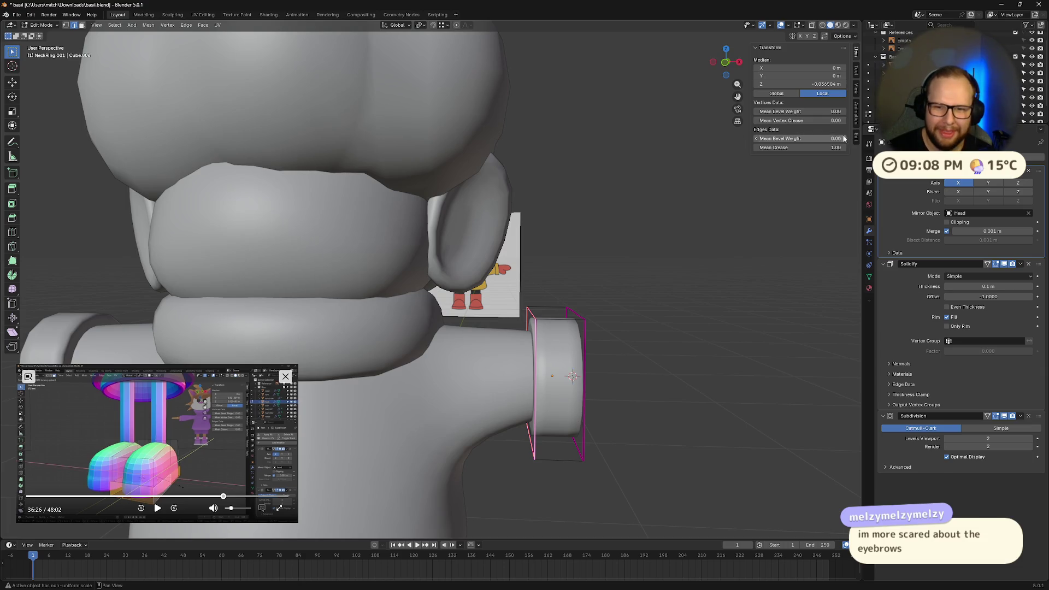
Set Mean Crease to 0.5 on the cuff's edge loops in the N-panel
{"action": "left_click", "coordinate": [790, 145]}
{"action": "type", "text": ".5"}
{"action": "key", "text": "Return"}
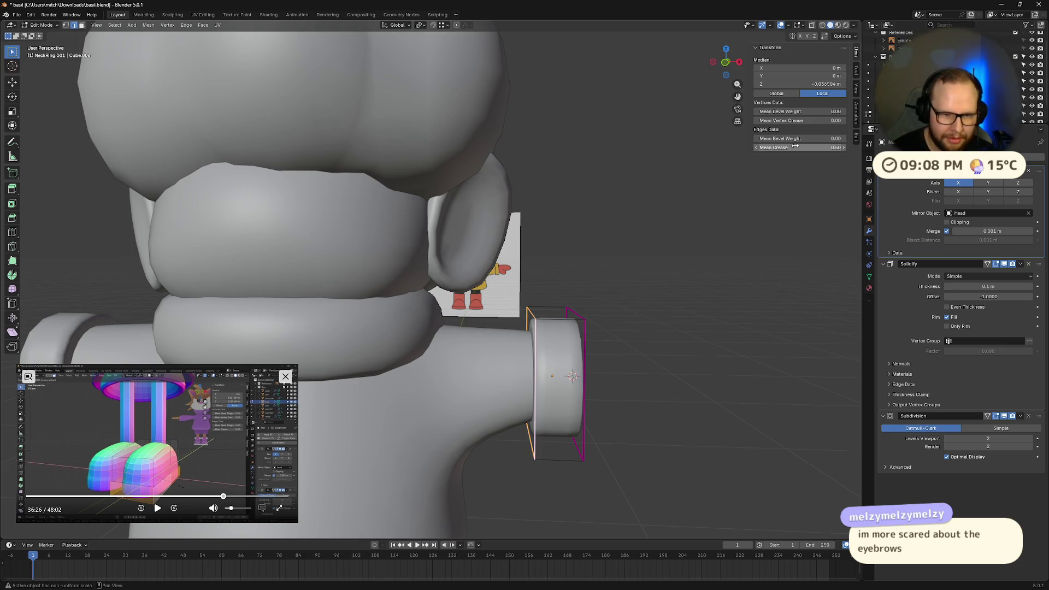
{"action": "left_click", "coordinate": [585, 346], "text": "alt+shift"}
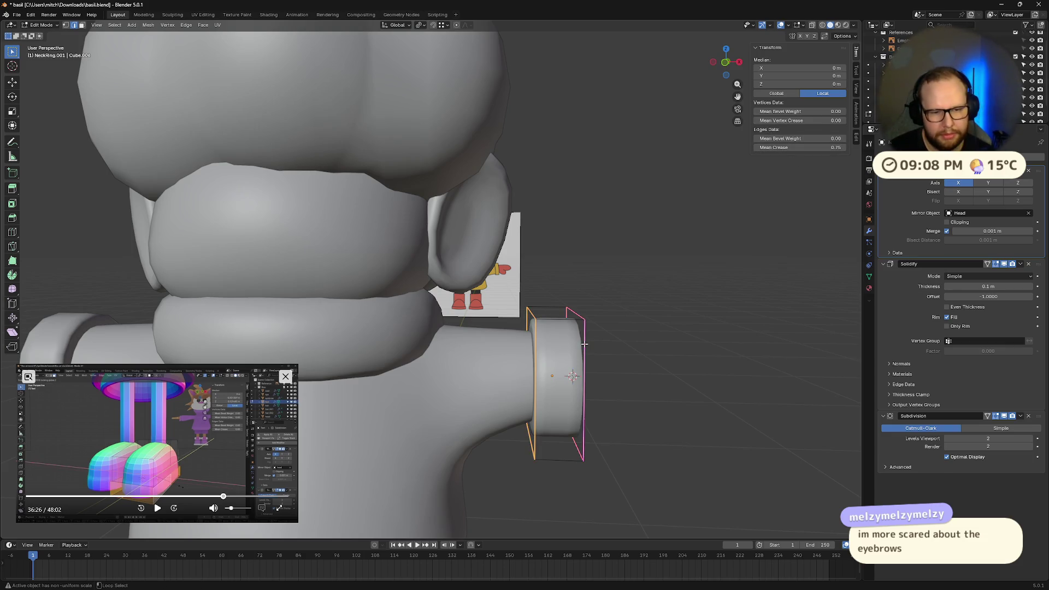
{"action": "left_click", "coordinate": [764, 149]}
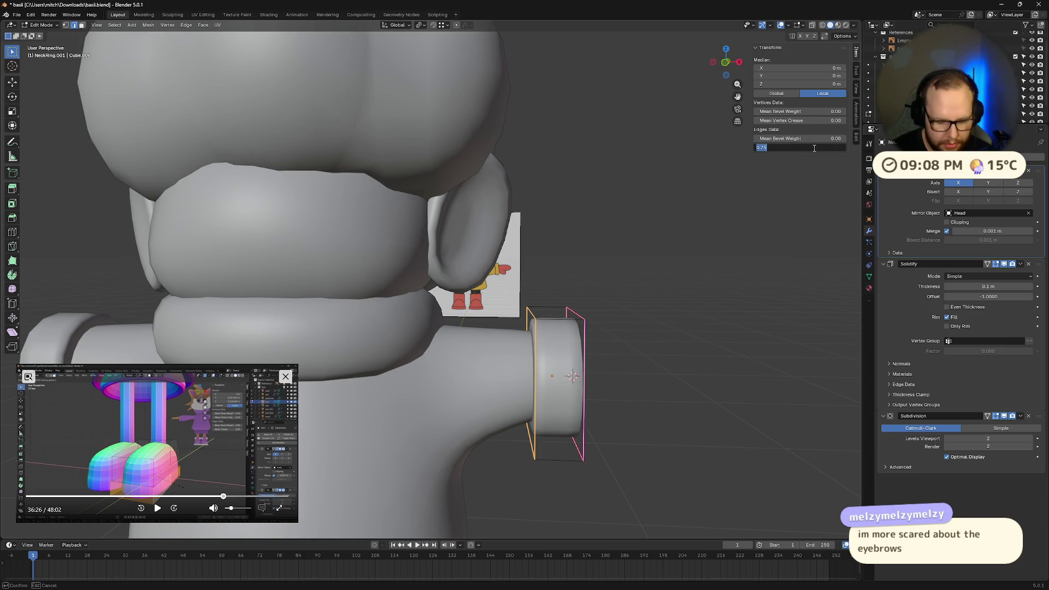
{"action": "type", "text": "0.5"}
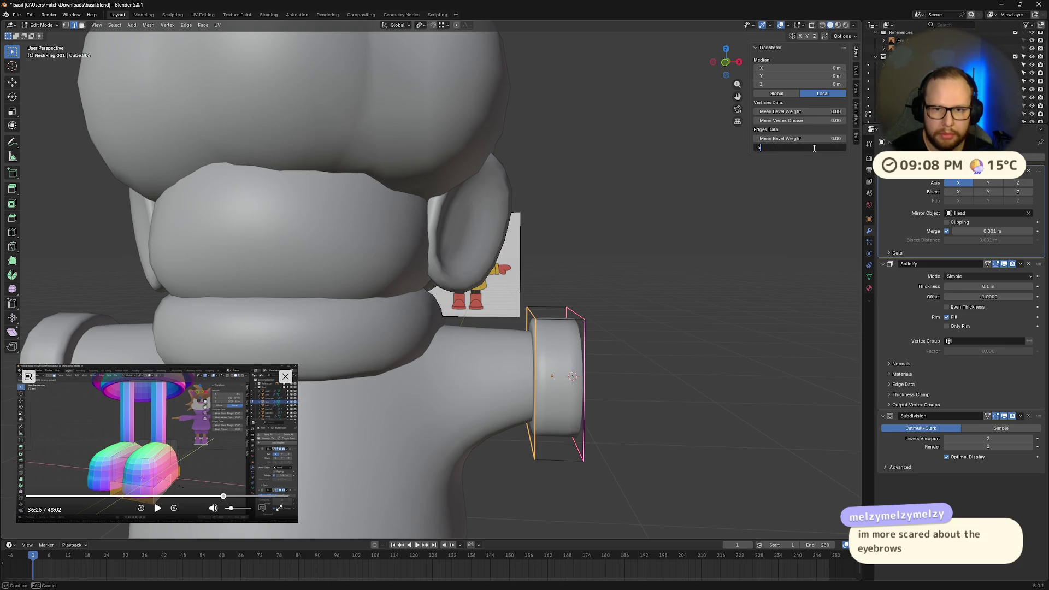
{"action": "key", "text": "Return"}
{"action": "key", "text": "alt+a"}
{"action": "left_click", "coordinate": [586, 361], "text": "alt"}
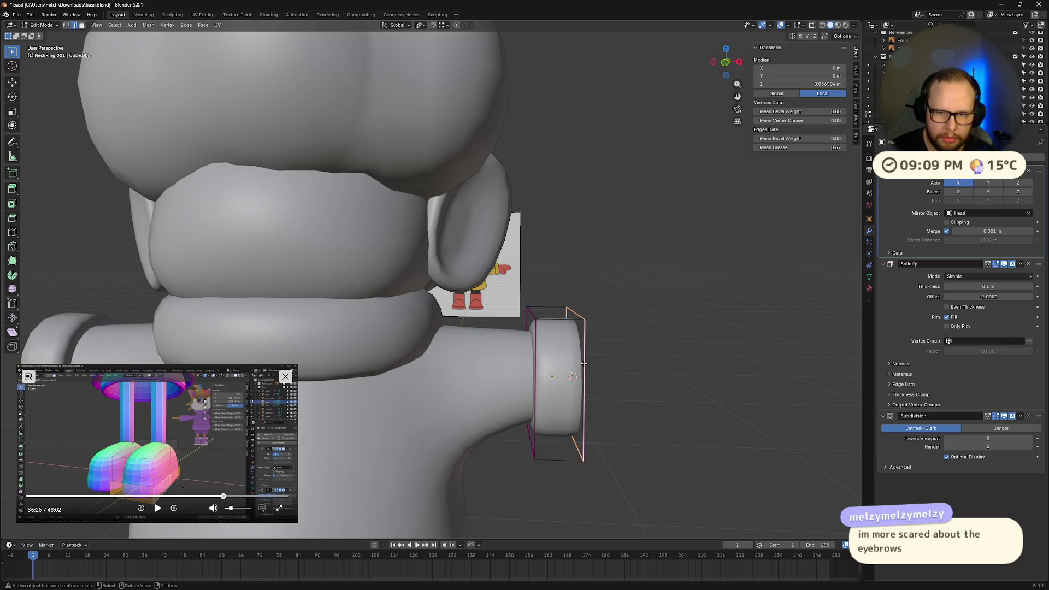
{"action": "left_click", "coordinate": [817, 148]}
{"action": "type", "text": ".5"}
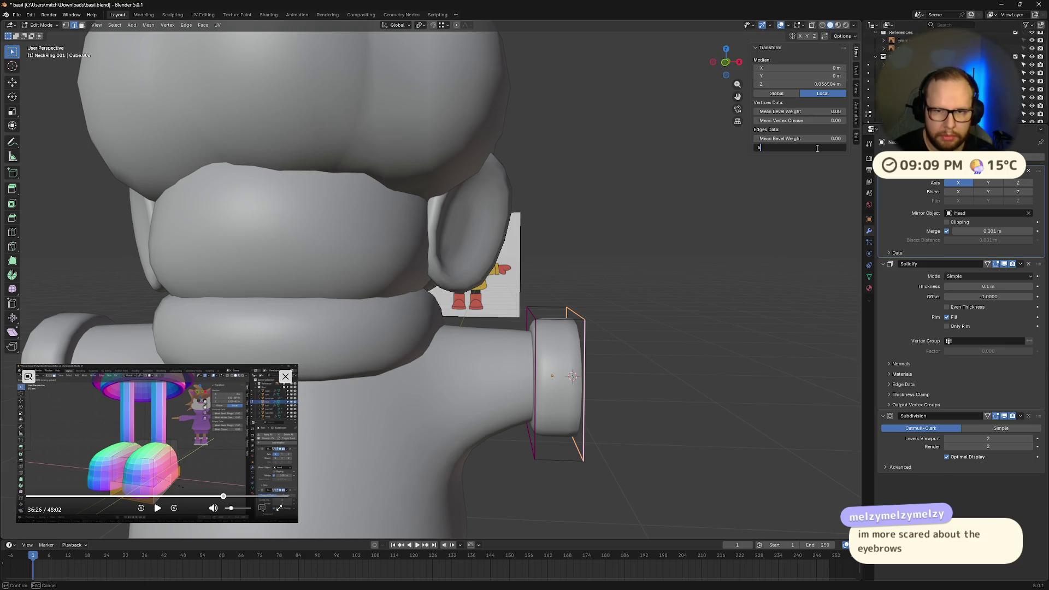
{"action": "key", "text": "Return"}
Crease the ring's left and right rim loops to 0.5 and return to Object Mode
{"action": "left_click", "coordinate": [758, 208]}
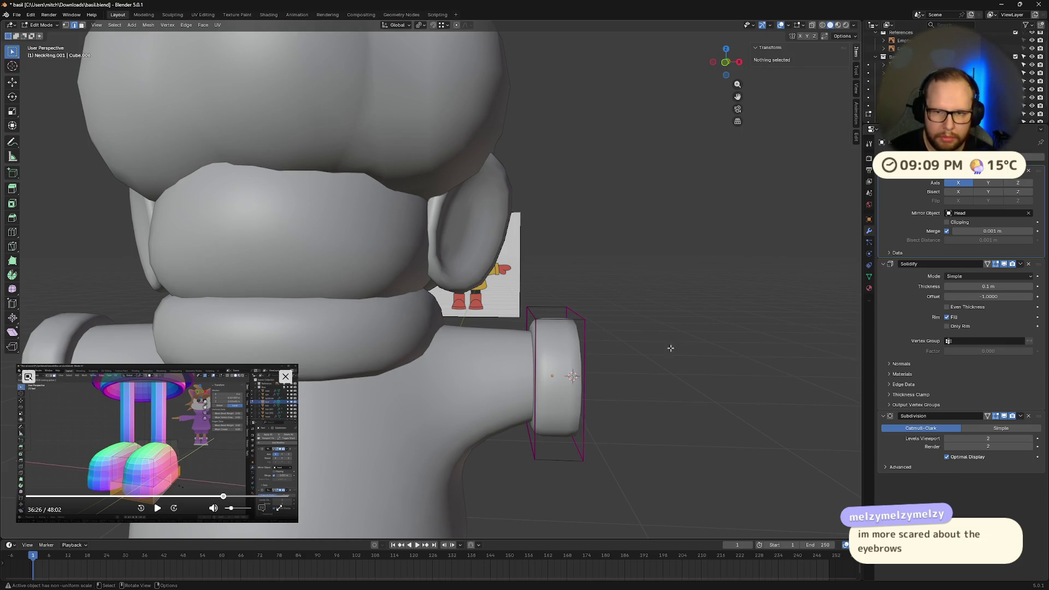
{"action": "left_click", "coordinate": [535, 338], "text": "alt"}
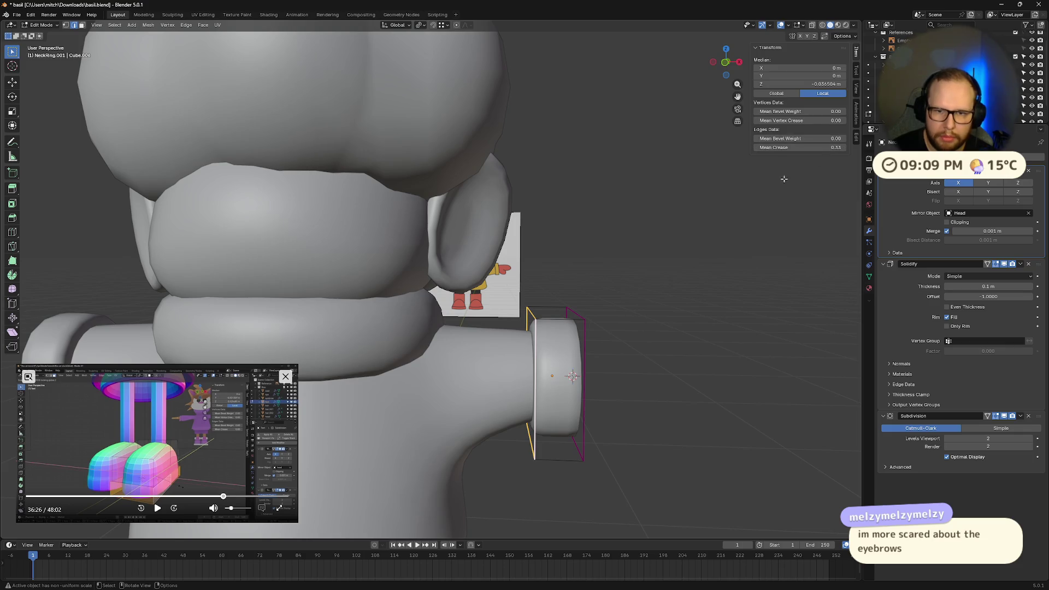
{"action": "key", "text": "shift+e"}
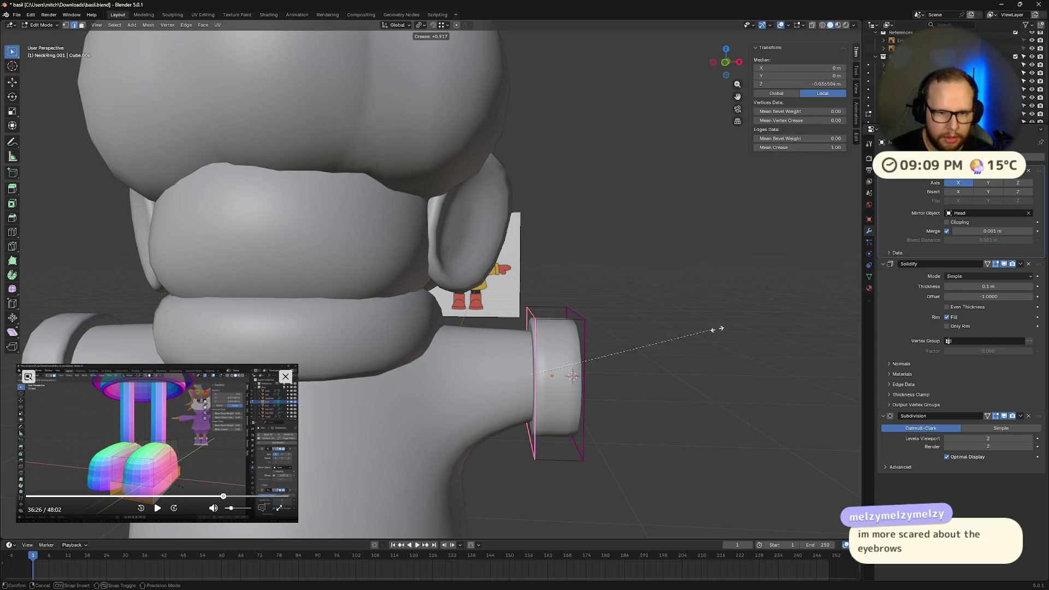
{"action": "left_click", "coordinate": [762, 340]}
{"action": "left_click", "coordinate": [584, 342], "text": "alt"}
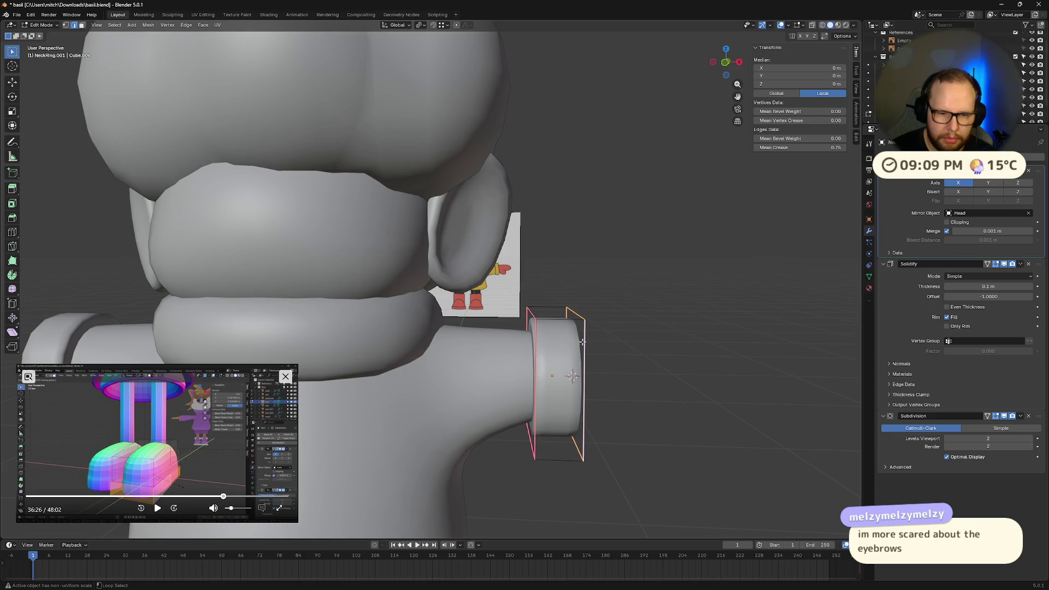
{"action": "key", "text": "shift+e"}
{"action": "left_click", "coordinate": [840, 351]}
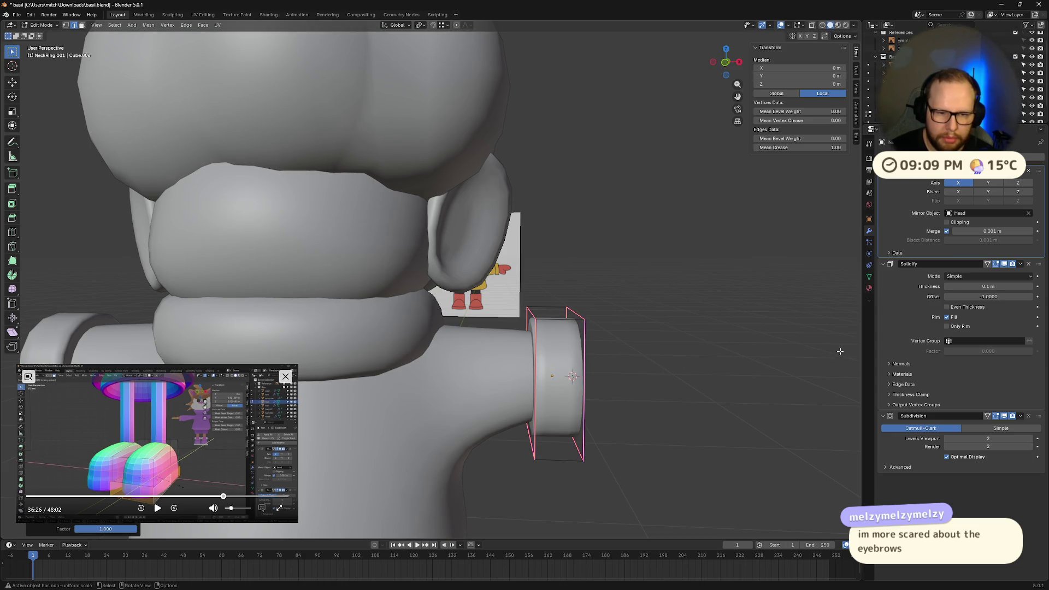
{"action": "left_click_drag", "start_coordinate": [829, 145], "coordinate": [829, 146]}
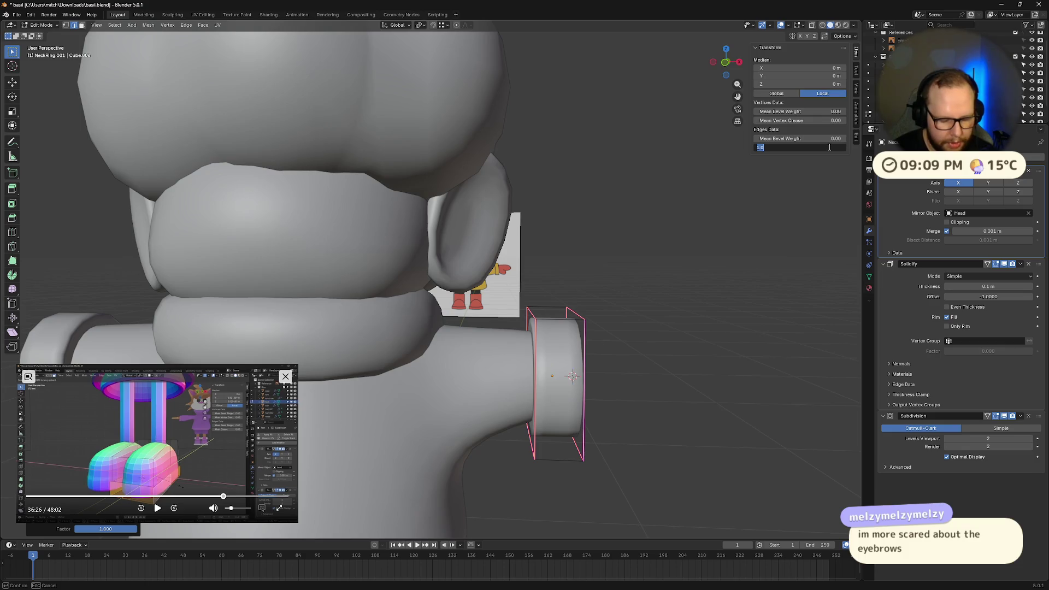
{"action": "key", "text": "Return"}
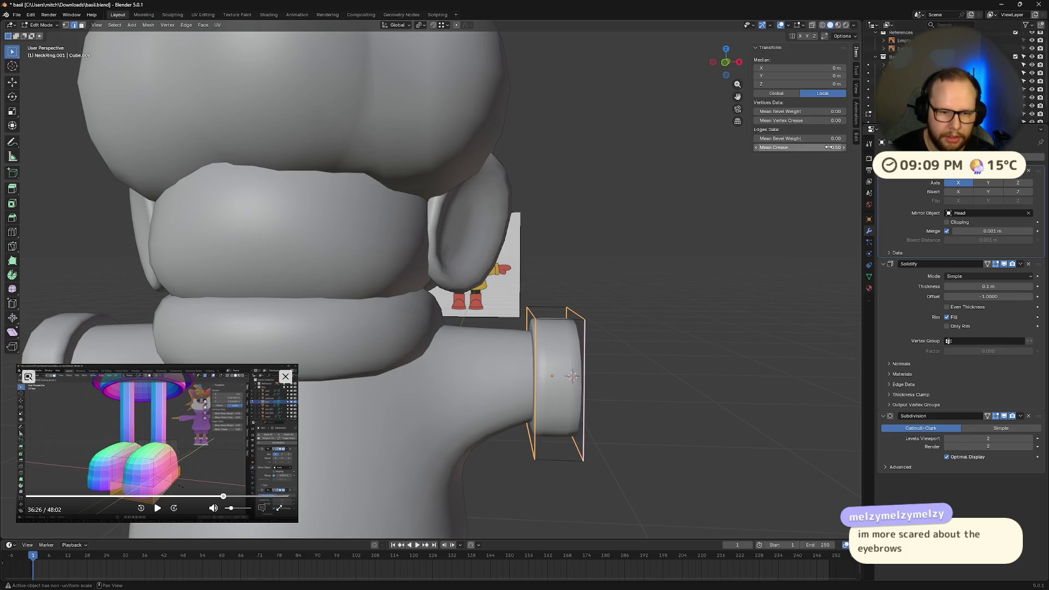
{"action": "key", "text": "Tab"}
{"action": "middle_click_drag", "start_coordinate": [694, 376], "coordinate": [619, 367]}
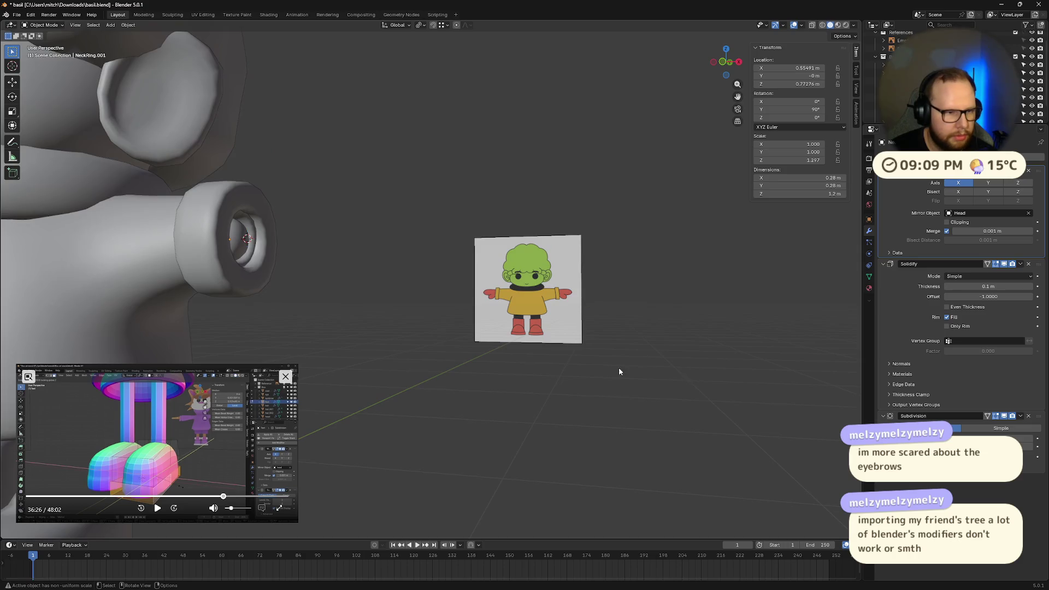
Orbit and zoom around the character to inspect it from behind, the sides and front
{"action": "scroll", "coordinate": [541, 350], "scroll_direction": "down", "scroll_amount": 5}
{"action": "middle_click_drag", "start_coordinate": [541, 349], "coordinate": [549, 352]}
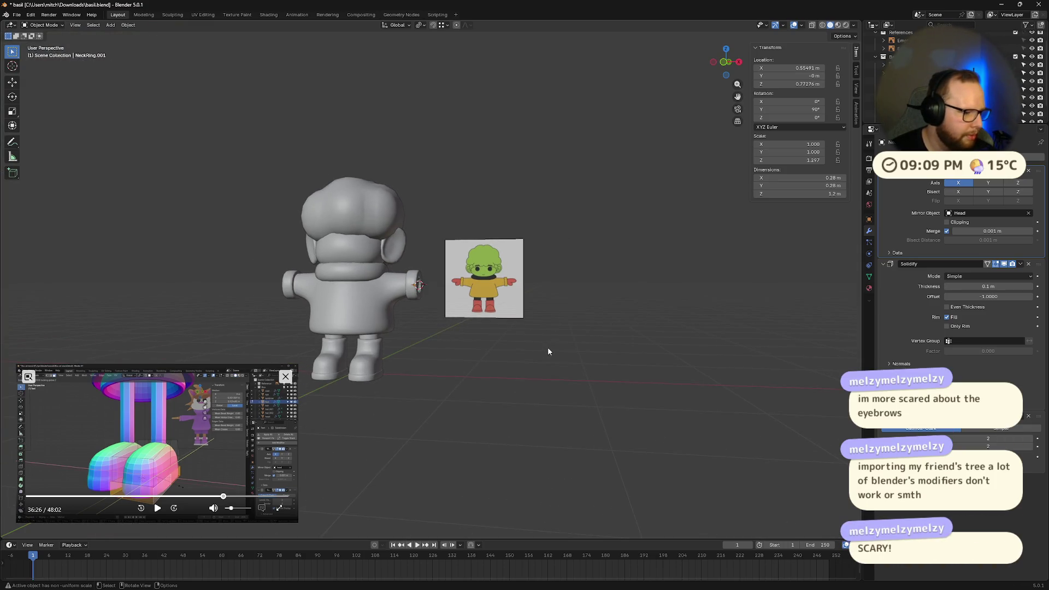
{"action": "middle_click_drag", "start_coordinate": [488, 310], "coordinate": [502, 323]}
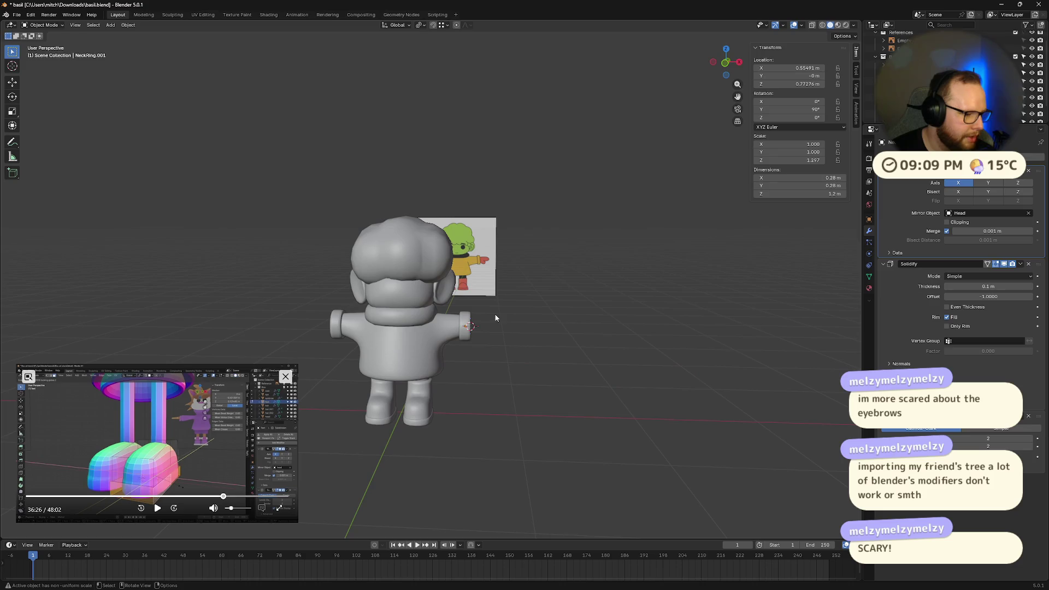
{"action": "scroll", "coordinate": [505, 326], "scroll_direction": "up", "scroll_amount": 3}
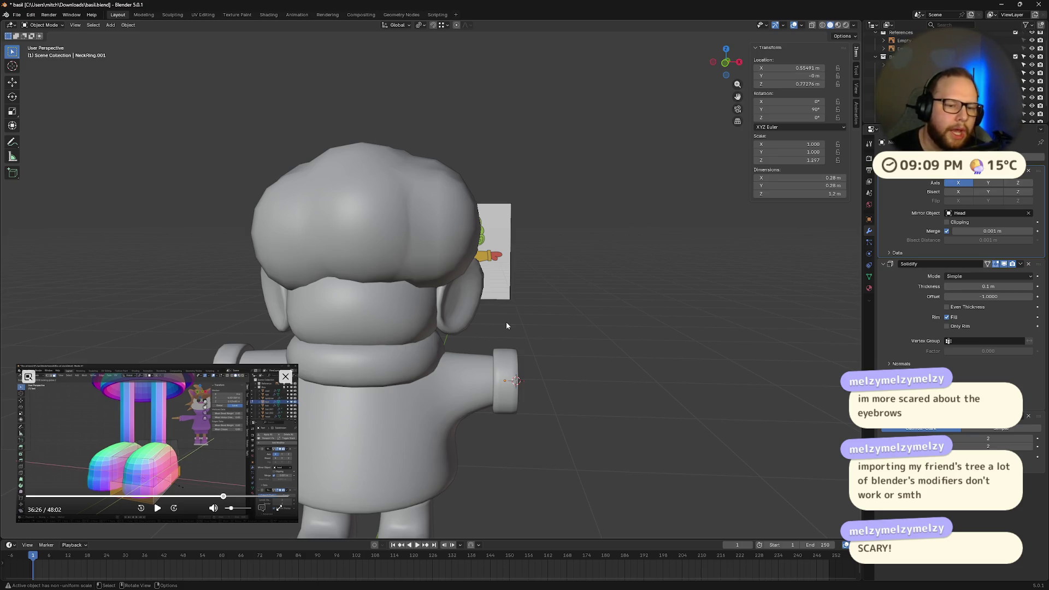
{"action": "scroll", "coordinate": [504, 321], "scroll_direction": "down", "scroll_amount": 3}
{"action": "scroll", "coordinate": [491, 358], "scroll_direction": "up", "scroll_amount": 6}
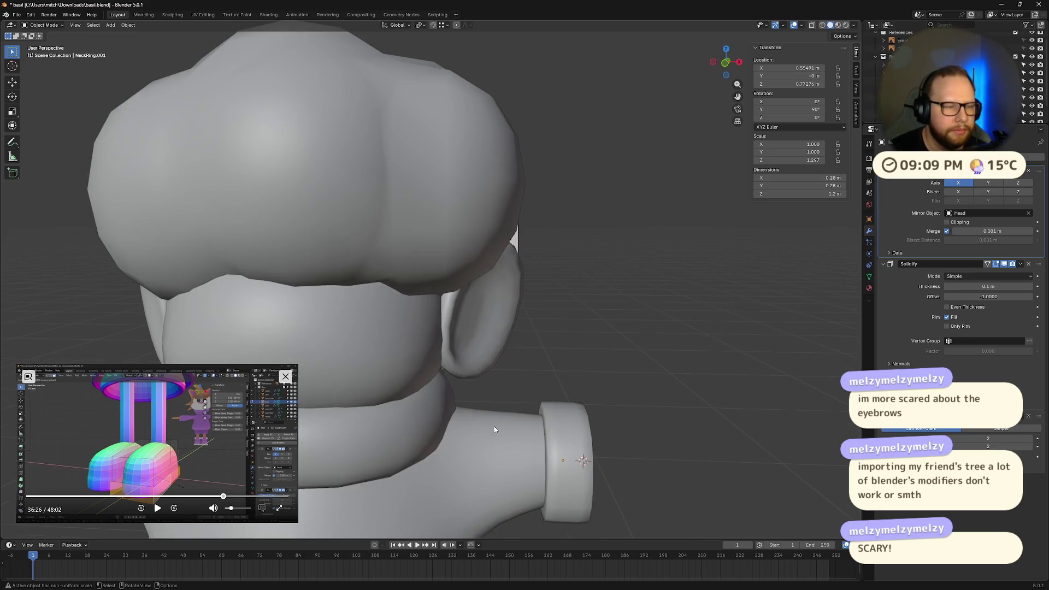
{"action": "middle_click_drag", "start_coordinate": [495, 429], "coordinate": [576, 394]}
{"action": "scroll", "coordinate": [416, 284], "scroll_direction": "down", "scroll_amount": 5}
{"action": "mouse_move", "coordinate": [372, 284]}
{"action": "middle_mouse_down"}
{"action": "mouse_move", "coordinate": [438, 287]}
{"action": "mouse_move", "coordinate": [187, 264]}
{"action": "mouse_move", "coordinate": [496, 211]}
{"action": "middle_mouse_up"}
{"action": "scroll", "coordinate": [427, 291], "scroll_direction": "up", "scroll_amount": 8}
{"action": "scroll", "coordinate": [416, 294], "scroll_direction": "down", "scroll_amount": 2}
{"action": "scroll", "coordinate": [489, 215], "scroll_direction": "up", "scroll_amount": 2}
{"action": "mouse_move", "coordinate": [495, 328]}
{"action": "middle_mouse_down"}
{"action": "mouse_move", "coordinate": [595, 324]}
{"action": "mouse_move", "coordinate": [559, 326]}
{"action": "middle_mouse_up"}
{"action": "scroll", "coordinate": [517, 328], "scroll_direction": "down", "scroll_amount": 5}
Save the work to basil.blend
{"action": "key", "text": "ctrl+s"}
{"action": "scroll", "coordinate": [578, 330], "scroll_direction": "down", "scroll_amount": 3}
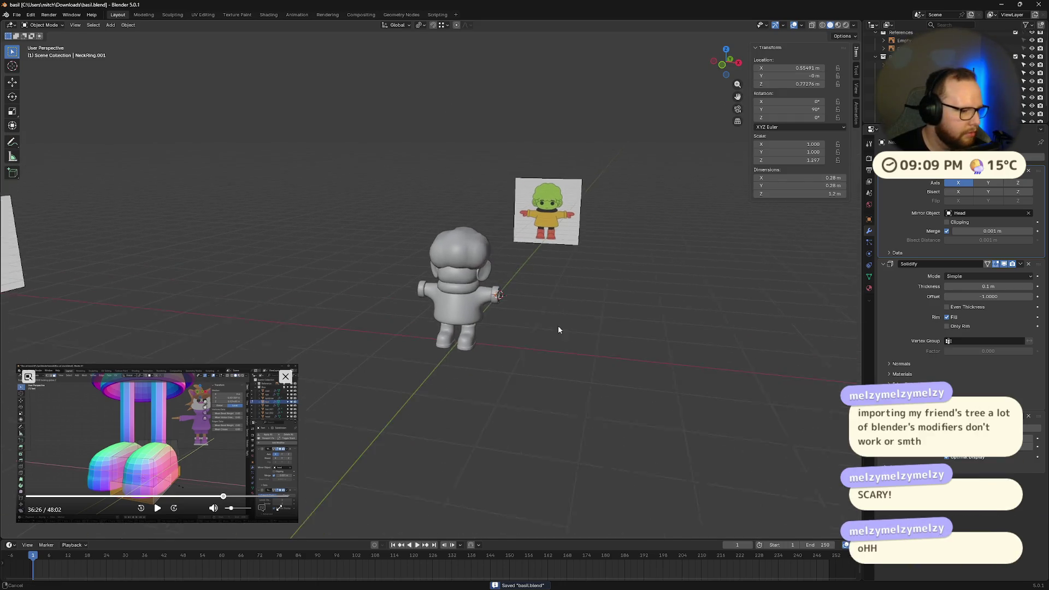
{"action": "scroll", "coordinate": [544, 327], "scroll_direction": "up", "scroll_amount": 4}
{"action": "left_click", "coordinate": [19, 16]}
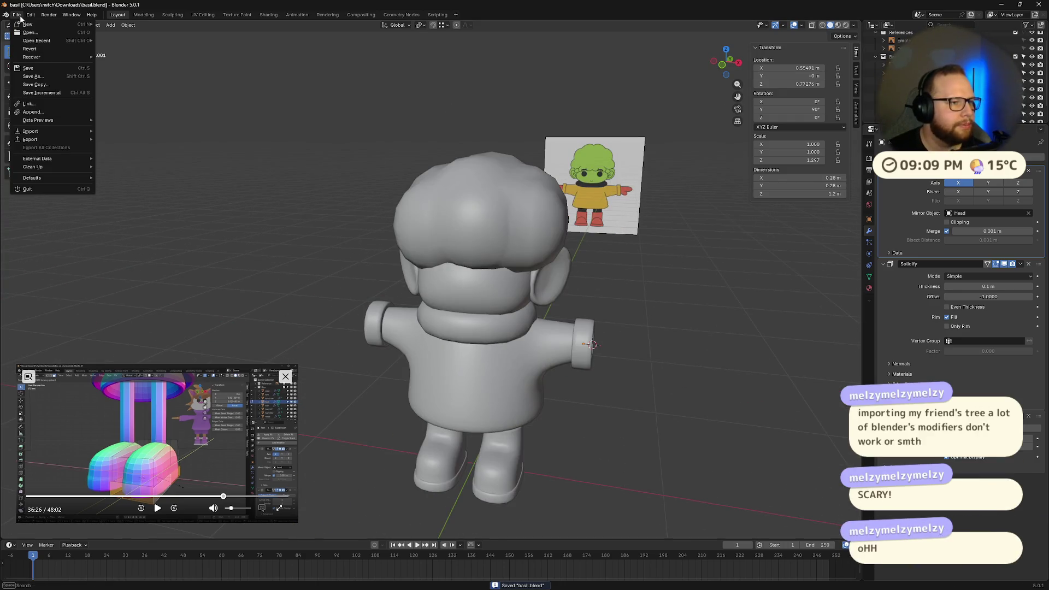
{"action": "mouse_move", "coordinate": [77, 123]}
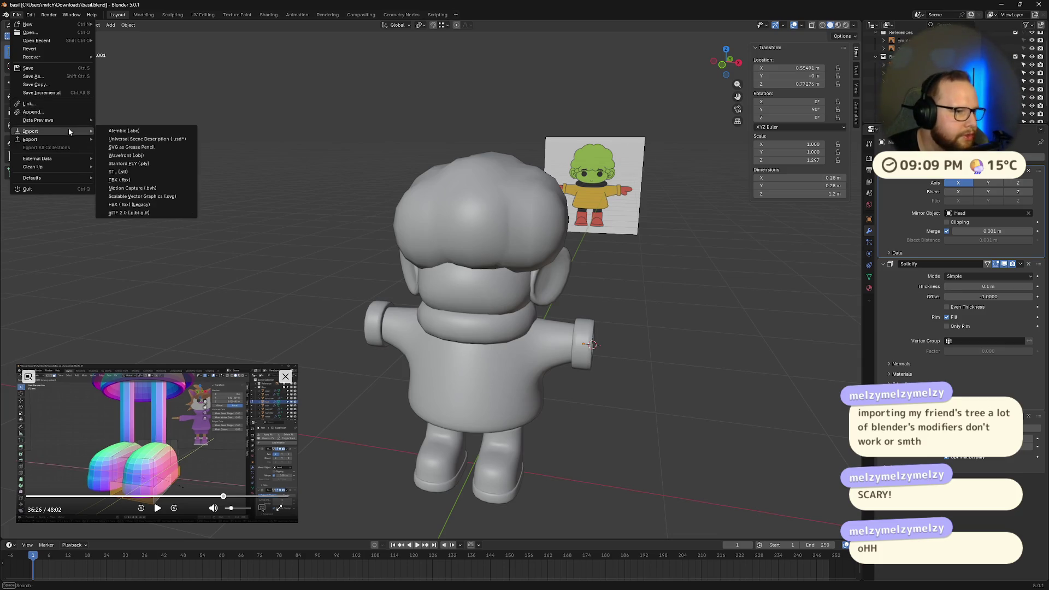
{"action": "mouse_move", "coordinate": [77, 159]}
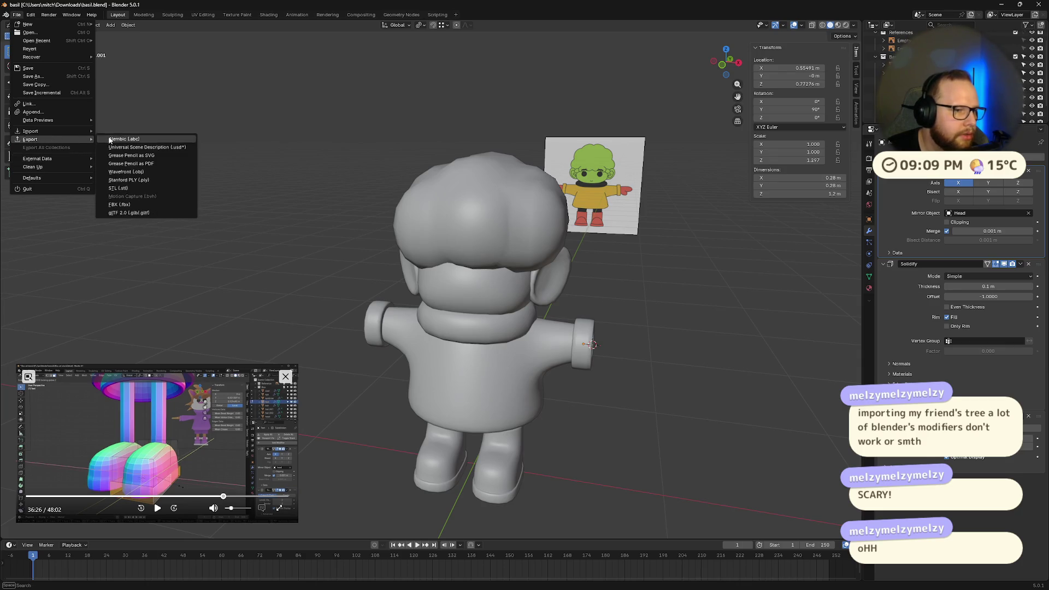
{"action": "left_click", "coordinate": [122, 208]}
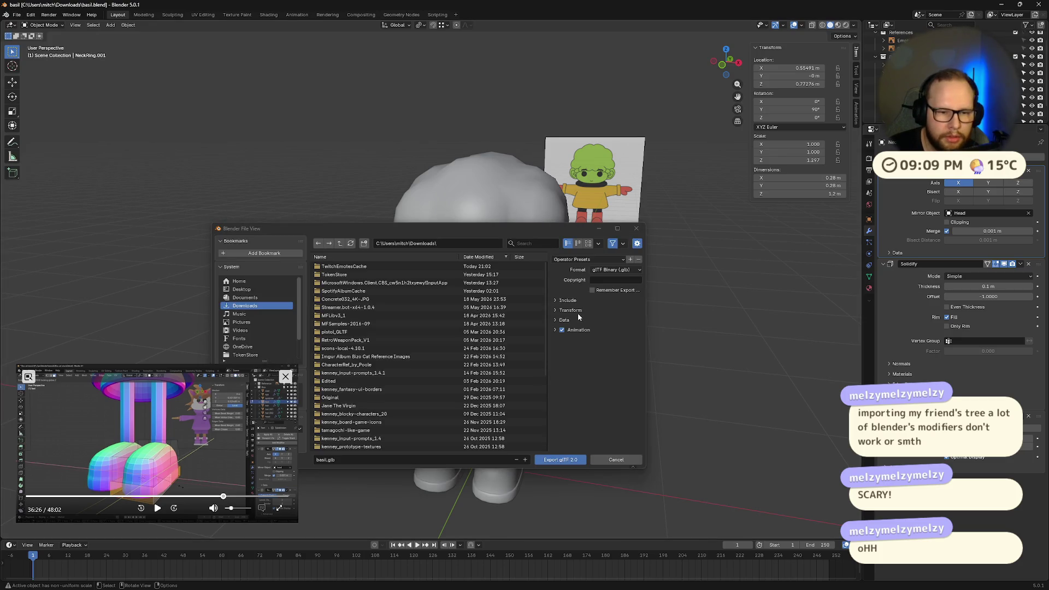
{"action": "left_click", "coordinate": [556, 319]}
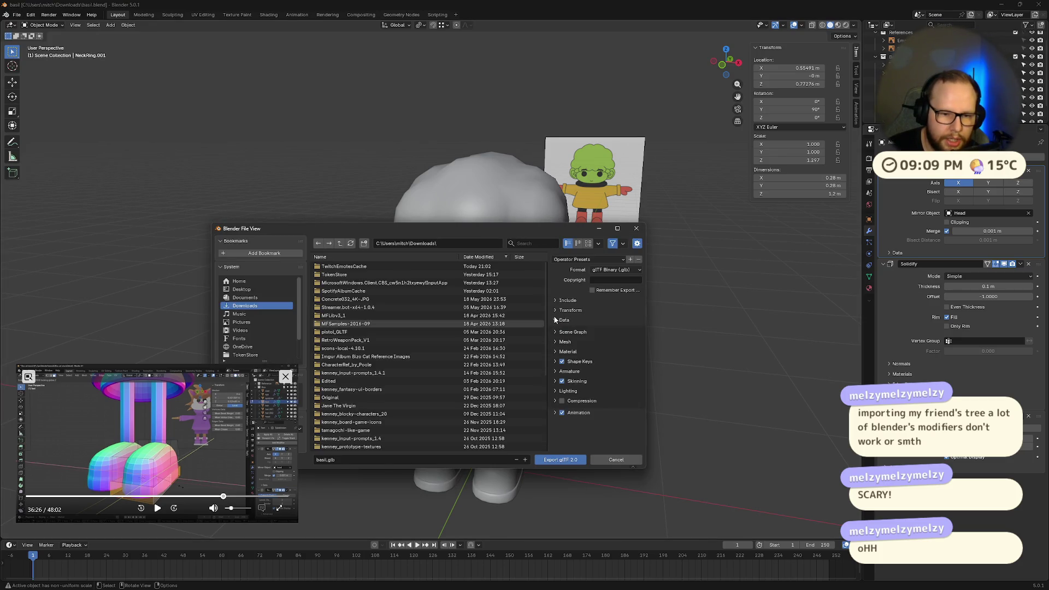
{"action": "left_click", "coordinate": [557, 320]}
{"action": "left_click", "coordinate": [555, 310]}
{"action": "left_click", "coordinate": [555, 300]}
{"action": "left_click", "coordinate": [555, 300]}
{"action": "left_click", "coordinate": [556, 319]}
{"action": "left_click", "coordinate": [556, 342]}
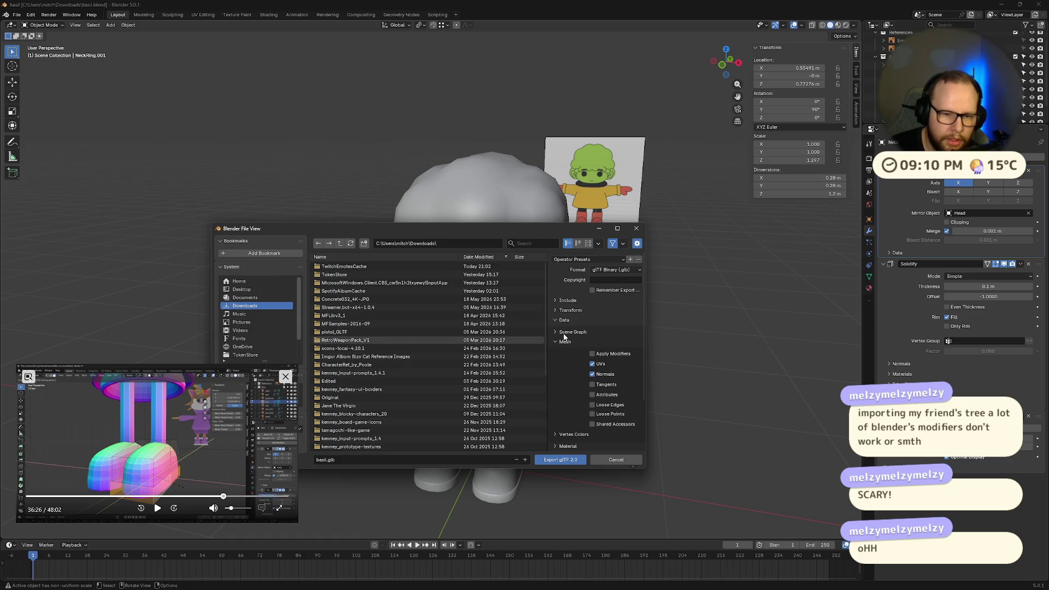
{"action": "left_click", "coordinate": [624, 460]}
{"action": "mouse_move", "coordinate": [615, 443]}
{"action": "middle_mouse_down"}
{"action": "mouse_move", "coordinate": [567, 387]}
{"action": "mouse_move", "coordinate": [527, 373]}
{"action": "middle_mouse_up"}
{"action": "scroll", "coordinate": [527, 372], "scroll_direction": "up", "scroll_amount": 6}
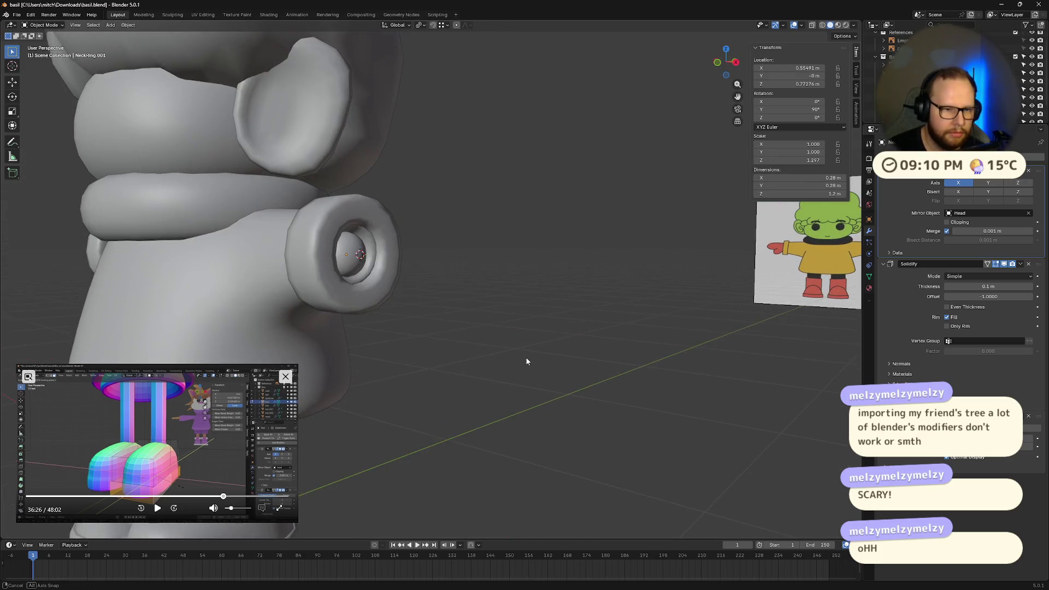
{"action": "mouse_move", "coordinate": [427, 285]}
{"action": "middle_mouse_down"}
{"action": "mouse_move", "coordinate": [498, 267]}
{"action": "mouse_move", "coordinate": [557, 320]}
{"action": "mouse_move", "coordinate": [648, 328]}
{"action": "mouse_move", "coordinate": [608, 360]}
{"action": "mouse_move", "coordinate": [621, 358]}
{"action": "mouse_move", "coordinate": [609, 352]}
{"action": "middle_mouse_up"}
{"action": "scroll", "coordinate": [498, 272], "scroll_direction": "down", "scroll_amount": 8}
{"action": "scroll", "coordinate": [526, 317], "scroll_direction": "up", "scroll_amount": 5}
{"action": "scroll", "coordinate": [549, 326], "scroll_direction": "down", "scroll_amount": 2}
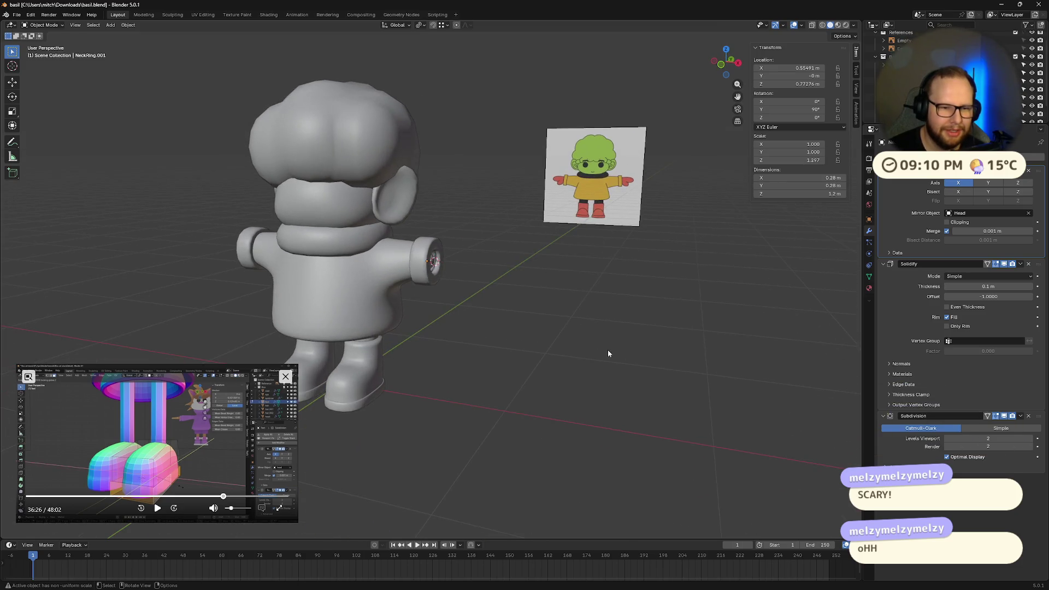
{"action": "key", "text": "shift+s"}
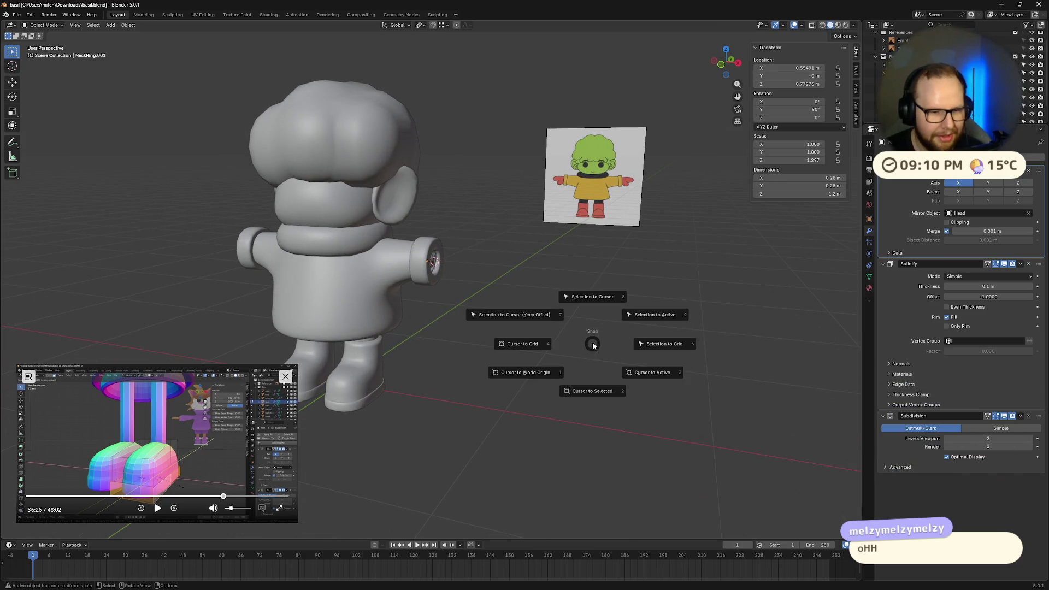
Reset the 3D cursor to world origin, save, and add a cube there
{"action": "left_click", "coordinate": [517, 367]}
{"action": "mouse_move", "coordinate": [517, 367]}
{"action": "middle_mouse_down"}
{"action": "mouse_move", "coordinate": [497, 378]}
{"action": "mouse_move", "coordinate": [654, 351]}
{"action": "mouse_move", "coordinate": [626, 354]}
{"action": "middle_mouse_up"}
{"action": "key", "text": "ctrl+s"}
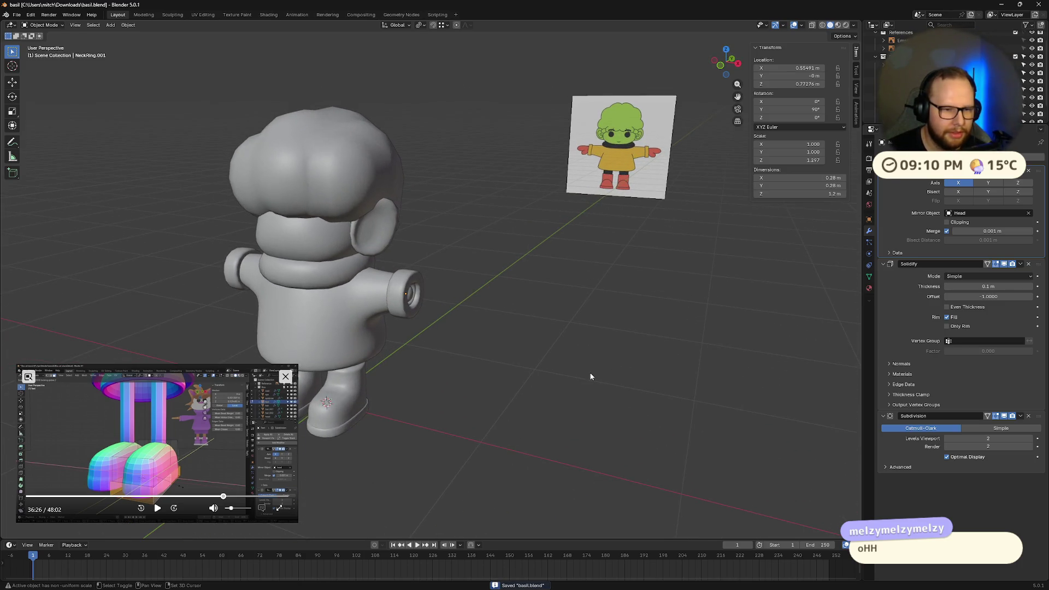
{"action": "key", "text": "shift+a"}
{"action": "mouse_move", "coordinate": [591, 376]}
{"action": "left_click", "coordinate": [639, 379]}
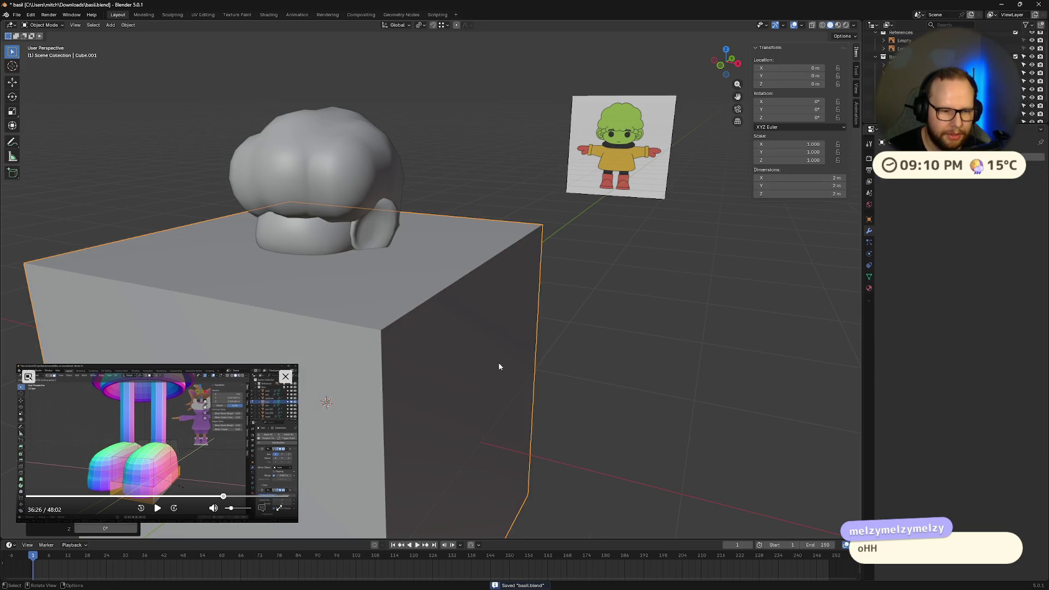
{"action": "middle_click_drag", "start_coordinate": [498, 363], "coordinate": [504, 367]}
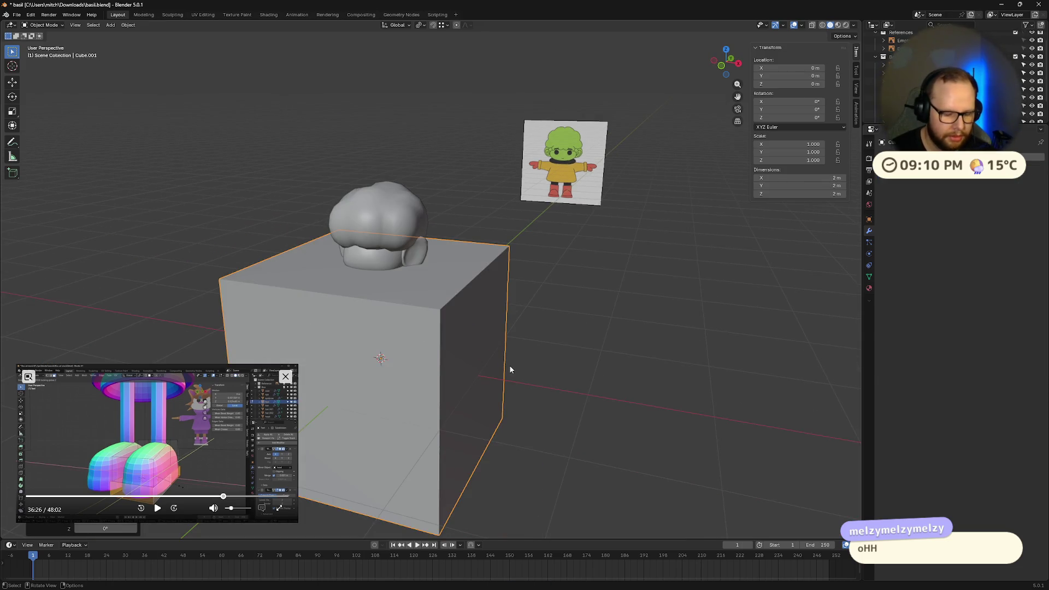
Scale the cube to 0.333 and raise it to chest height beside the body
{"action": "key", "text": "g"}
{"action": "key", "text": "x"}
{"action": "key", "text": "s"}
{"action": "left_click", "coordinate": [649, 403]}
{"action": "key", "text": "g"}
{"action": "key", "text": "z"}
{"action": "left_click", "coordinate": [626, 314]}
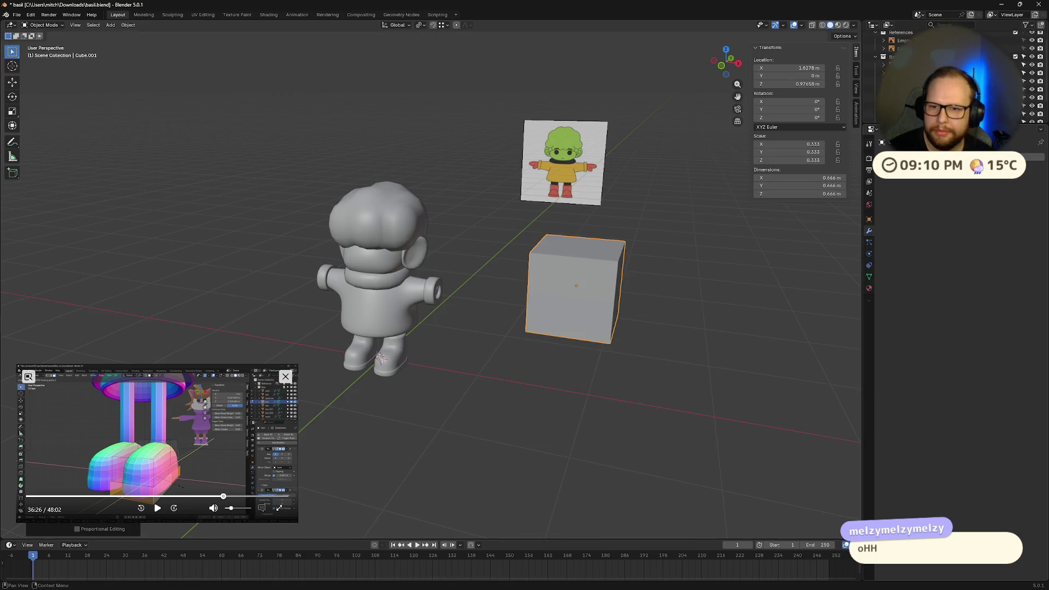
Add a Mirror modifier using Head as mirror object and slide the cubes inward along X
{"action": "left_click", "coordinate": [957, 157]}
{"action": "left_click", "coordinate": [1000, 240]}
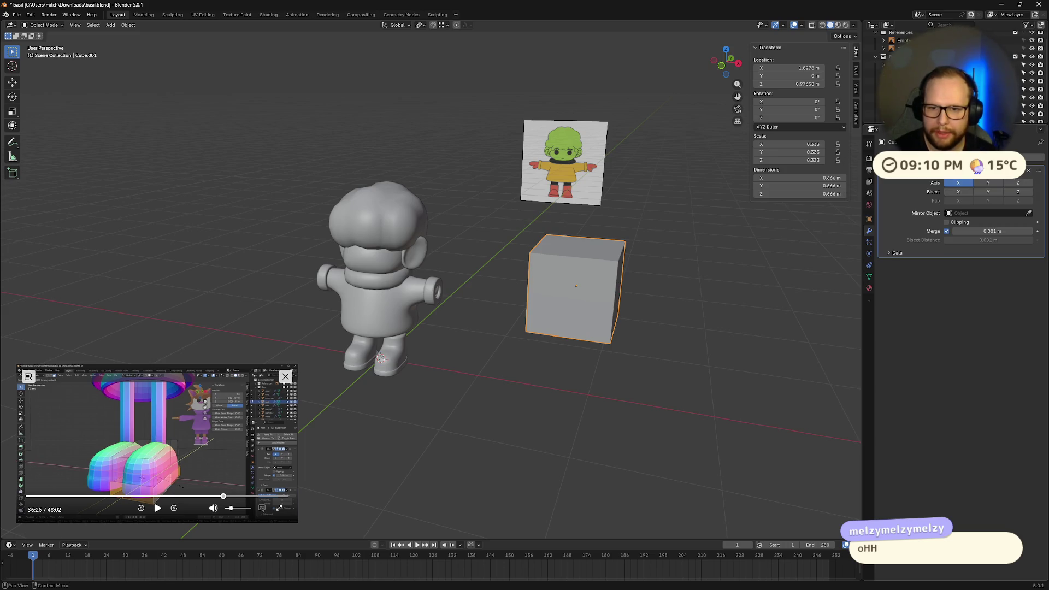
{"action": "left_click", "coordinate": [373, 252]}
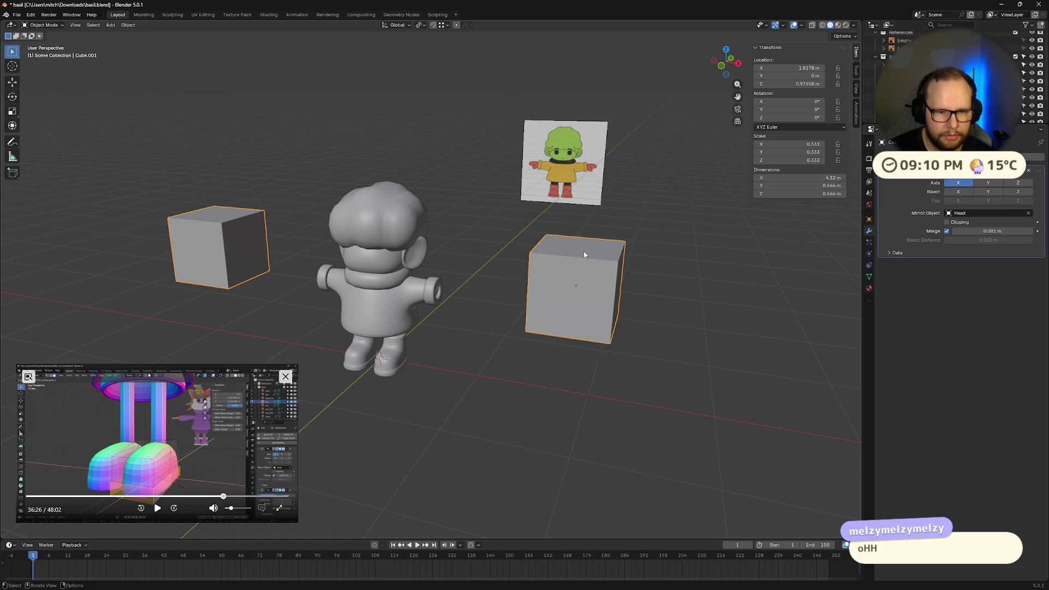
{"action": "key", "text": "g"}
{"action": "key", "text": "x"}
{"action": "left_click", "coordinate": [600, 360]}
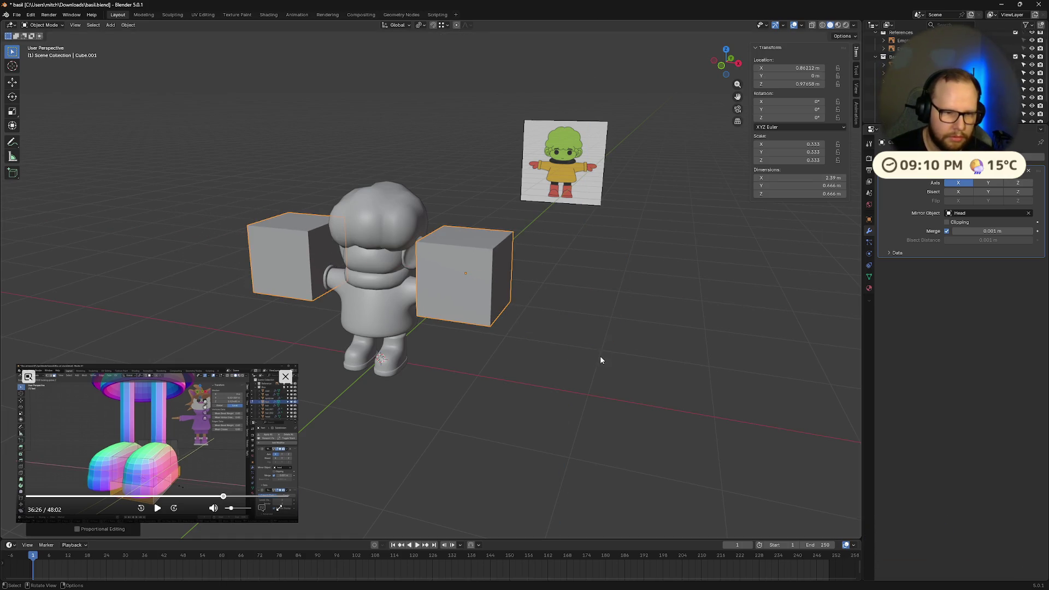
Confirm the hand cubes at scale 0.121 and view them in right-side X-ray over the reference
{"action": "key", "text": "s"}
{"action": "left_click", "coordinate": [549, 345]}
{"action": "middle_click_drag", "start_coordinate": [549, 344], "coordinate": [530, 257]}
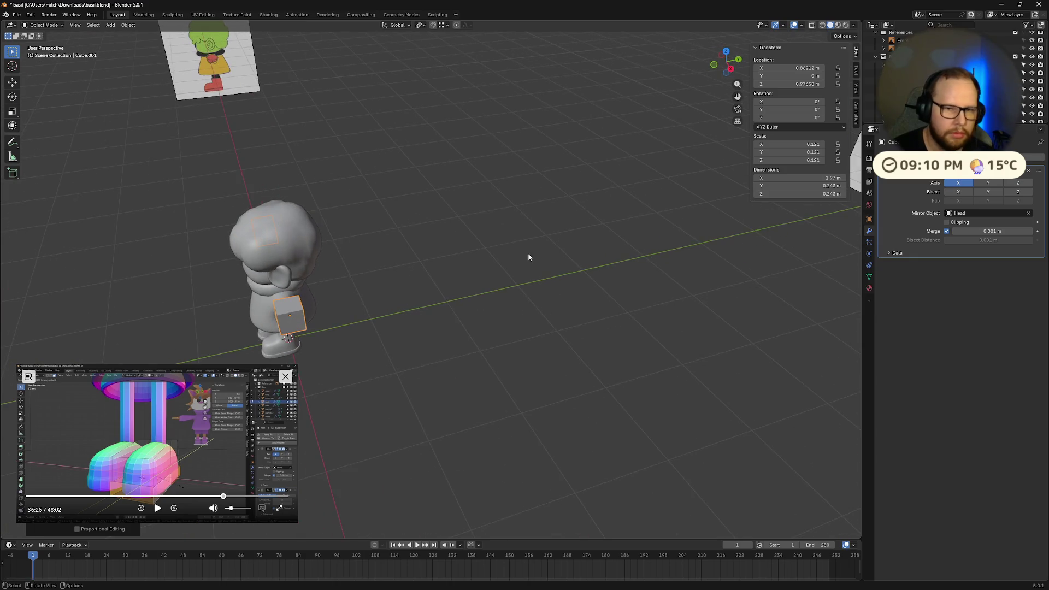
{"action": "left_click", "coordinate": [728, 76]}
{"action": "scroll", "coordinate": [604, 199], "scroll_direction": "up", "scroll_amount": 3}
{"action": "middle_click_drag", "start_coordinate": [188, 183], "coordinate": [383, 198], "text": "shift"}
{"action": "key", "text": "alt+z"}
{"action": "scroll", "coordinate": [383, 198], "scroll_direction": "up", "scroll_amount": 3}
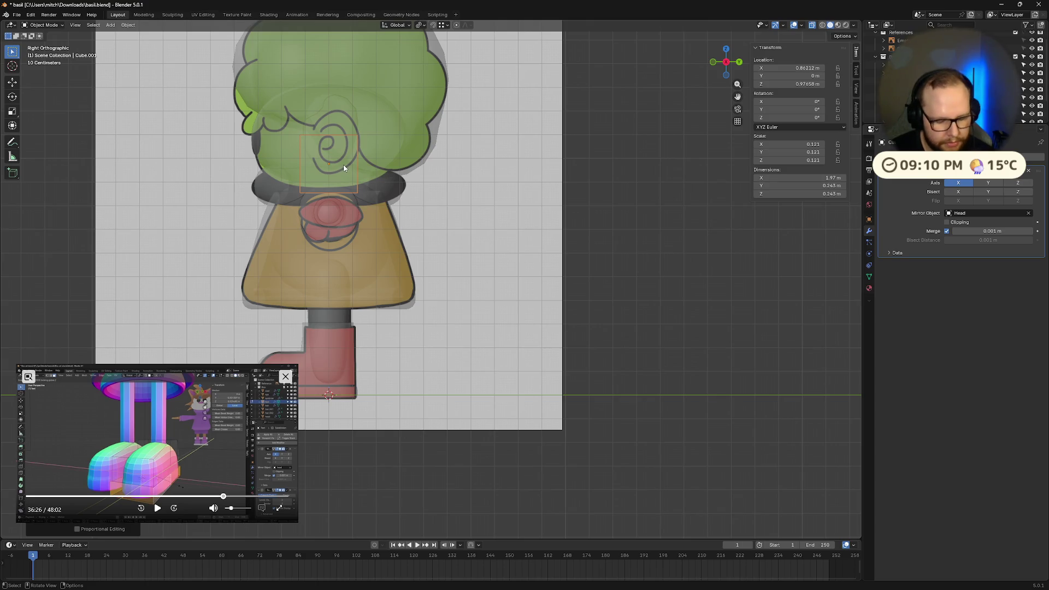
Lower the hand cubes along Z, stretch them along Y and flatten them to Z scale 0.059
{"action": "key", "text": "g"}
{"action": "key", "text": "z"}
{"action": "left_click", "coordinate": [348, 214]}
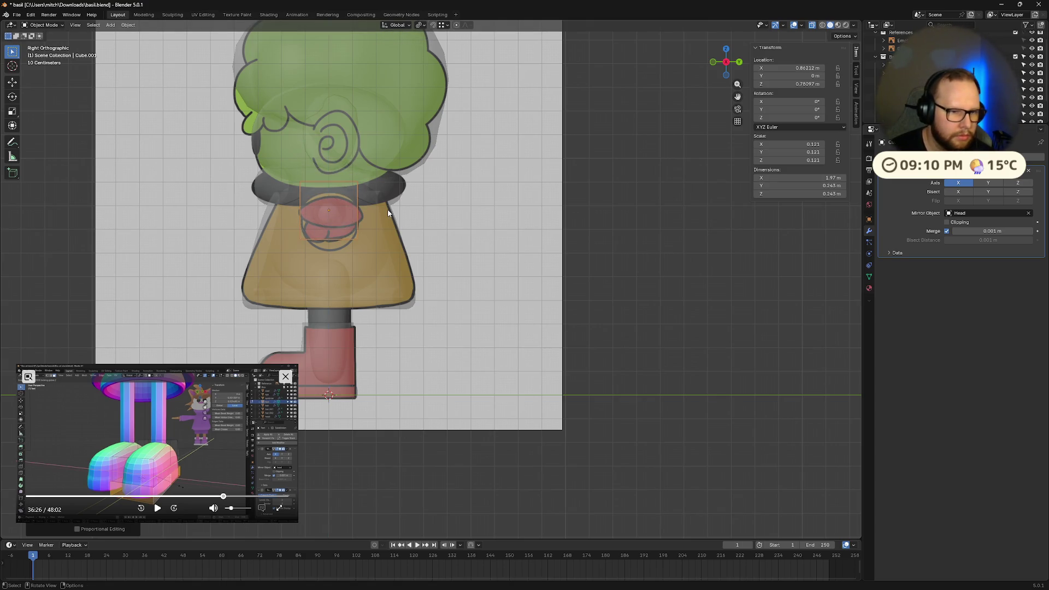
{"action": "key", "text": "s"}
{"action": "key", "text": "y"}
{"action": "left_click", "coordinate": [394, 213]}
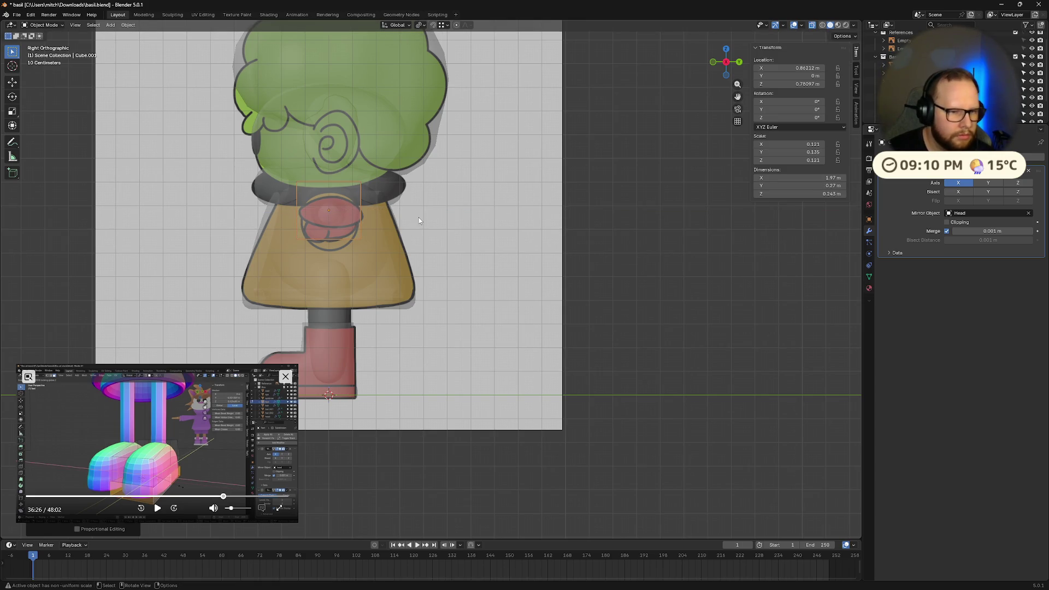
{"action": "key", "text": "s"}
{"action": "key", "text": "z"}
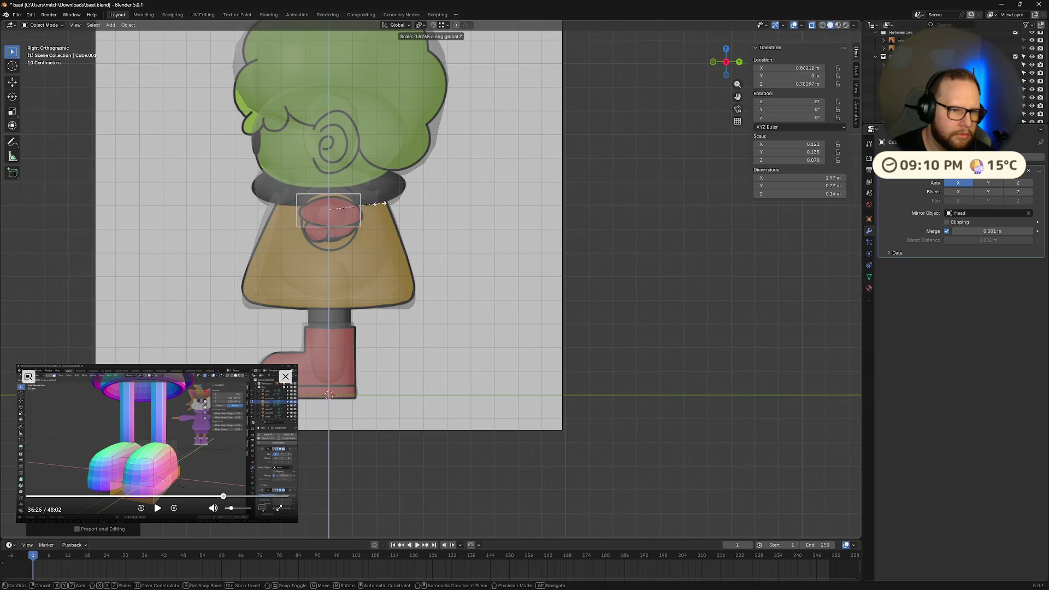
{"action": "left_click", "coordinate": [362, 205]}
Slide the mirrored hand cubes along X out to the arm ends at X 0.804
{"action": "mouse_move", "coordinate": [363, 204]}
{"action": "middle_mouse_down"}
{"action": "mouse_move", "coordinate": [367, 178]}
{"action": "mouse_move", "coordinate": [592, 230]}
{"action": "middle_mouse_up"}
{"action": "key", "text": "g"}
{"action": "key", "text": "x"}
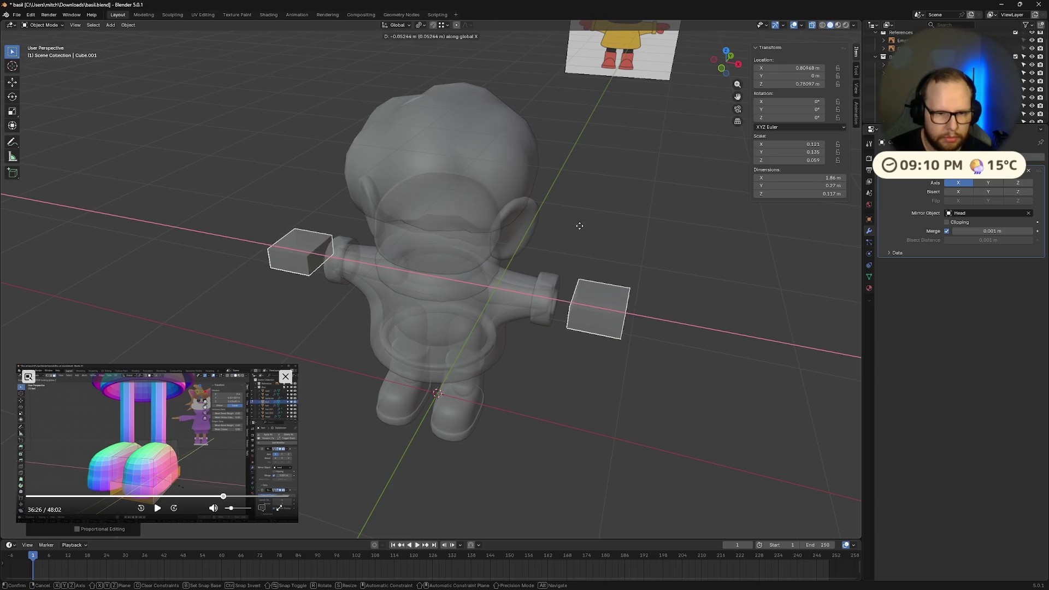
{"action": "left_click", "coordinate": [624, 292]}
{"action": "scroll", "coordinate": [624, 292], "scroll_direction": "up", "scroll_amount": 2}
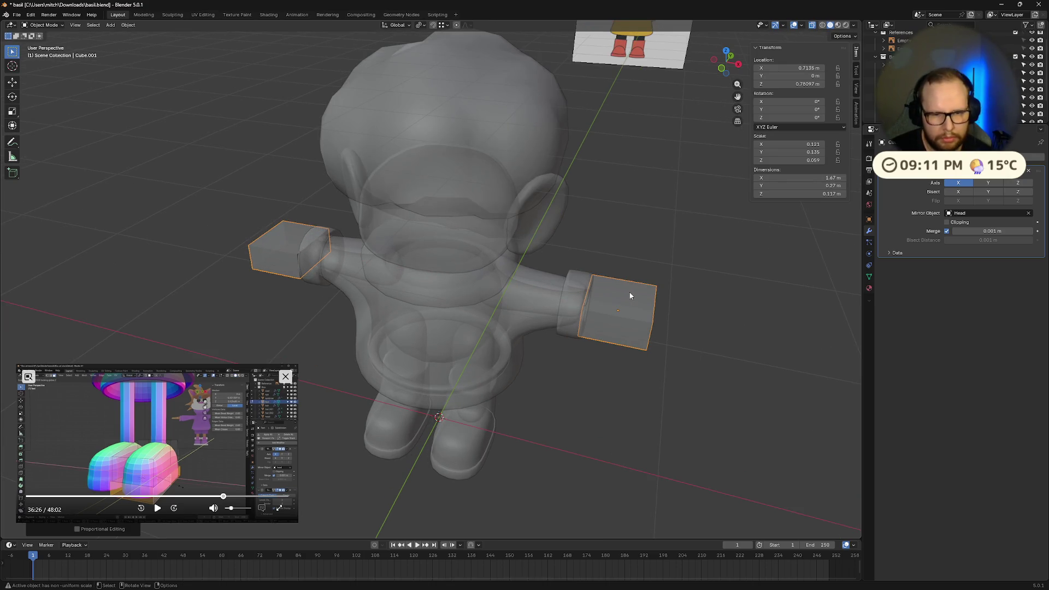
{"action": "key", "text": "g"}
{"action": "key", "text": "x"}
{"action": "left_click", "coordinate": [656, 303]}
{"action": "middle_click_drag", "start_coordinate": [706, 343], "coordinate": [691, 326]}
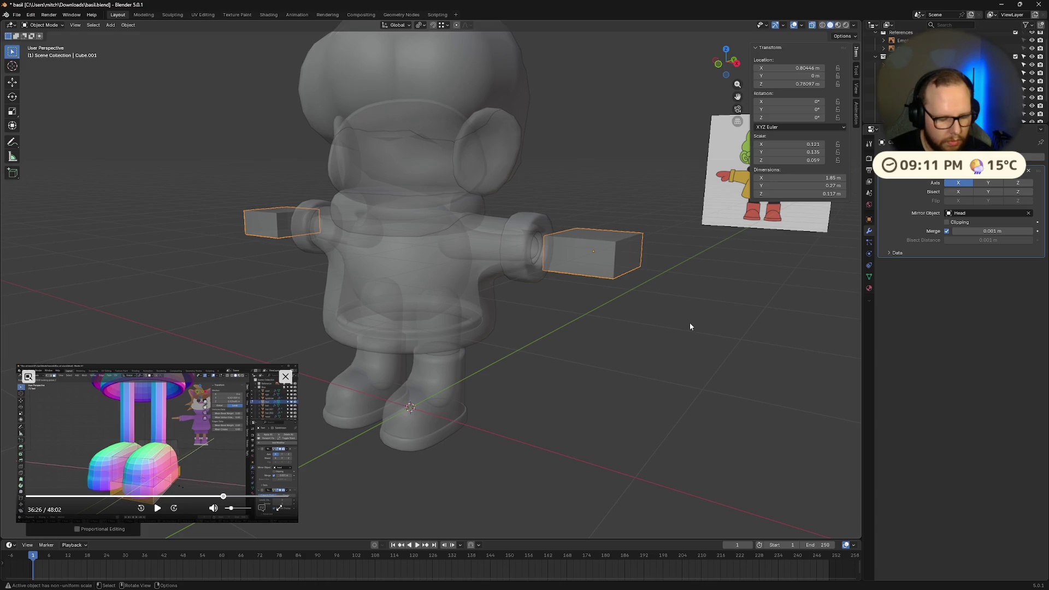
Add a level-2 Subdivision modifier to the hand cubes
{"action": "key", "text": "ctrl+2"}
{"action": "mouse_move", "coordinate": [668, 293]}
{"action": "middle_mouse_down"}
{"action": "mouse_move", "coordinate": [634, 352]}
{"action": "mouse_move", "coordinate": [638, 336]}
{"action": "middle_mouse_up"}
{"action": "right_click", "coordinate": [588, 342]}
Shade the hand cubes smooth and enter Edit Mode on the hand mesh
{"action": "left_click", "coordinate": [589, 343]}
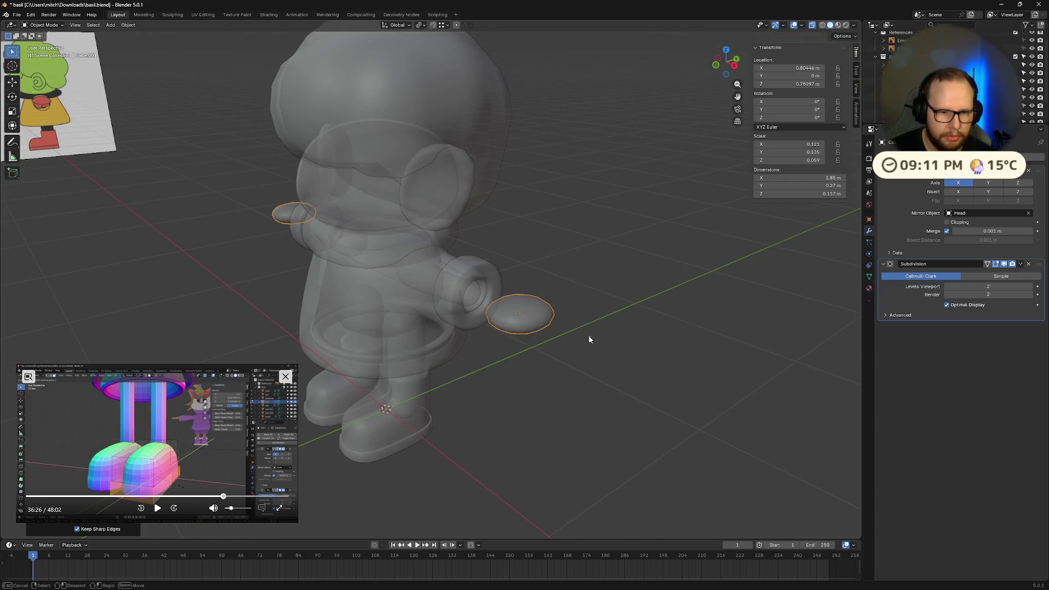
{"action": "key", "text": "Tab"}
{"action": "middle_click_drag", "start_coordinate": [576, 330], "coordinate": [507, 307]}
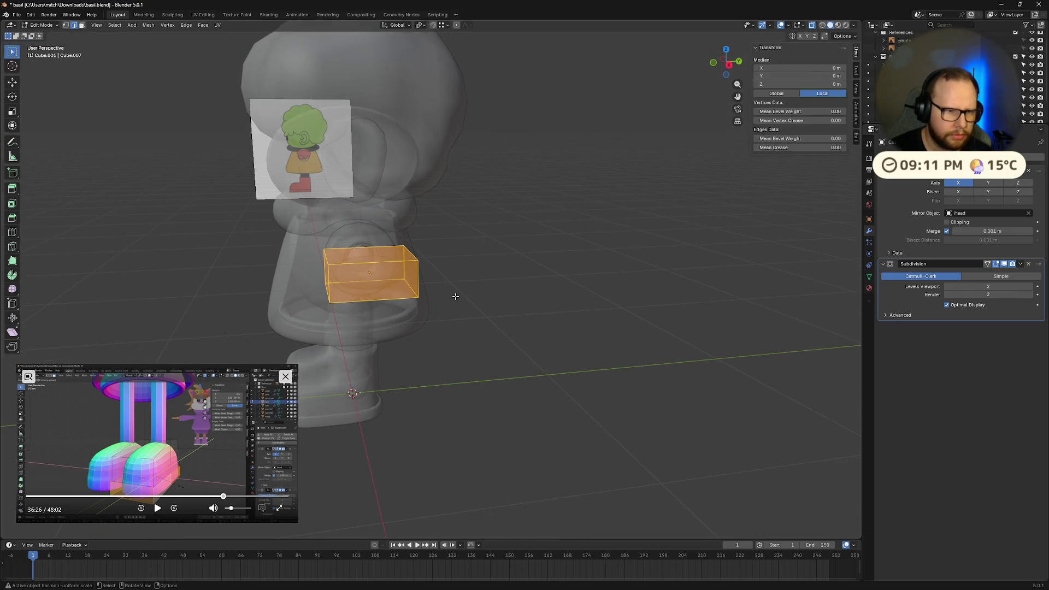
{"action": "middle_click_drag", "start_coordinate": [350, 339], "coordinate": [648, 205]}
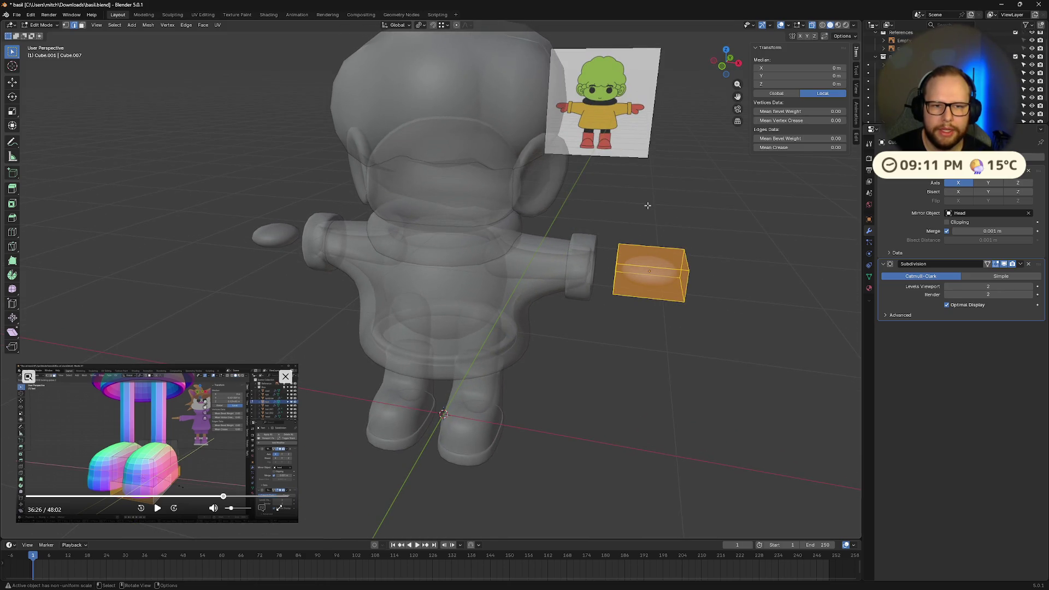
{"action": "mouse_move", "coordinate": [653, 242]}
{"action": "middle_mouse_down"}
{"action": "mouse_move", "coordinate": [672, 286]}
{"action": "mouse_move", "coordinate": [705, 299]}
{"action": "middle_mouse_up"}
Add a centred edge loop across the hand box, then deselect all and pick its end face
{"action": "key", "text": "ctrl+r"}
{"action": "left_click", "coordinate": [626, 283]}
{"action": "right_click", "coordinate": [629, 298]}
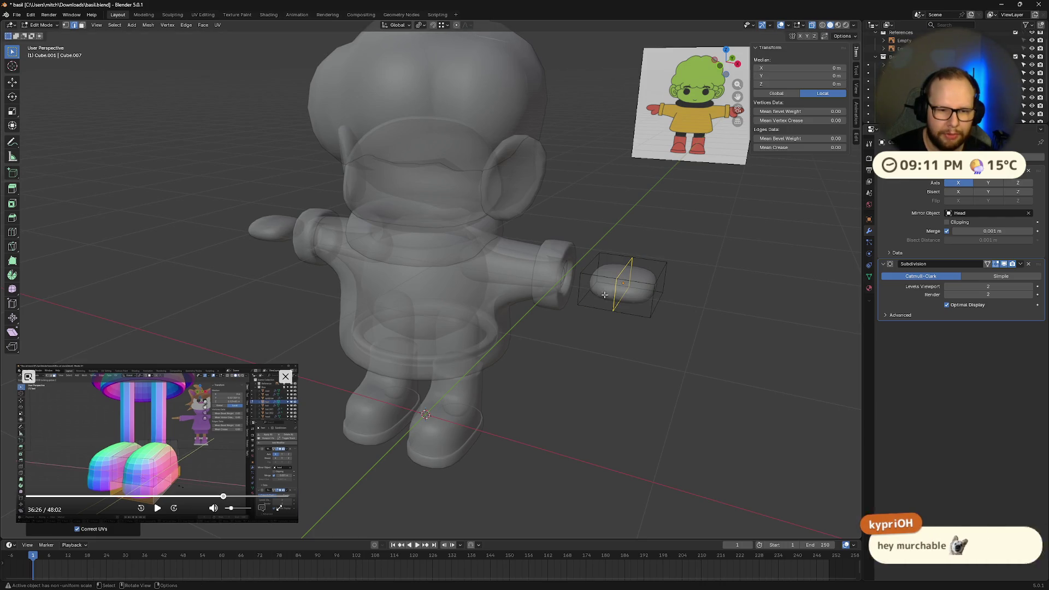
{"action": "key", "text": "alt+a"}
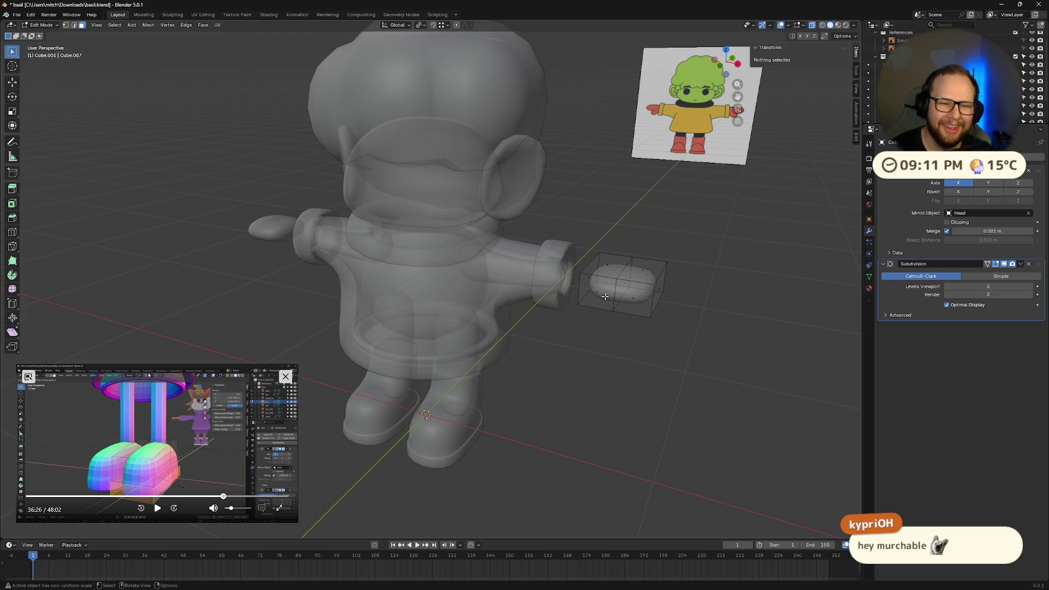
{"action": "left_click", "coordinate": [596, 294]}
Frame the selected end face in side orthographic view, then return to perspective
{"action": "middle_click_drag", "start_coordinate": [630, 293], "coordinate": [647, 272]}
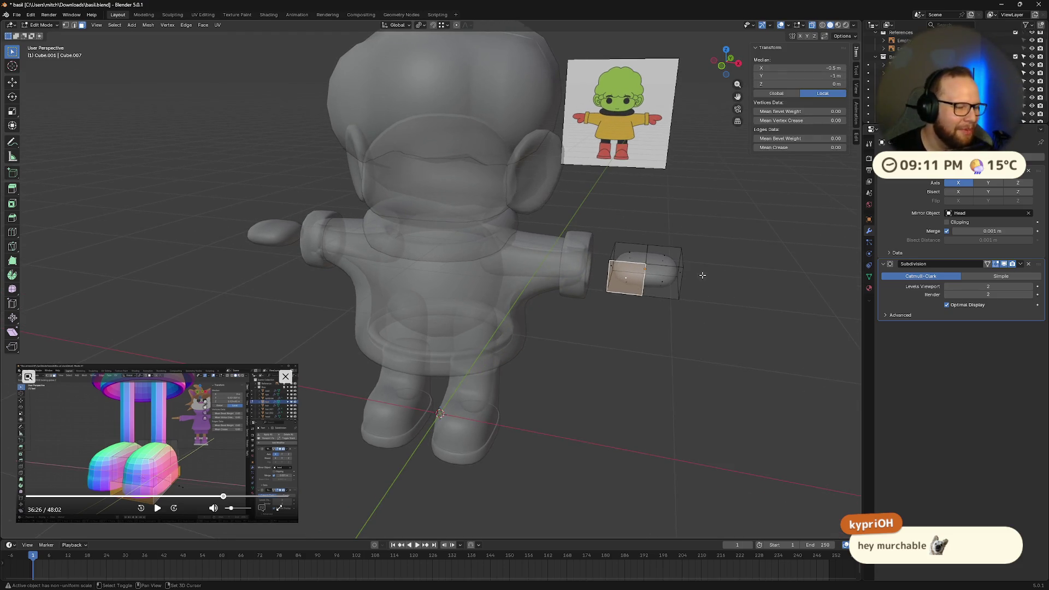
{"action": "scroll", "coordinate": [702, 275], "scroll_direction": "up", "scroll_amount": 4}
{"action": "middle_click_drag", "start_coordinate": [703, 315], "coordinate": [698, 115]}
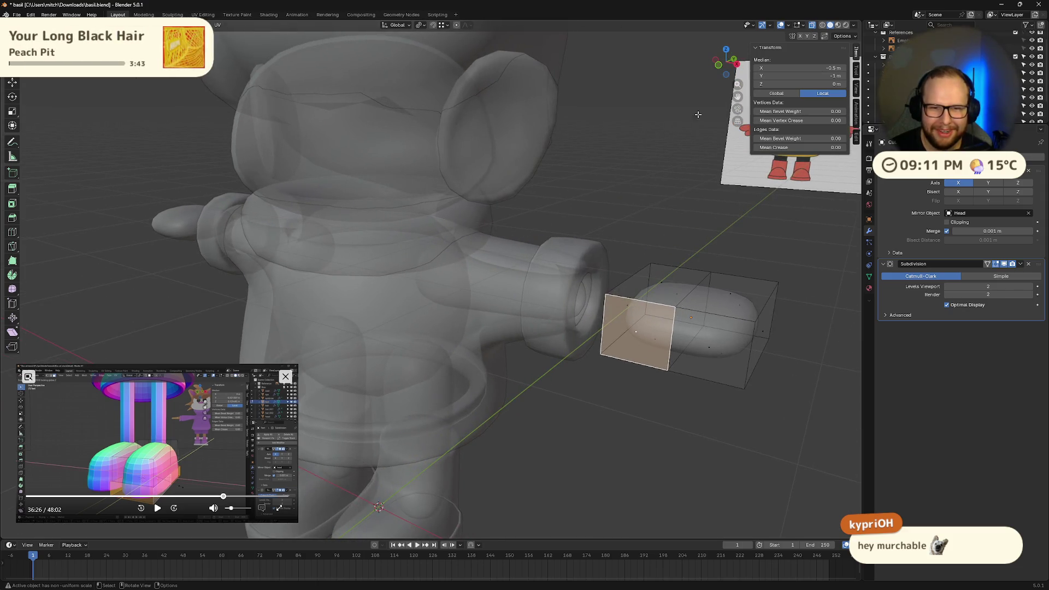
{"action": "left_click", "coordinate": [735, 61]}
{"action": "key", "text": "KP_Decimal"}
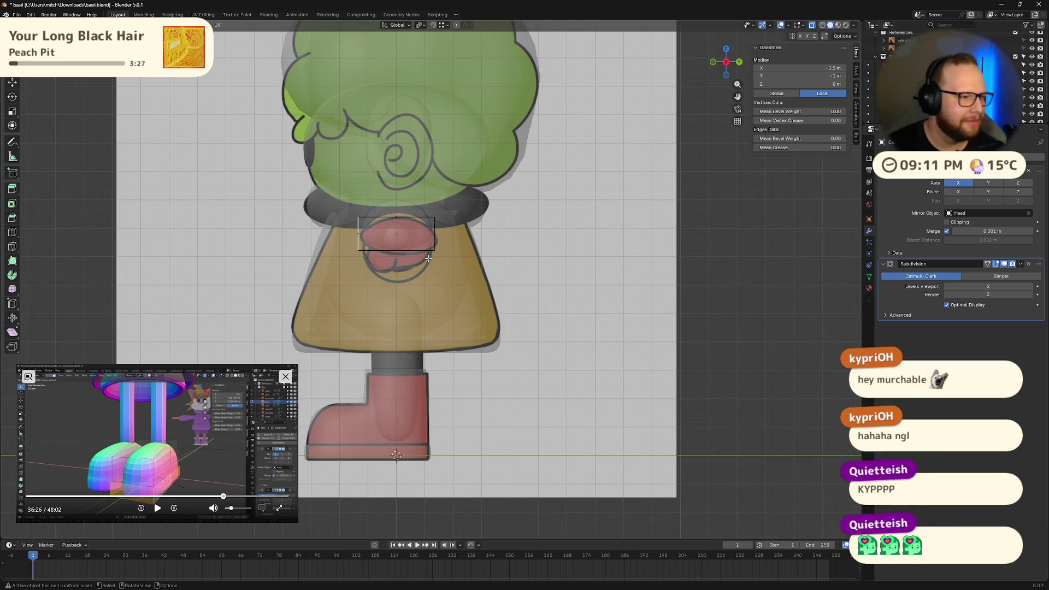
{"action": "mouse_move", "coordinate": [428, 258]}
{"action": "middle_mouse_down"}
{"action": "mouse_move", "coordinate": [356, 237]}
{"action": "mouse_move", "coordinate": [523, 302]}
{"action": "middle_mouse_up"}
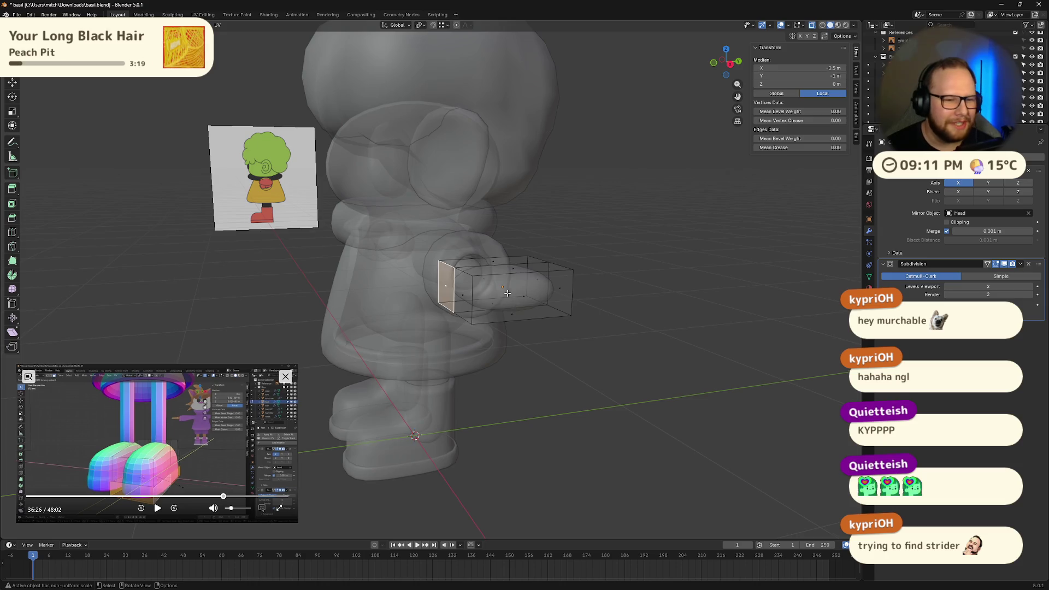
{"action": "middle_click_drag", "start_coordinate": [507, 293], "coordinate": [508, 296]}
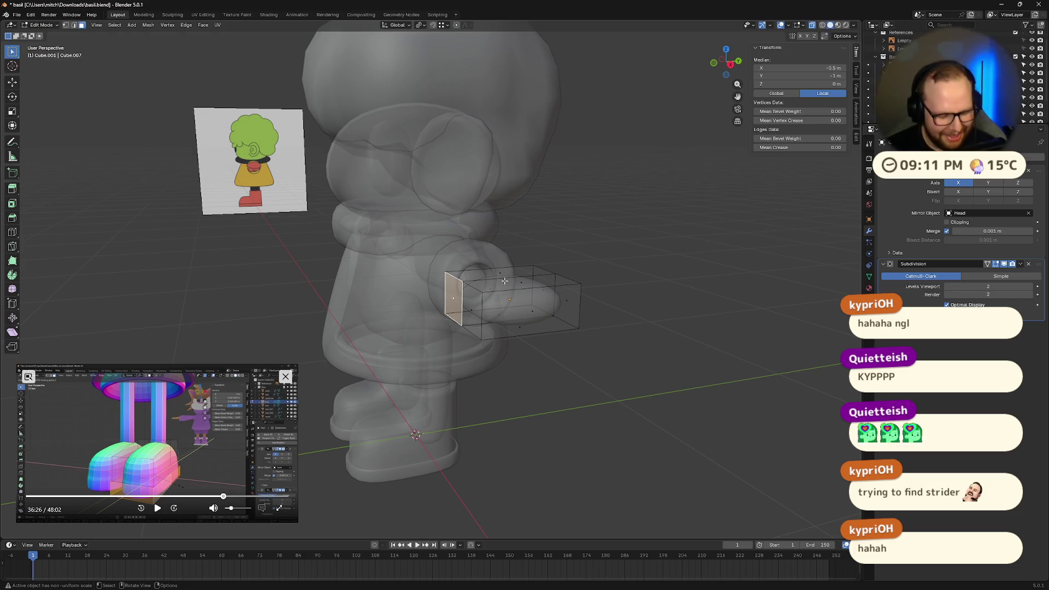
Shift the hand's end face along Y to a median Y of -1.5337 m
{"action": "key", "text": "g"}
{"action": "key", "text": "y"}
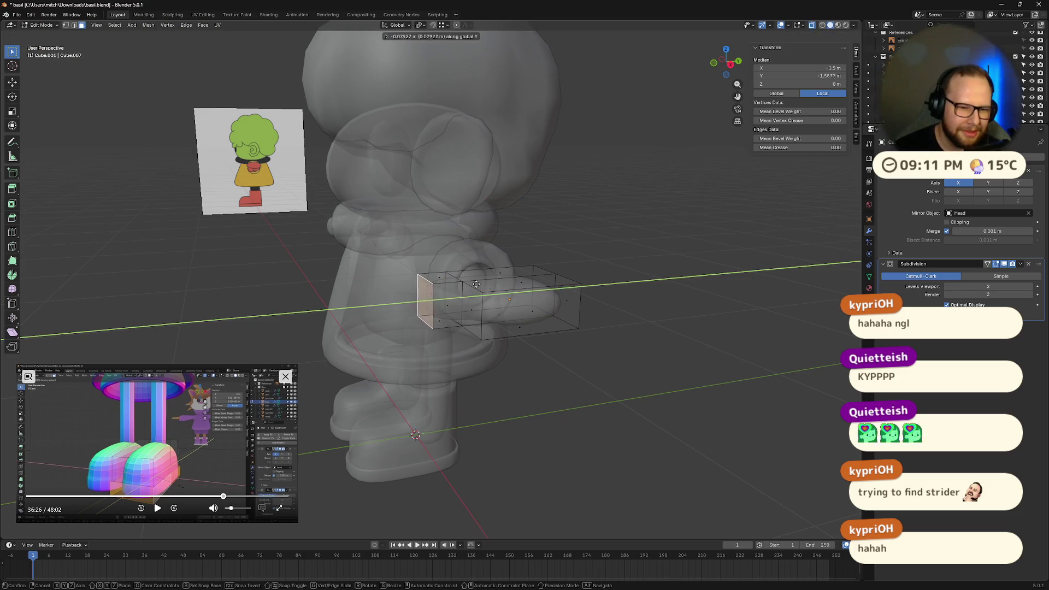
{"action": "left_click", "coordinate": [478, 284]}
{"action": "middle_click_drag", "start_coordinate": [478, 284], "coordinate": [545, 300]}
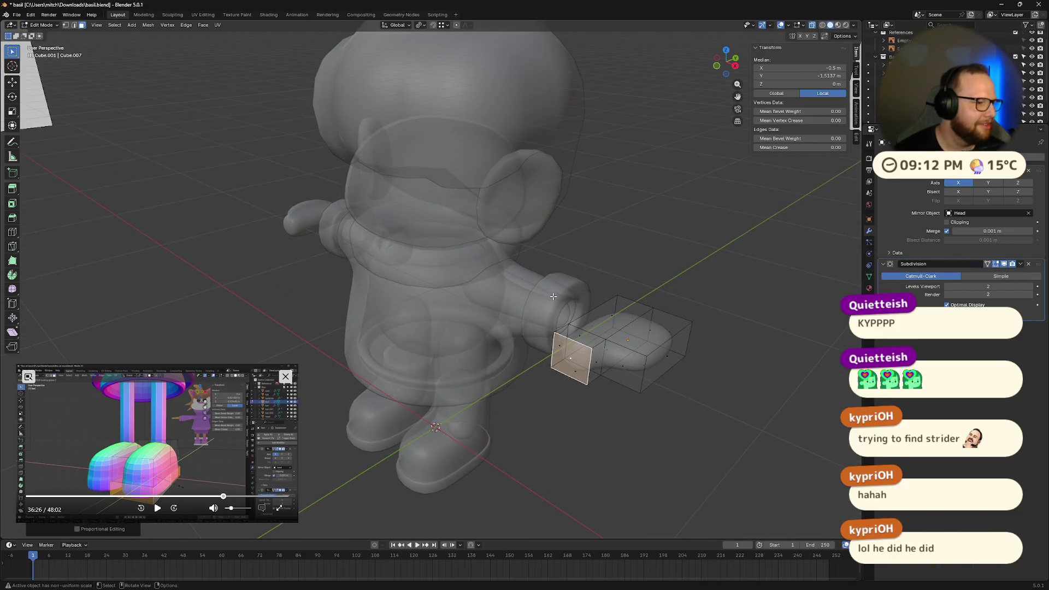
{"action": "left_click", "coordinate": [716, 66]}
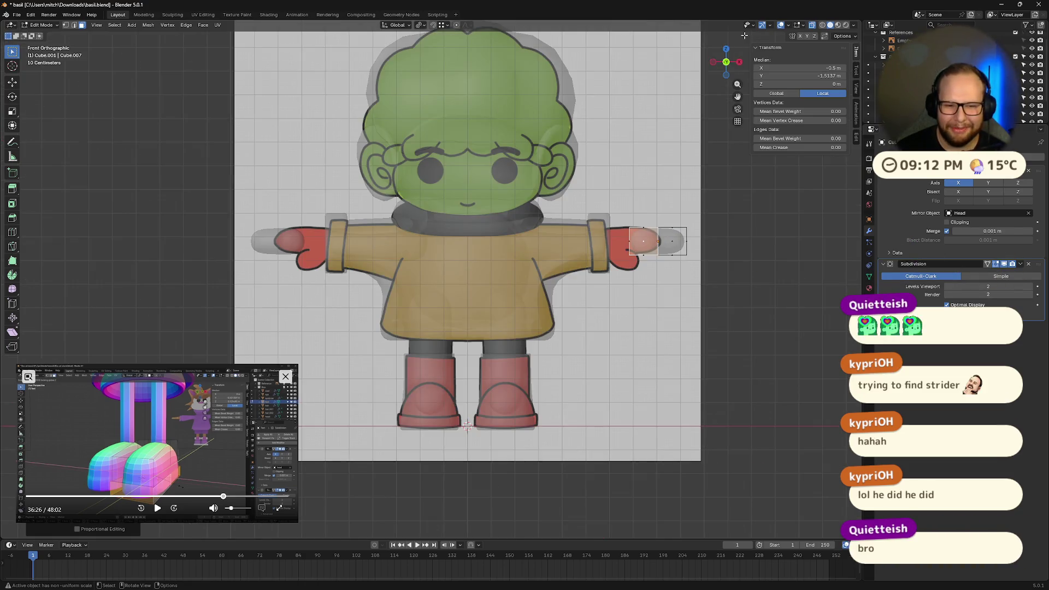
Select all right-hand faces from top view and scale them thinner along Y
{"action": "left_click", "coordinate": [726, 49]}
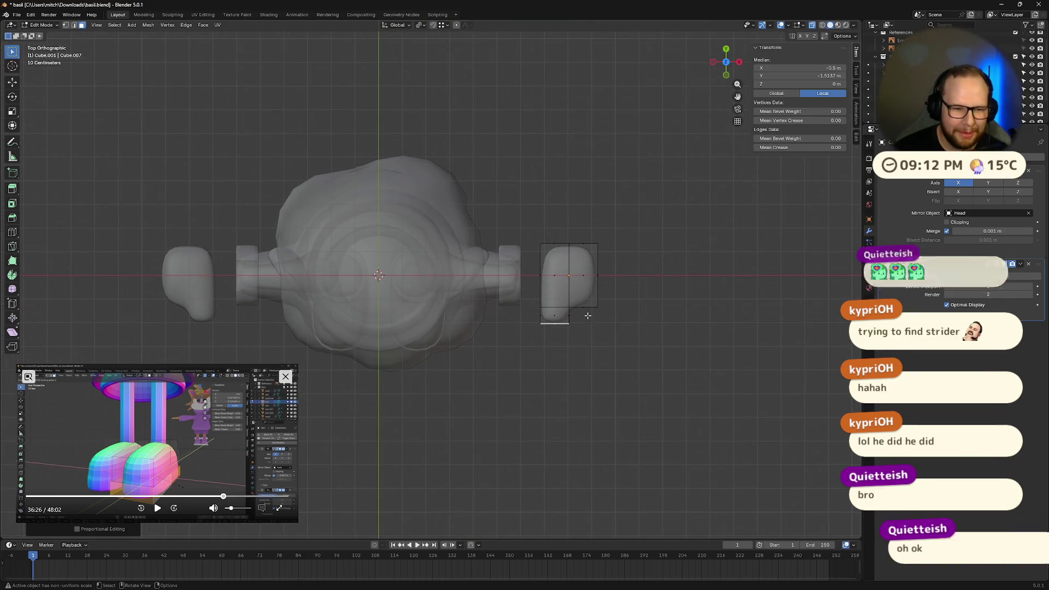
{"action": "mouse_move", "coordinate": [537, 220]}
{"action": "left_mouse_down"}
{"action": "mouse_move", "coordinate": [557, 259]}
{"action": "mouse_move", "coordinate": [647, 346]}
{"action": "left_mouse_up"}
{"action": "left_click", "coordinate": [698, 324]}
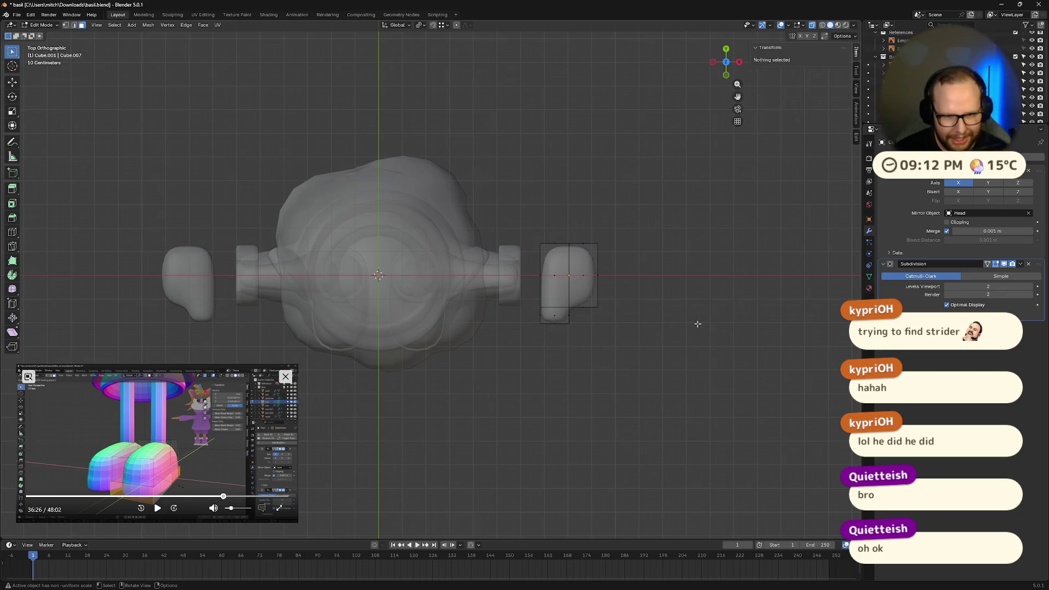
{"action": "left_click_drag", "start_coordinate": [531, 224], "coordinate": [688, 346]}
{"action": "key", "text": "s"}
{"action": "key", "text": "y"}
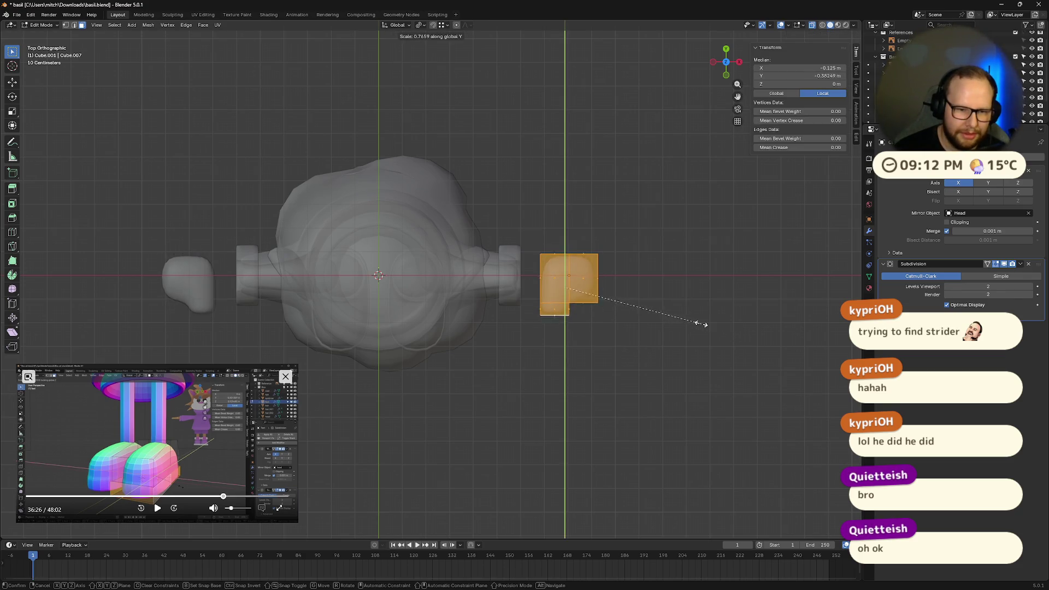
{"action": "left_click", "coordinate": [665, 367]}
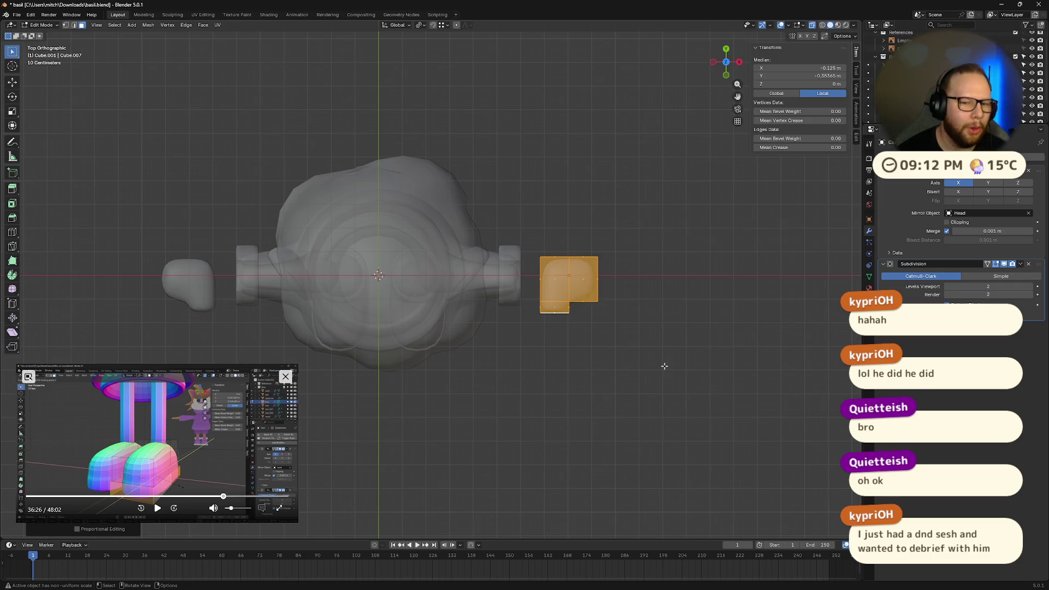
Shrink the hand box's opposite end face
{"action": "mouse_move", "coordinate": [587, 233]}
{"action": "middle_mouse_down"}
{"action": "mouse_move", "coordinate": [592, 248]}
{"action": "mouse_move", "coordinate": [602, 244]}
{"action": "mouse_move", "coordinate": [603, 321]}
{"action": "middle_mouse_up"}
{"action": "scroll", "coordinate": [623, 257], "scroll_direction": "up", "scroll_amount": 3}
{"action": "middle_click_drag", "start_coordinate": [623, 257], "coordinate": [640, 317]}
{"action": "left_click", "coordinate": [550, 327]}
{"action": "key", "text": "s"}
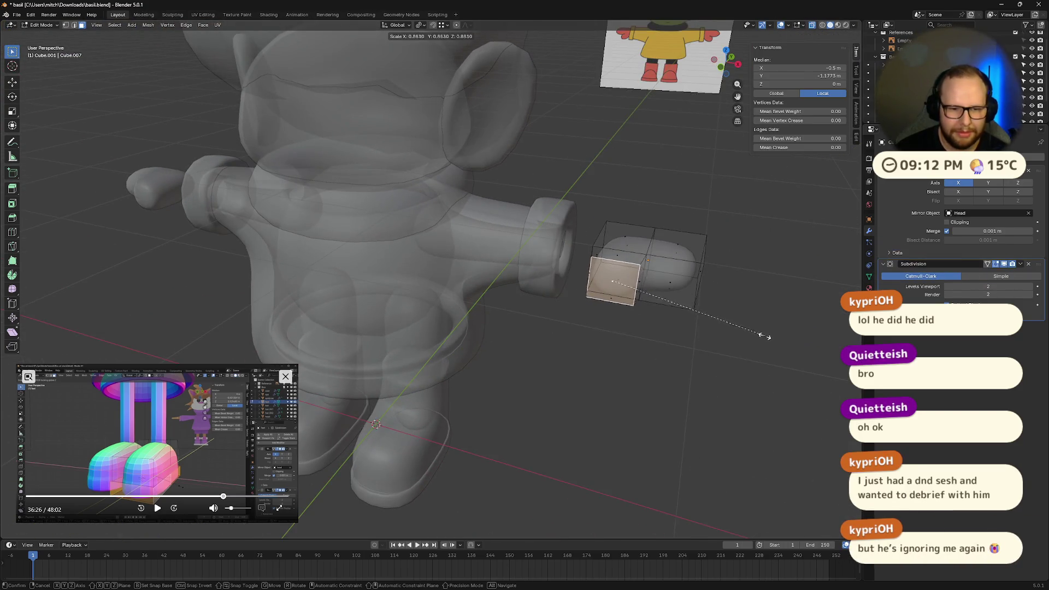
{"action": "left_click", "coordinate": [758, 333]}
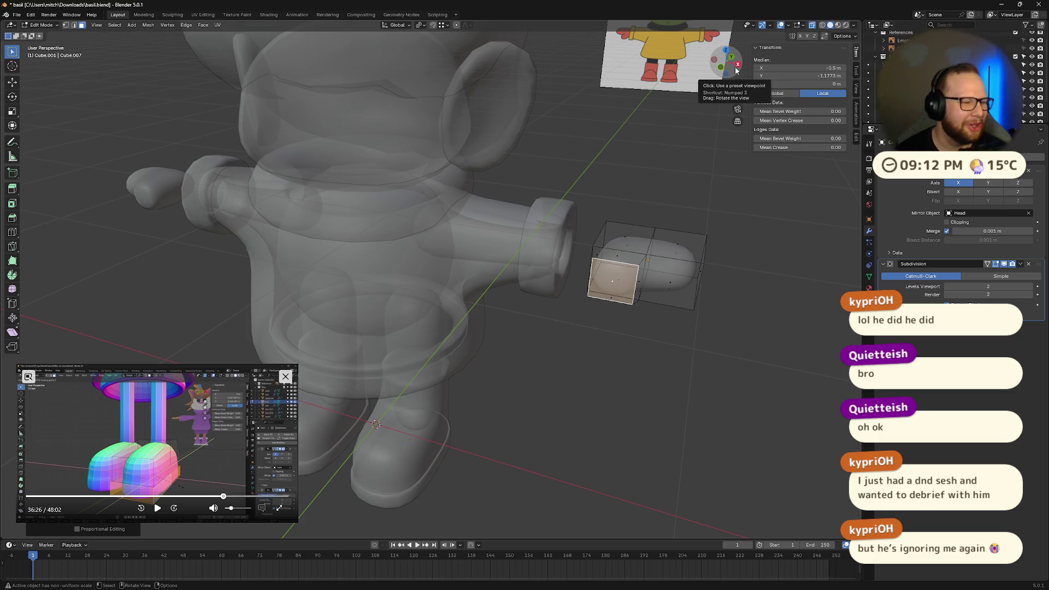
Flatten the selected end face vertically along Z
{"action": "left_click_drag", "start_coordinate": [736, 70], "coordinate": [594, 280]}
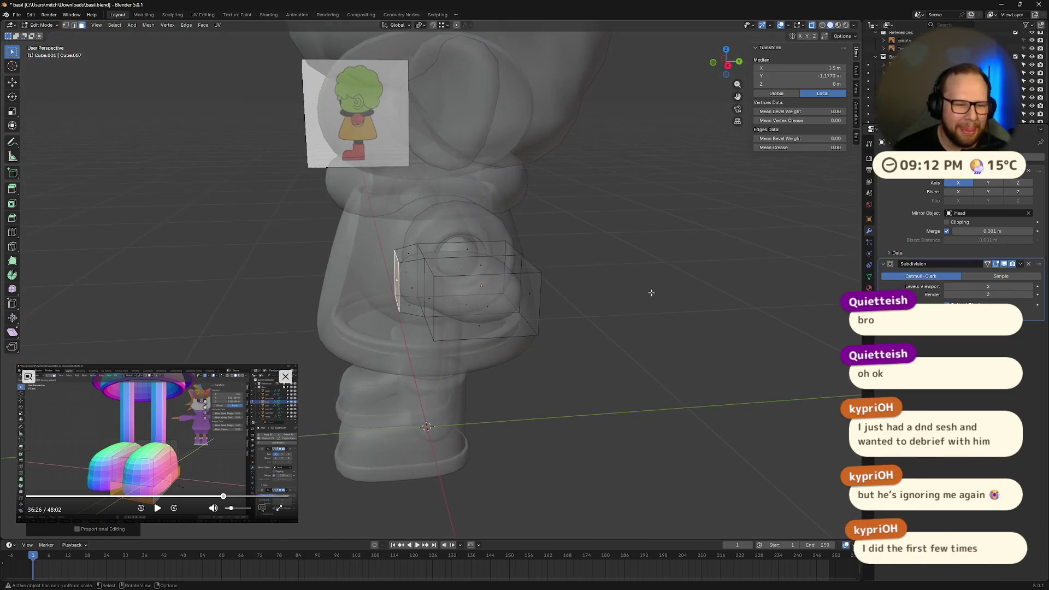
{"action": "mouse_move", "coordinate": [567, 268]}
{"action": "middle_mouse_down"}
{"action": "mouse_move", "coordinate": [760, 310]}
{"action": "mouse_move", "coordinate": [784, 338]}
{"action": "mouse_move", "coordinate": [565, 280]}
{"action": "mouse_move", "coordinate": [599, 287]}
{"action": "middle_mouse_up"}
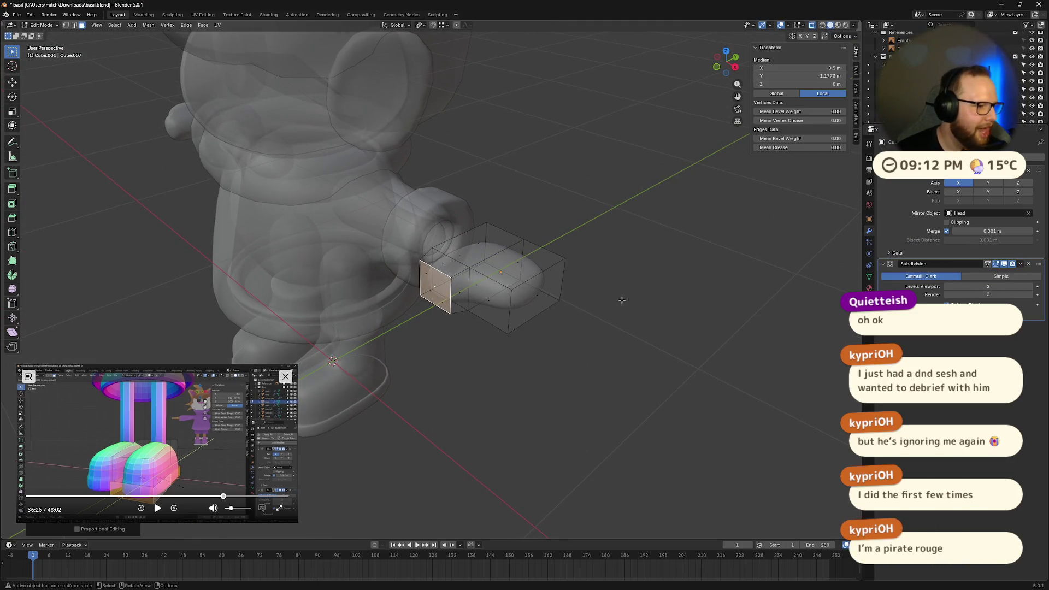
{"action": "middle_click_drag", "start_coordinate": [555, 281], "coordinate": [701, 277]}
{"action": "key", "text": "s"}
{"action": "key", "text": "z"}
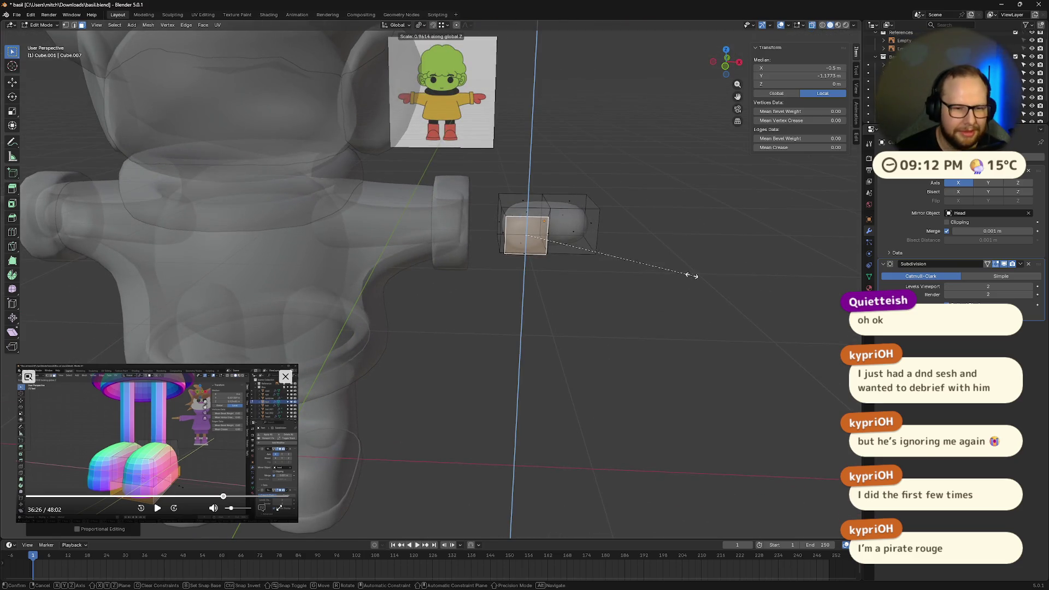
{"action": "left_click", "coordinate": [653, 256]}
Select four hand faces and scale them vertically along Z
{"action": "mouse_move", "coordinate": [653, 256]}
{"action": "middle_mouse_down"}
{"action": "mouse_move", "coordinate": [586, 270]}
{"action": "mouse_move", "coordinate": [572, 247]}
{"action": "mouse_move", "coordinate": [417, 249]}
{"action": "mouse_move", "coordinate": [411, 203]}
{"action": "mouse_move", "coordinate": [486, 259]}
{"action": "middle_mouse_up"}
{"action": "left_click", "coordinate": [415, 235]}
{"action": "left_click", "coordinate": [417, 246], "text": "shift"}
{"action": "left_click", "coordinate": [410, 205], "text": "shift"}
{"action": "left_click", "coordinate": [412, 188], "text": "shift"}
{"action": "key", "text": "s"}
{"action": "key", "text": "z"}
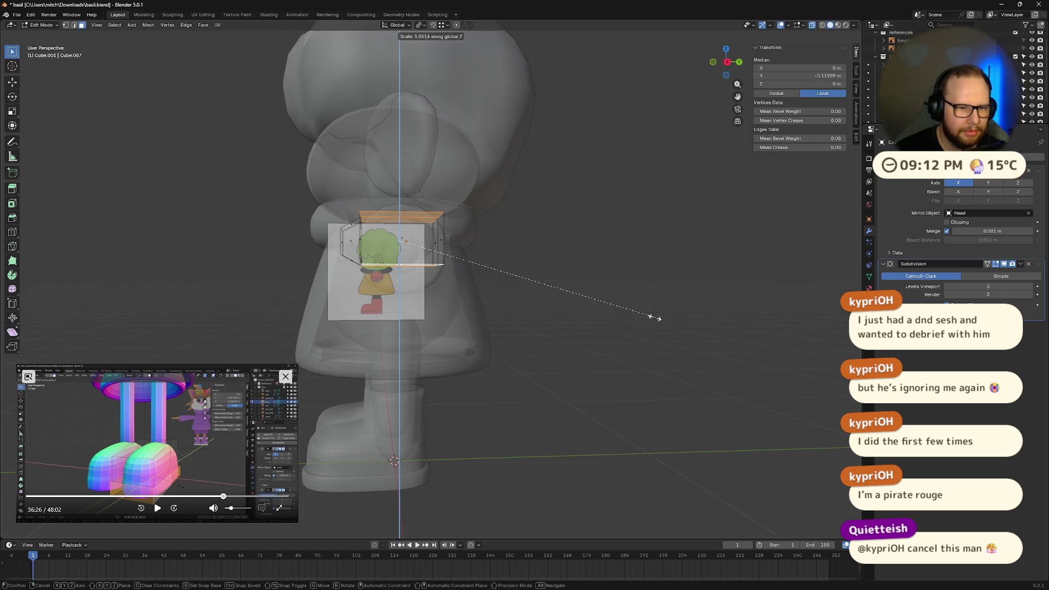
{"action": "left_click", "coordinate": [604, 274]}
Rescale the four faces along Z again, then undo the deselection
{"action": "key", "text": "s"}
{"action": "key", "text": "z"}
{"action": "left_click", "coordinate": [582, 257]}
{"action": "middle_click_drag", "start_coordinate": [582, 257], "coordinate": [603, 286]}
{"action": "left_click", "coordinate": [602, 286]}
{"action": "key", "text": "ctrl+z"}
Scale the hand object taller along Z to 0.137 m in Object Mode
{"action": "key", "text": "Tab"}
{"action": "key", "text": "Tab"}
{"action": "key", "text": "Tab"}
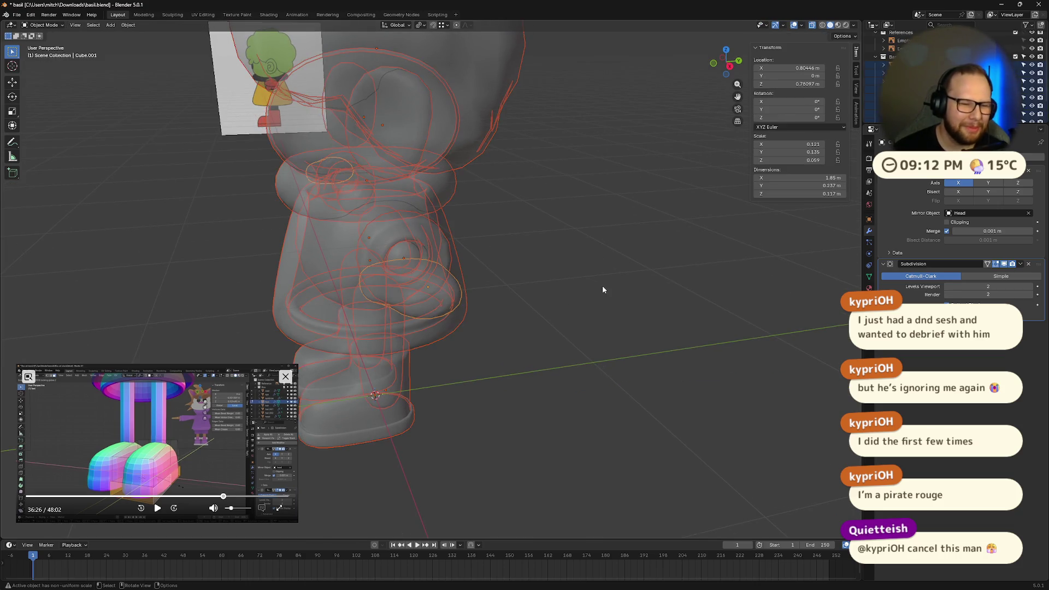
{"action": "key", "text": "Tab"}
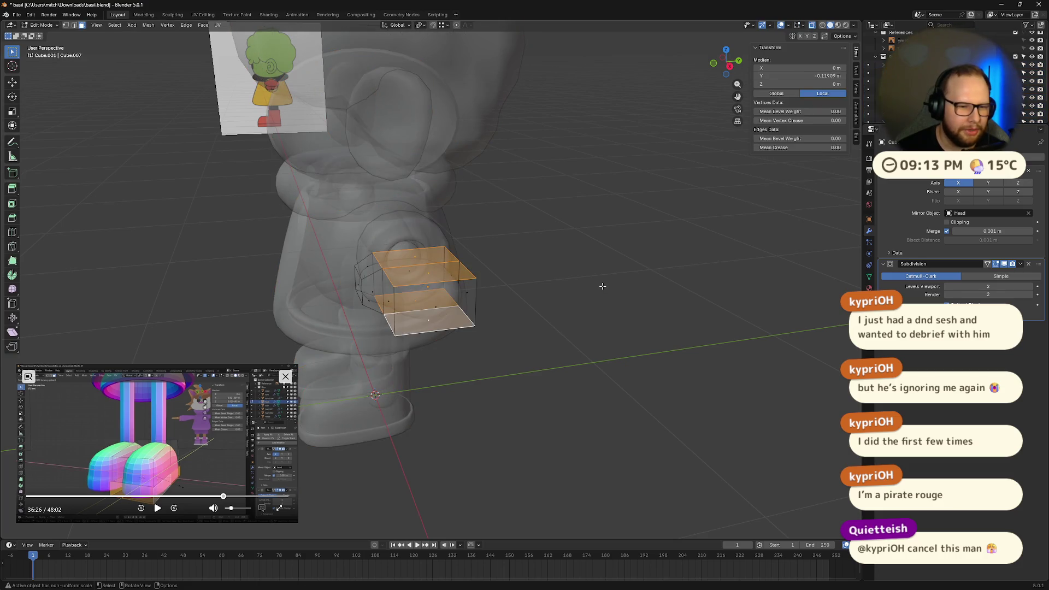
{"action": "key", "text": "Tab"}
{"action": "left_click", "coordinate": [445, 296]}
{"action": "key", "text": "s"}
{"action": "key", "text": "z"}
{"action": "left_click", "coordinate": [564, 300]}
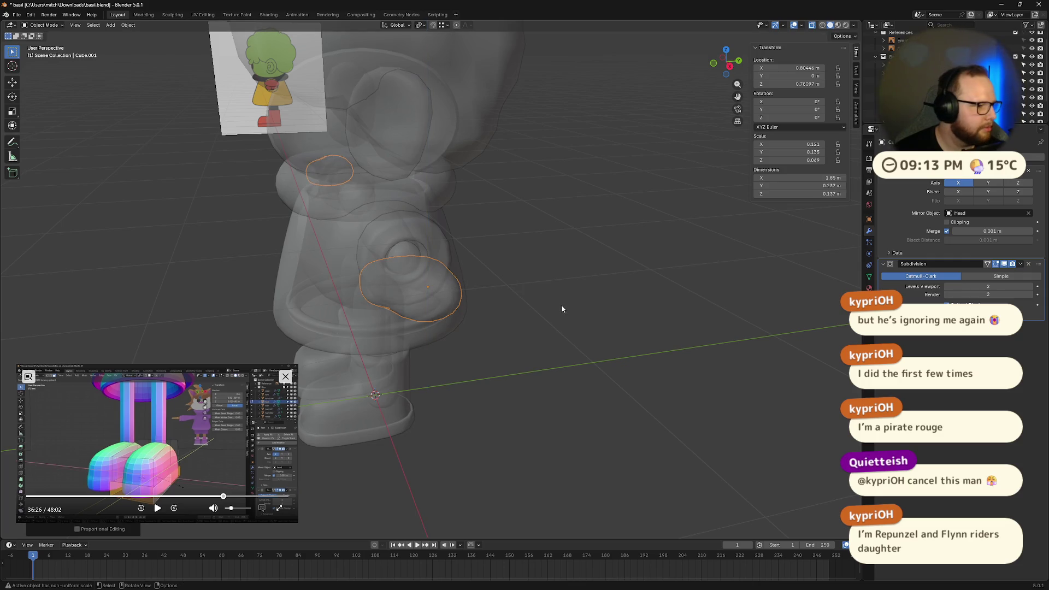
Compare the hand's end face with the reference, then turn off X-ray for solid shading
{"action": "middle_click_drag", "start_coordinate": [535, 297], "coordinate": [576, 290]}
{"action": "key", "text": "Tab"}
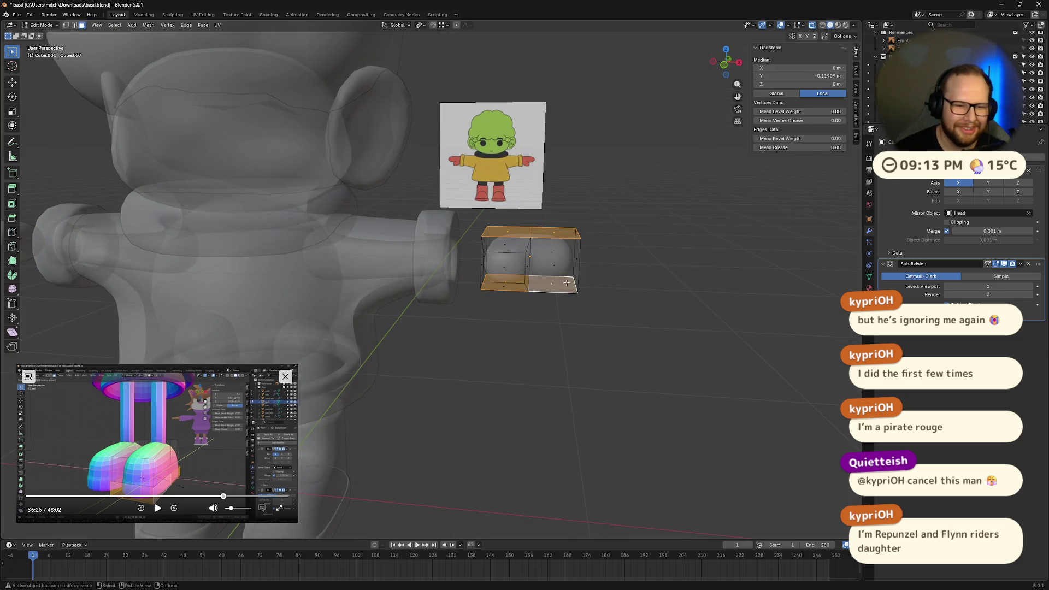
{"action": "left_click", "coordinate": [505, 269]}
{"action": "mouse_move", "coordinate": [506, 269]}
{"action": "middle_mouse_down"}
{"action": "mouse_move", "coordinate": [597, 260]}
{"action": "mouse_move", "coordinate": [584, 264]}
{"action": "middle_mouse_up"}
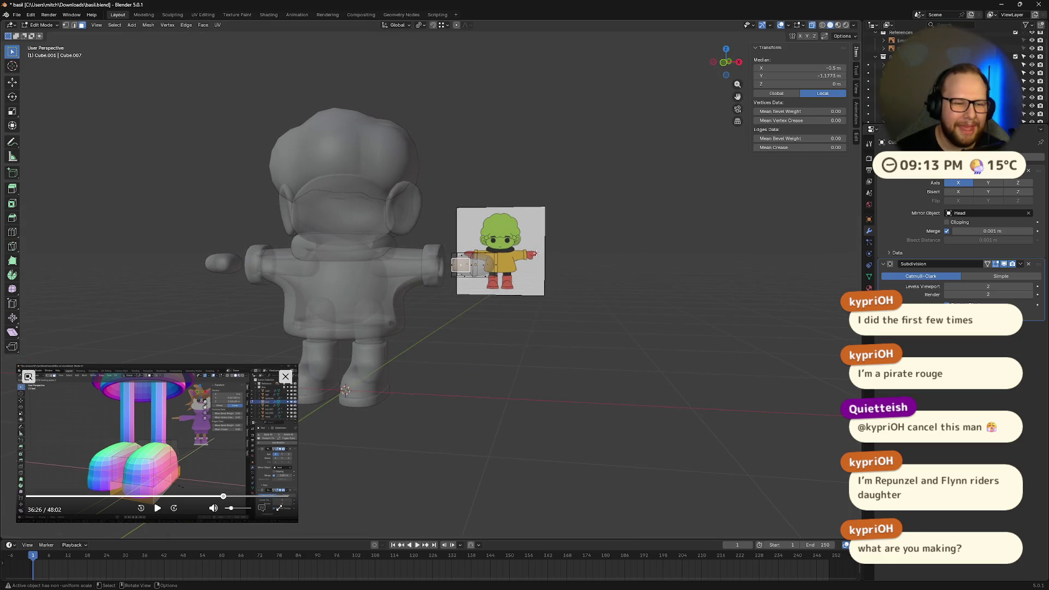
{"action": "key", "text": "Tab"}
{"action": "middle_click_drag", "start_coordinate": [563, 184], "coordinate": [539, 264]}
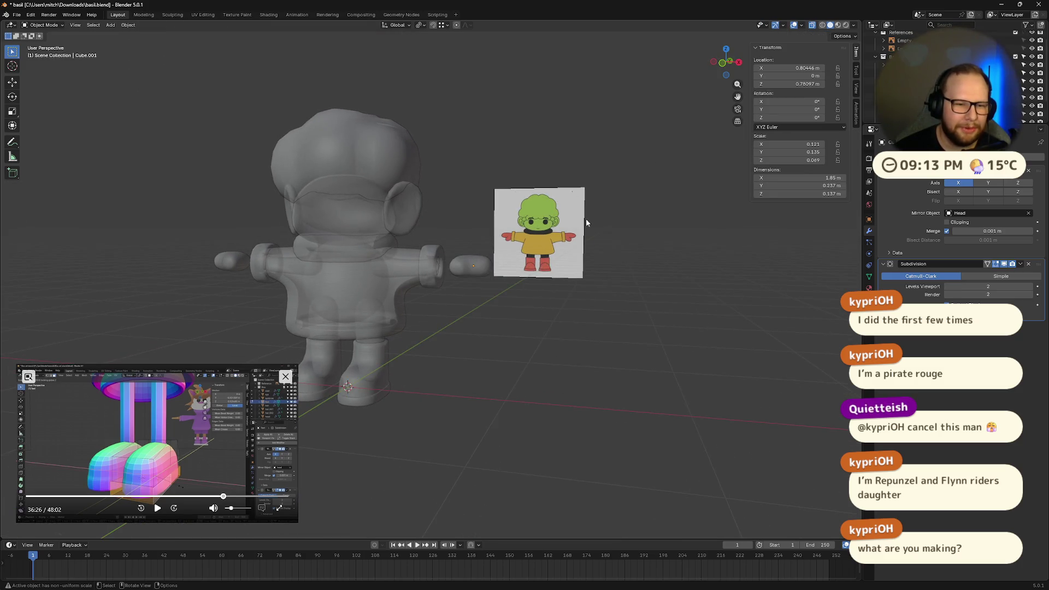
{"action": "middle_click_drag", "start_coordinate": [558, 232], "coordinate": [560, 255]}
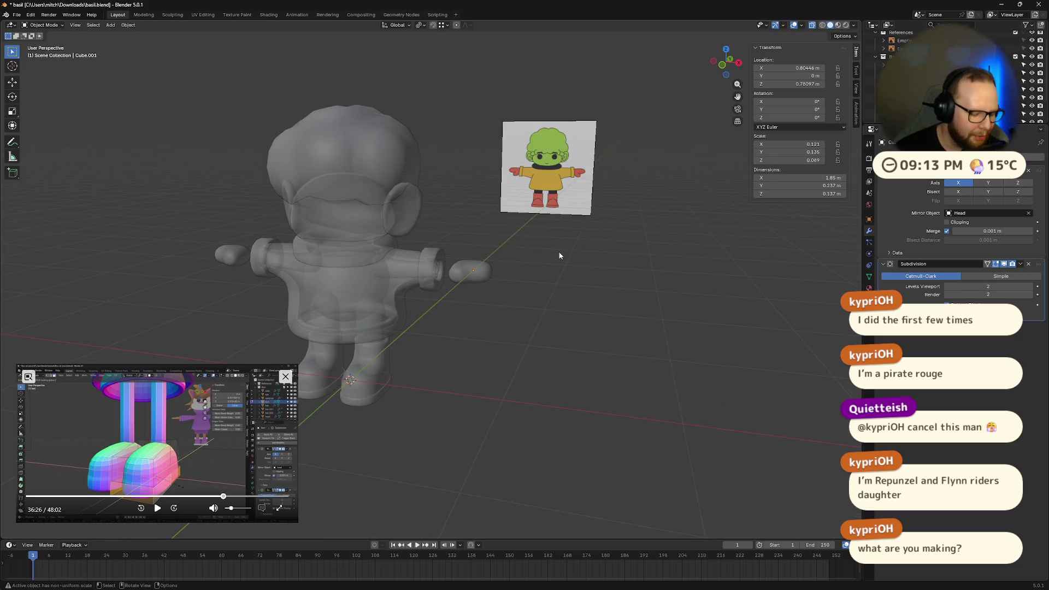
{"action": "key", "text": "alt+z"}
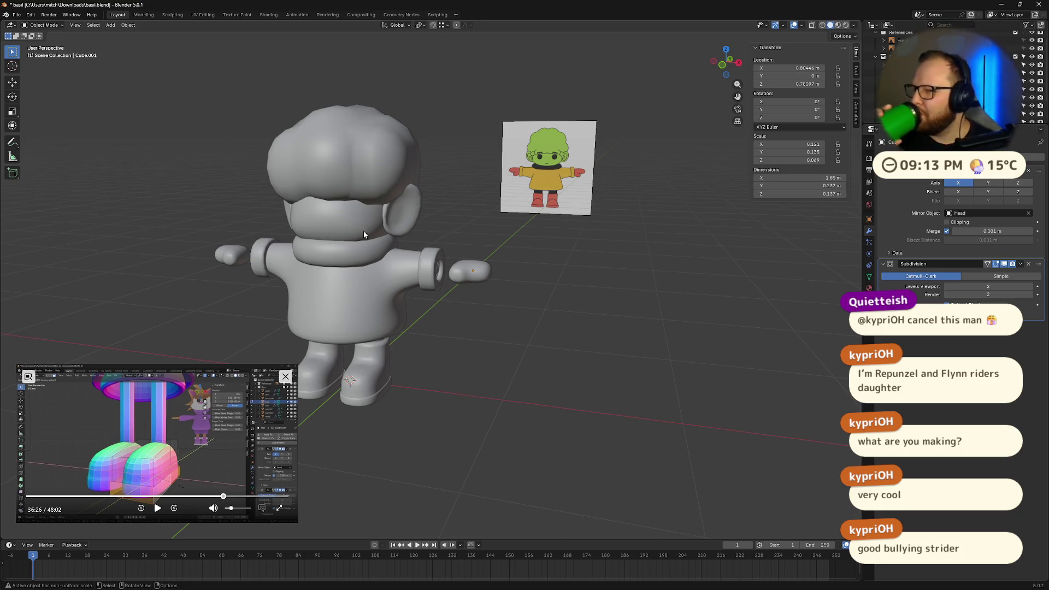
{"action": "mouse_move", "coordinate": [363, 231]}
{"action": "middle_mouse_down"}
{"action": "mouse_move", "coordinate": [503, 290]}
{"action": "mouse_move", "coordinate": [464, 285]}
{"action": "middle_mouse_up"}
{"action": "left_click", "coordinate": [419, 268]}
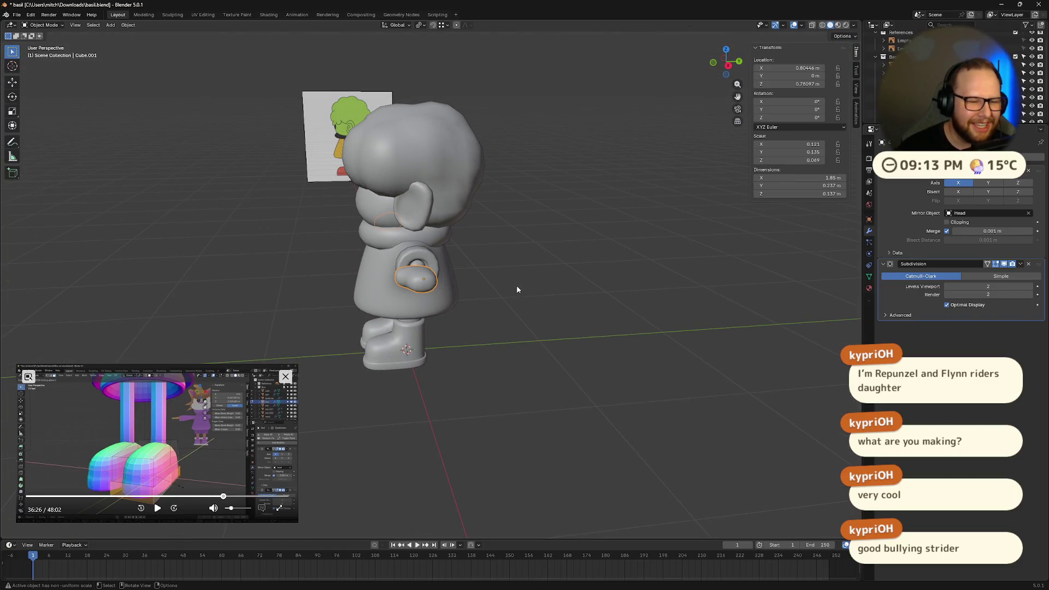
{"action": "scroll", "coordinate": [517, 285], "scroll_direction": "up", "scroll_amount": 5}
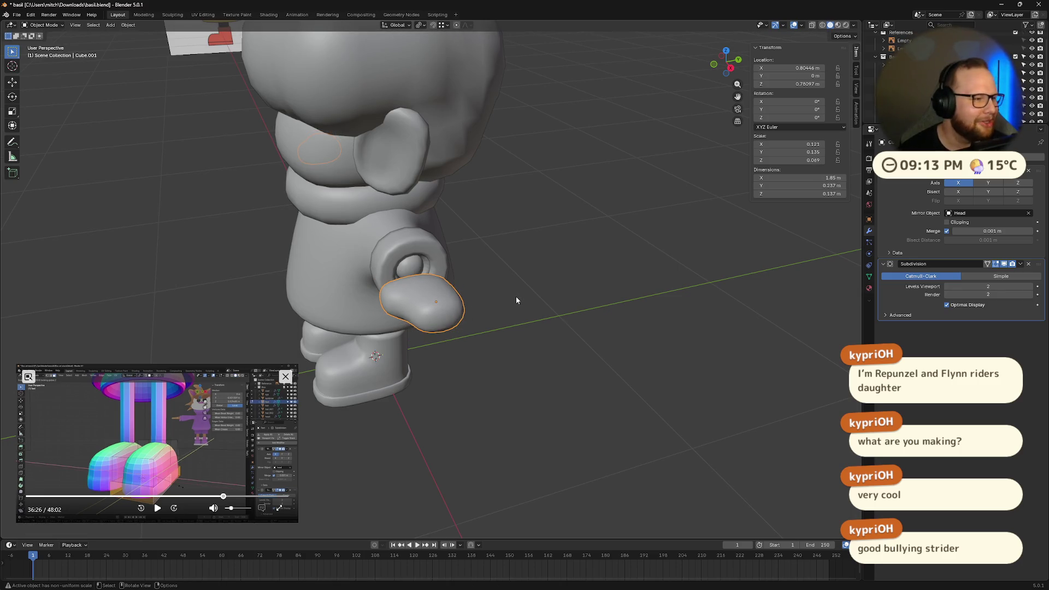
{"action": "mouse_move", "coordinate": [490, 294]}
{"action": "middle_mouse_down"}
{"action": "mouse_move", "coordinate": [522, 280]}
{"action": "mouse_move", "coordinate": [527, 314]}
{"action": "mouse_move", "coordinate": [538, 315]}
{"action": "middle_mouse_up"}
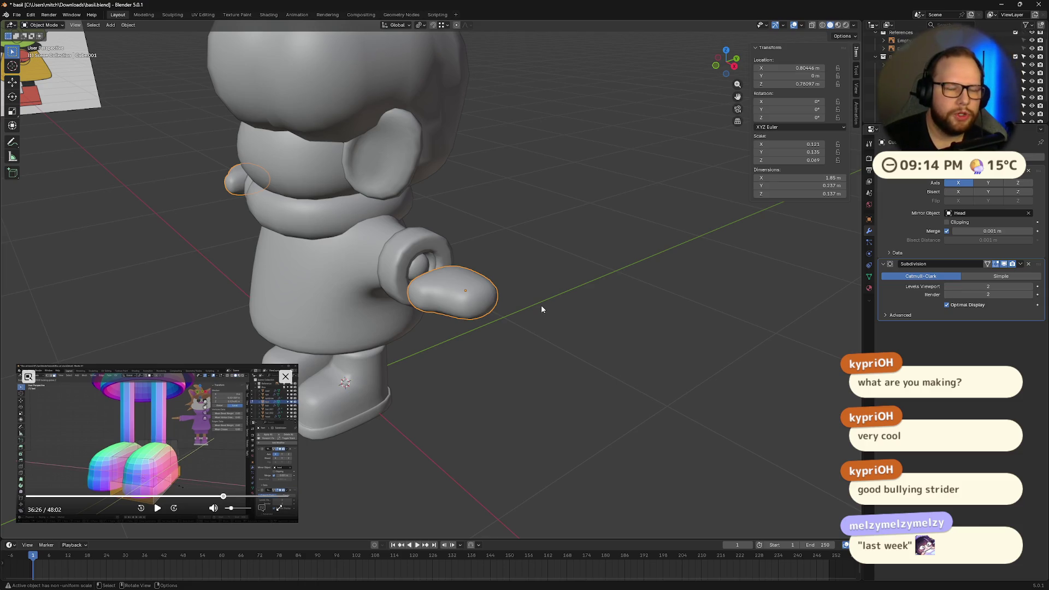
{"action": "mouse_move", "coordinate": [539, 303]}
{"action": "middle_mouse_down"}
{"action": "mouse_move", "coordinate": [534, 264]}
{"action": "mouse_move", "coordinate": [572, 256]}
{"action": "middle_mouse_up"}
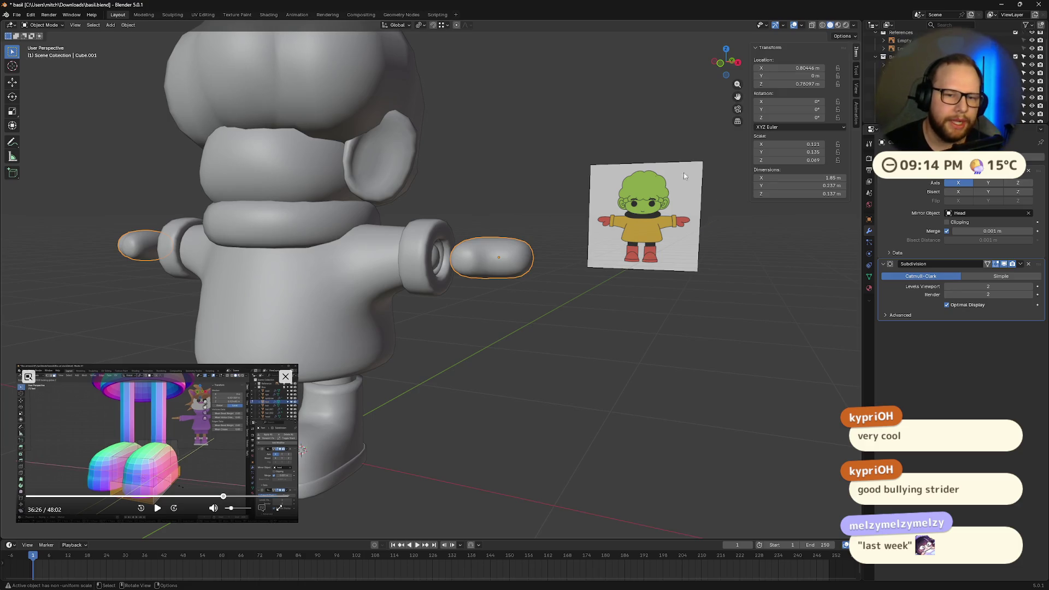
{"action": "mouse_move", "coordinate": [692, 215]}
{"action": "middle_mouse_down"}
{"action": "mouse_move", "coordinate": [539, 228]}
{"action": "mouse_move", "coordinate": [381, 222]}
{"action": "mouse_move", "coordinate": [390, 238]}
{"action": "middle_mouse_up"}
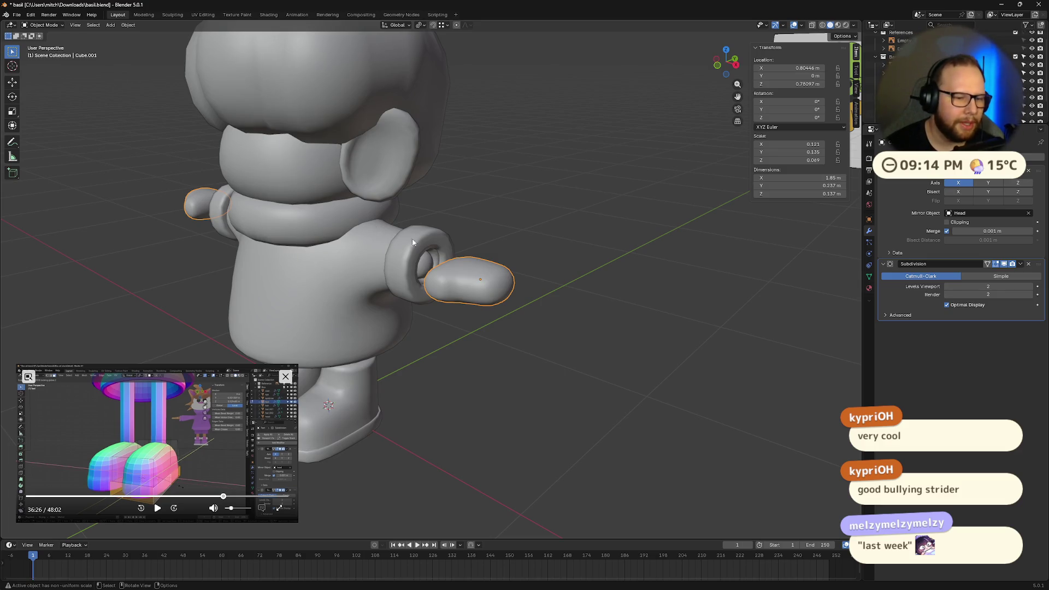
{"action": "scroll", "coordinate": [186, 136], "scroll_direction": "down", "scroll_amount": 5}
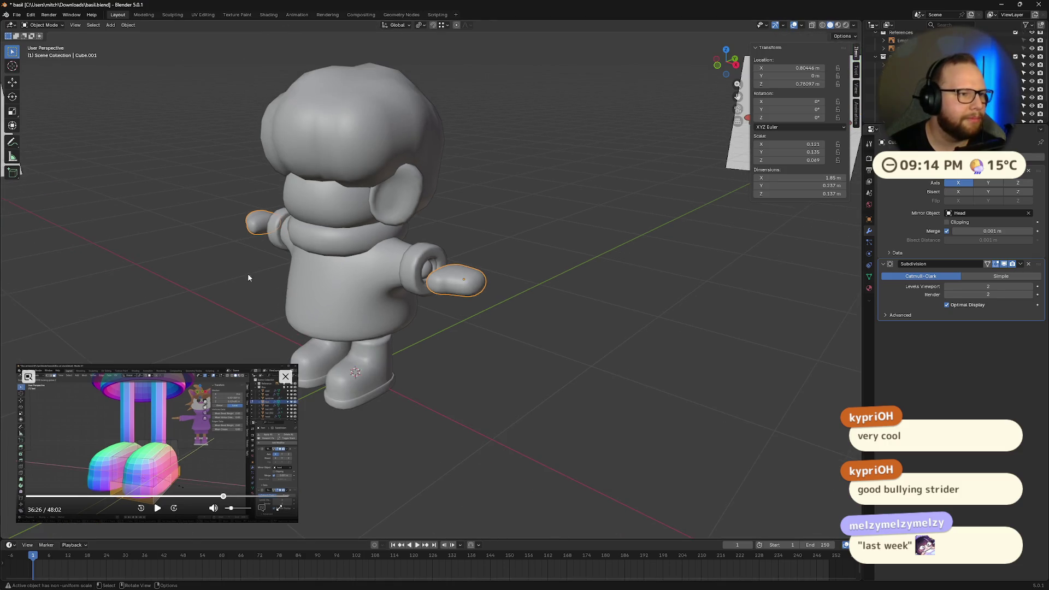
{"action": "key", "text": "ctrl+s"}
Open BizoStream.blend and look over the cat character's rest and posed states
{"action": "left_click", "coordinate": [17, 16]}
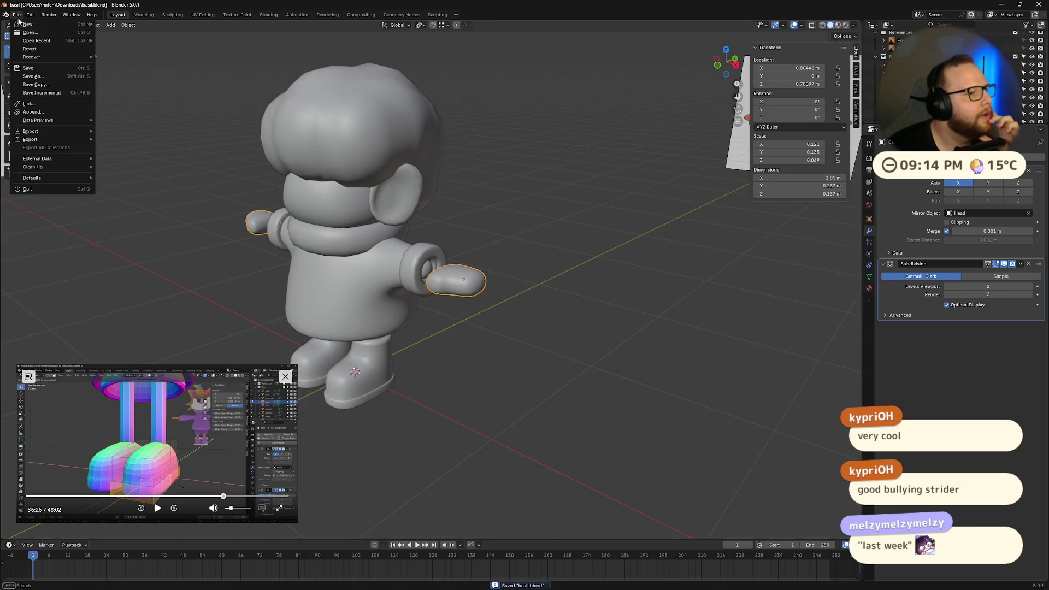
{"action": "left_click", "coordinate": [28, 32]}
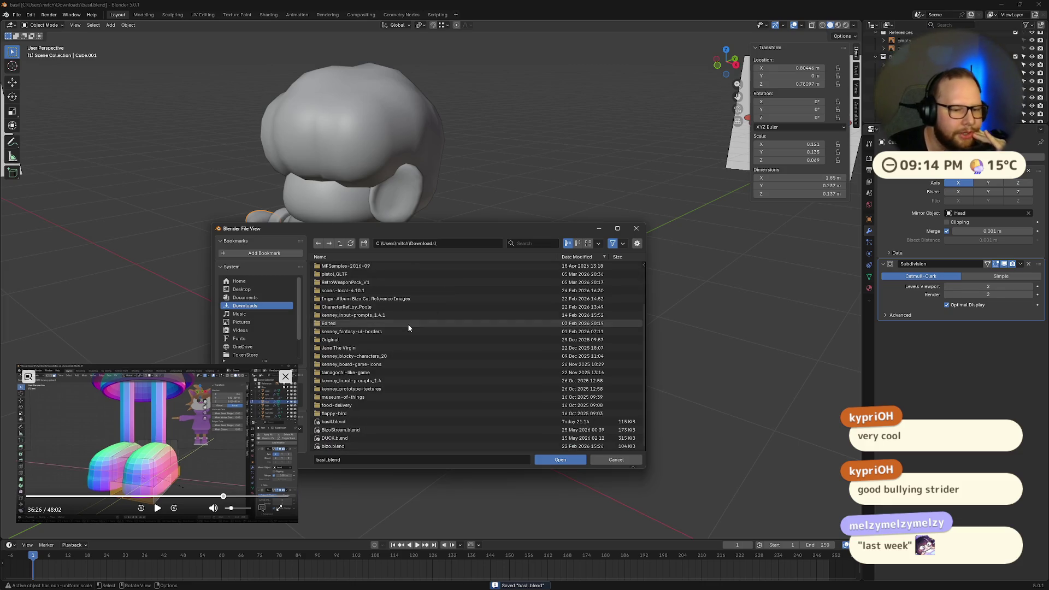
{"action": "double_click", "coordinate": [342, 430]}
{"action": "scroll", "coordinate": [631, 298], "scroll_direction": "up", "scroll_amount": 5}
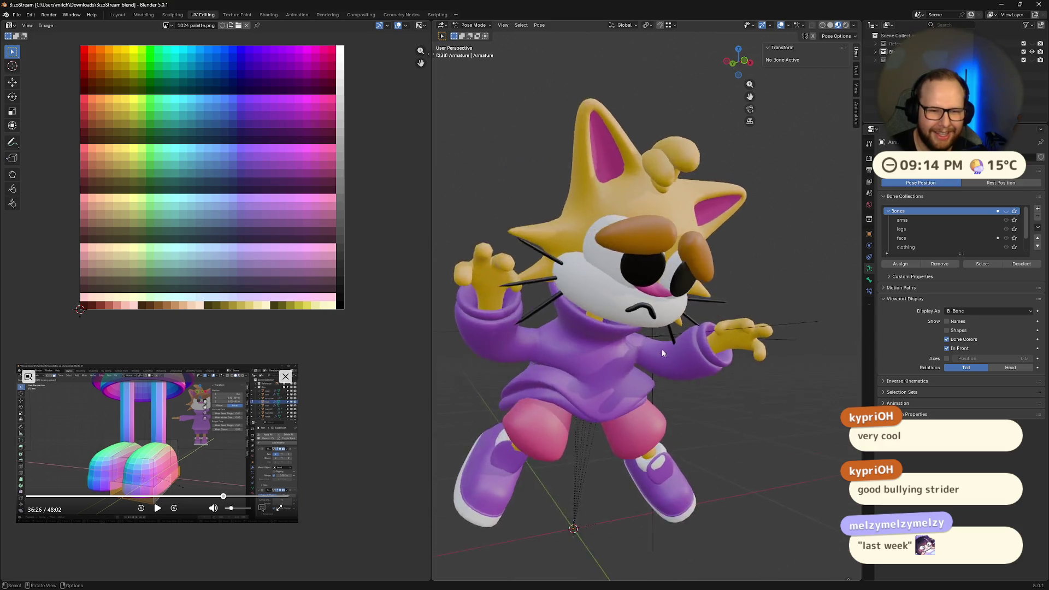
{"action": "scroll", "coordinate": [662, 353], "scroll_direction": "down", "scroll_amount": 5}
{"action": "key", "text": "Tab"}
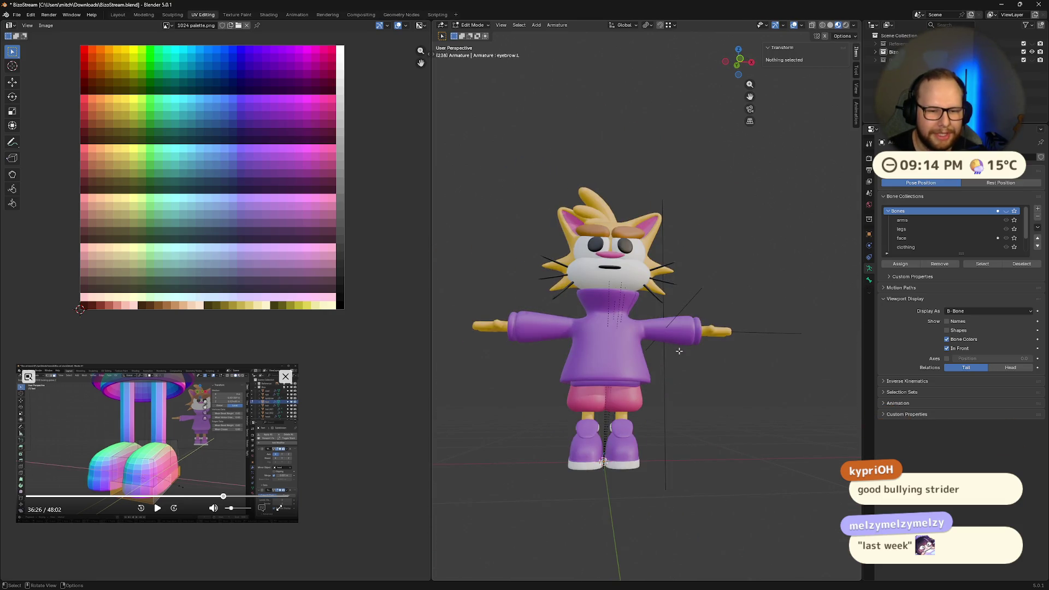
{"action": "key", "text": "Tab"}
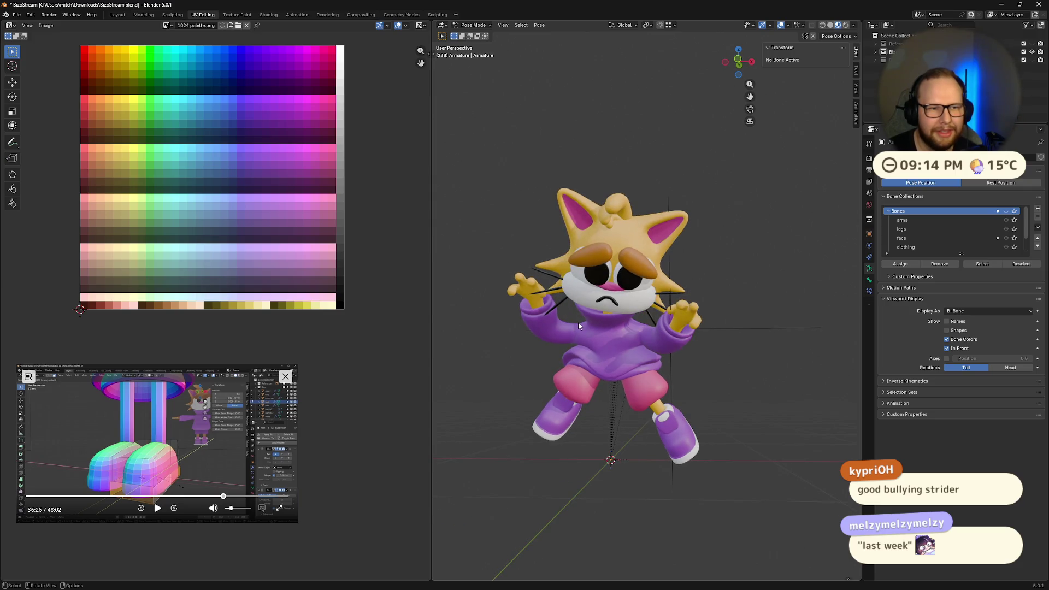
Rotate the cat's eyebrow 320° about its local Y axis
{"action": "key", "text": "ctrl+q"}
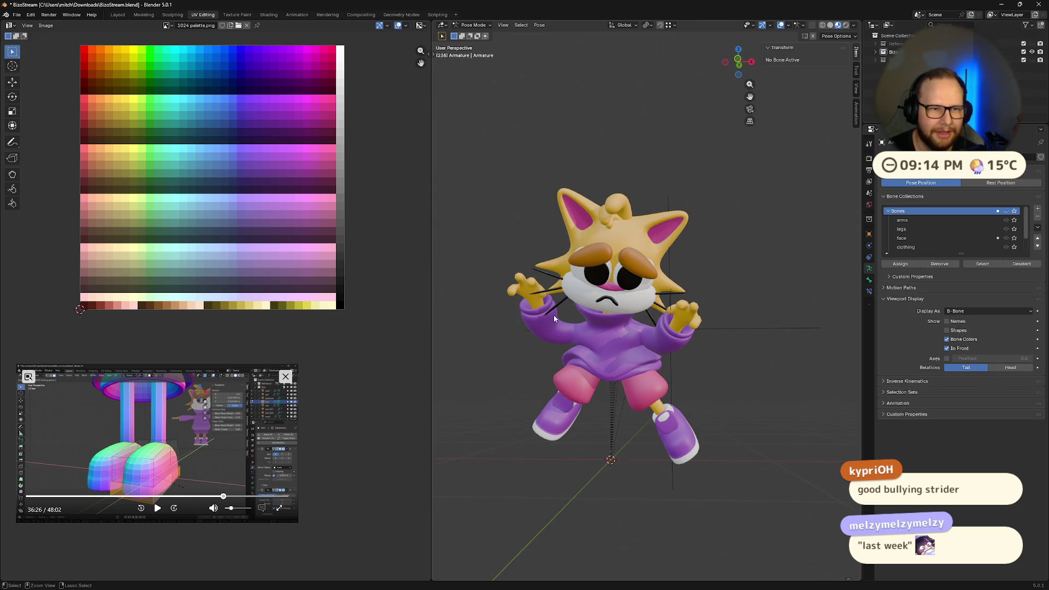
{"action": "key", "text": "Tab"}
{"action": "key", "text": "Tab"}
{"action": "left_click", "coordinate": [601, 257]}
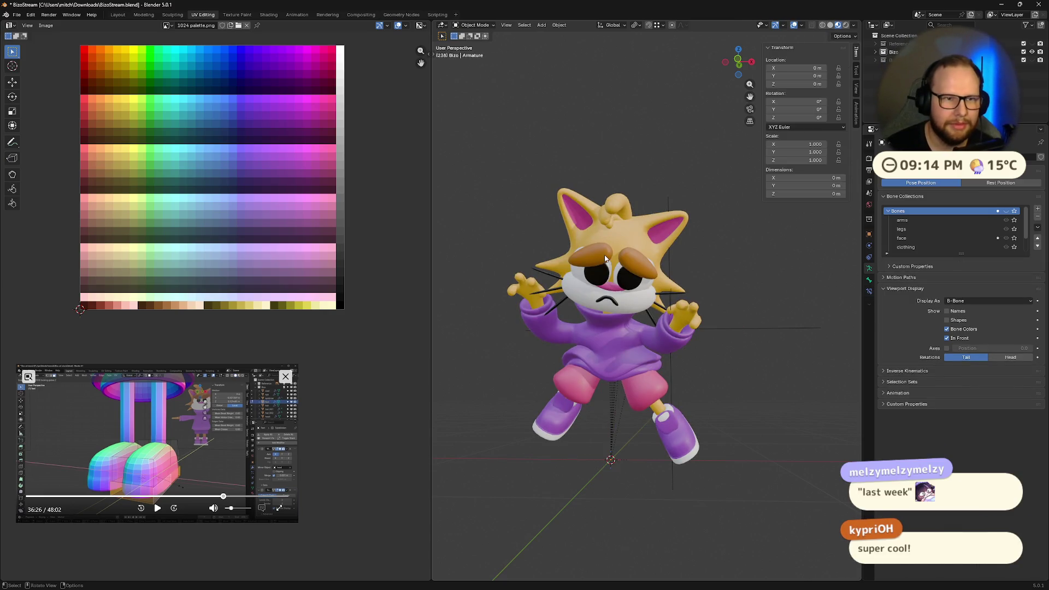
{"action": "key", "text": "r"}
{"action": "key", "text": "x"}
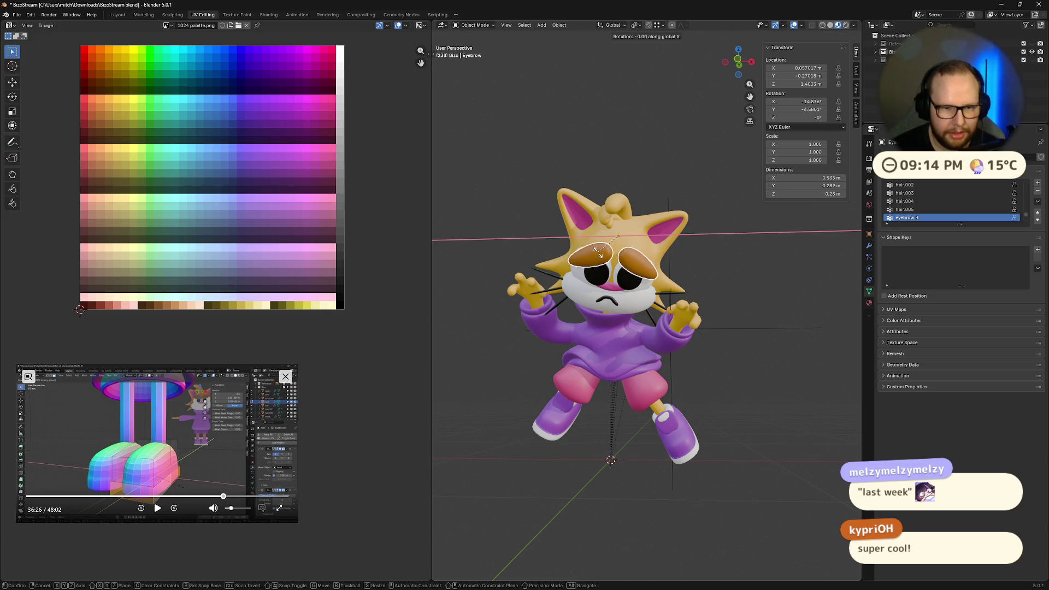
{"action": "key", "text": "x"}
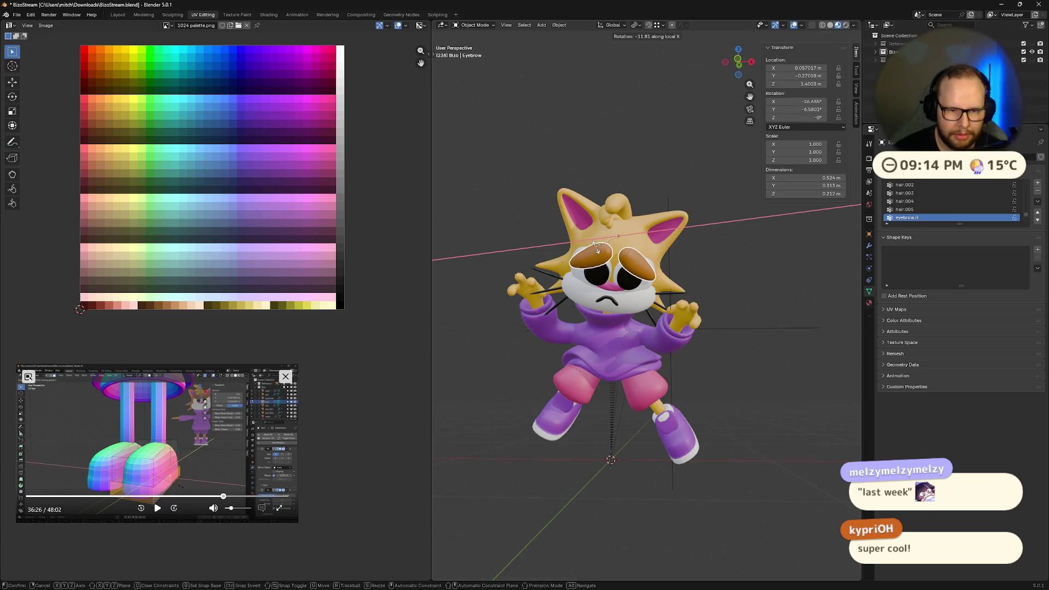
{"action": "key", "text": "y"}
{"action": "key", "text": "y"}
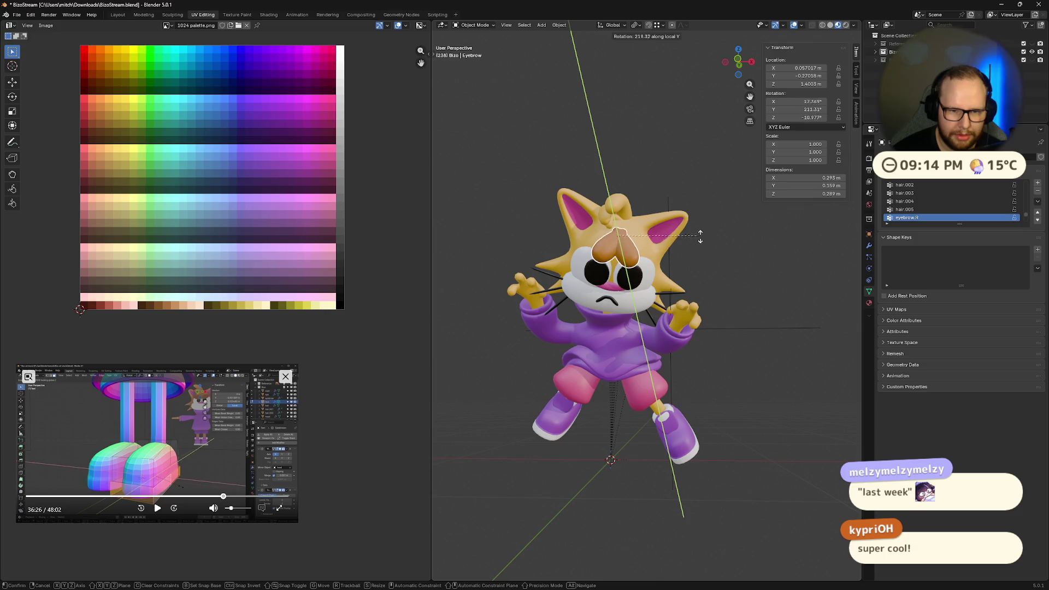
{"action": "type", "text": "320"}
{"action": "key", "text": "Return"}
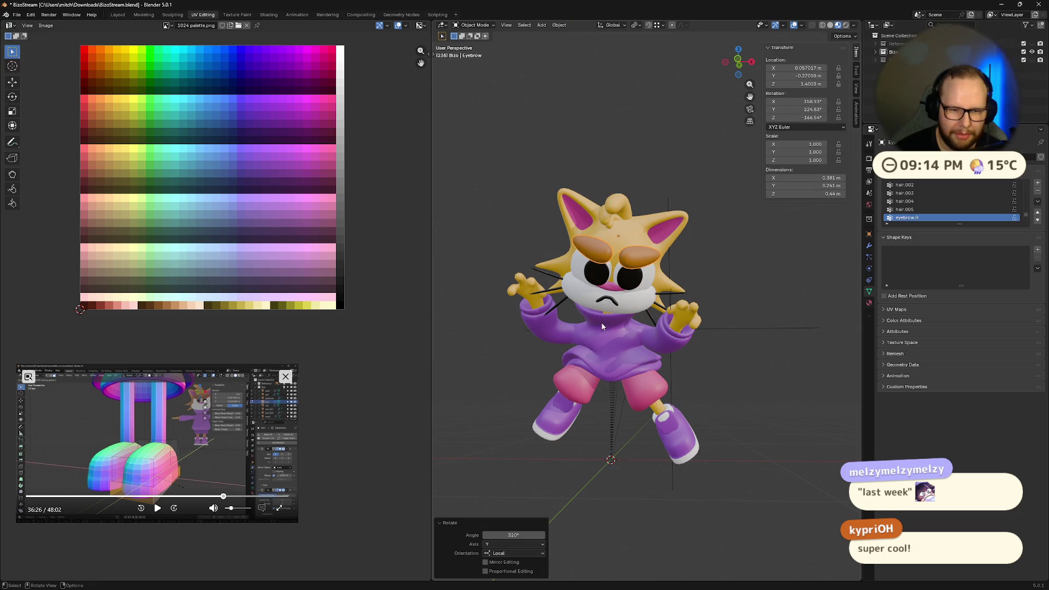
Select the cat's mouth and frame it in view
{"action": "left_click", "coordinate": [610, 300]}
{"action": "key", "text": "KP_Decimal"}
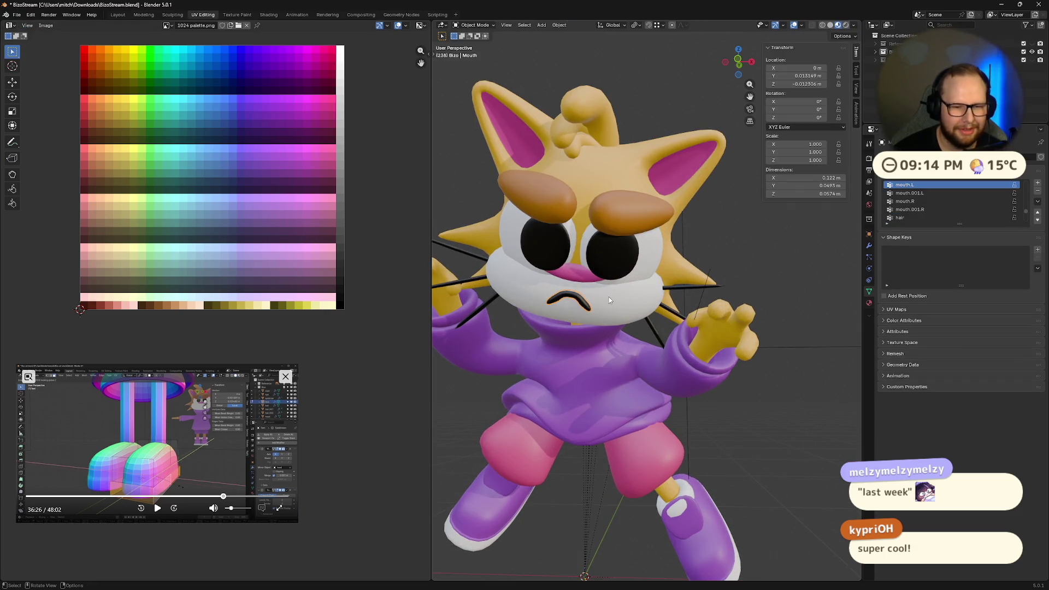
{"action": "key", "text": "period"}
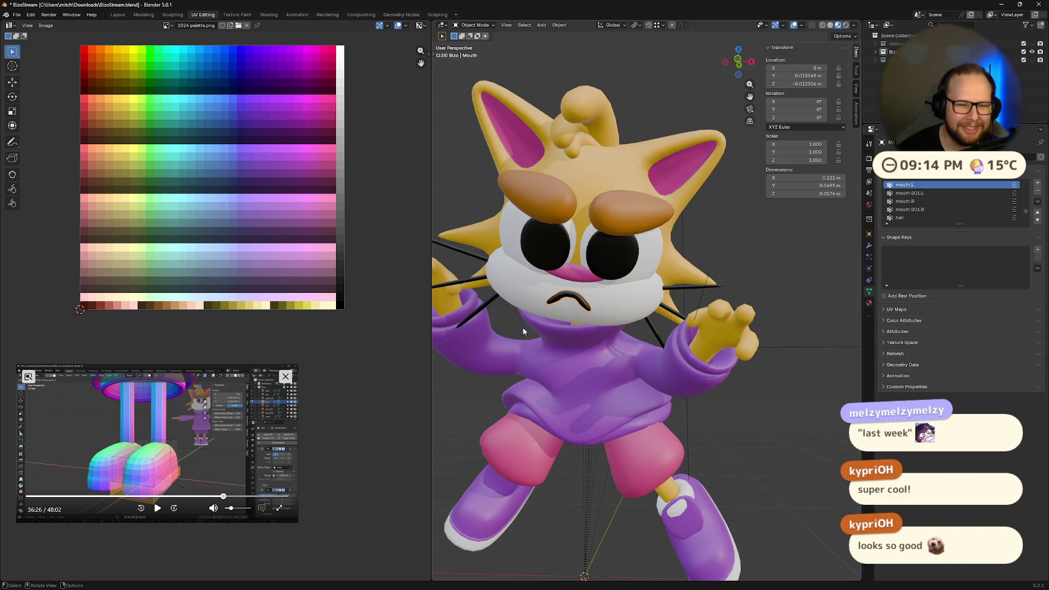
{"action": "scroll", "coordinate": [523, 327], "scroll_direction": "down", "scroll_amount": 5}
{"action": "scroll", "coordinate": [583, 350], "scroll_direction": "up", "scroll_amount": 2}
{"action": "mouse_move", "coordinate": [602, 361]}
{"action": "middle_mouse_down"}
{"action": "mouse_move", "coordinate": [622, 372]}
{"action": "mouse_move", "coordinate": [612, 353]}
{"action": "mouse_move", "coordinate": [756, 384]}
{"action": "mouse_move", "coordinate": [756, 423]}
{"action": "mouse_move", "coordinate": [644, 419]}
{"action": "mouse_move", "coordinate": [616, 324]}
{"action": "mouse_move", "coordinate": [519, 386]}
{"action": "mouse_move", "coordinate": [626, 327]}
{"action": "mouse_move", "coordinate": [634, 350]}
{"action": "middle_mouse_up"}
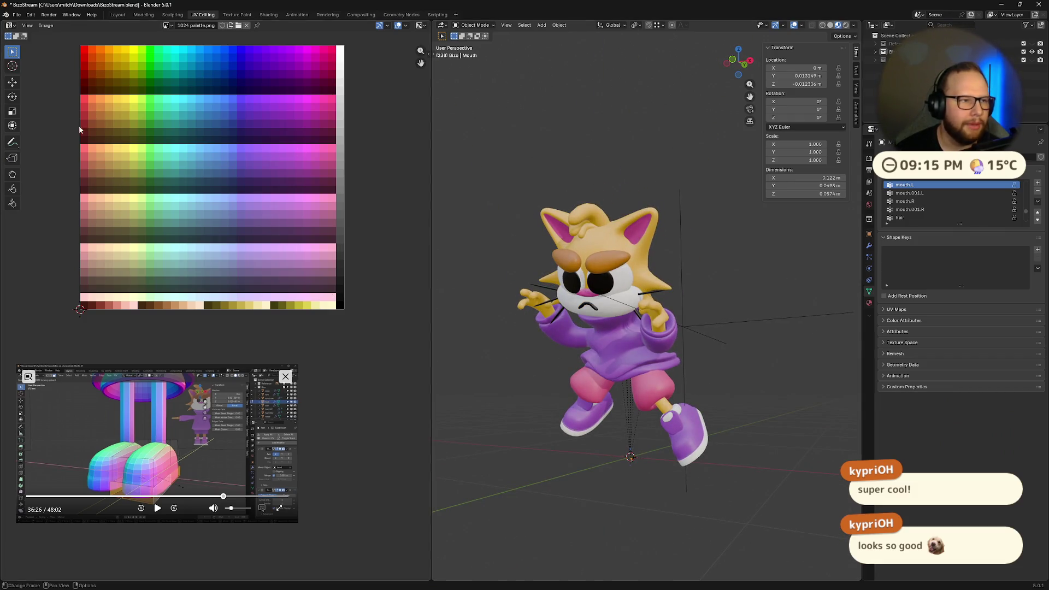
Close BizoStream.blend choosing Don't Save for its unsaved changes
{"action": "left_click", "coordinate": [16, 15]}
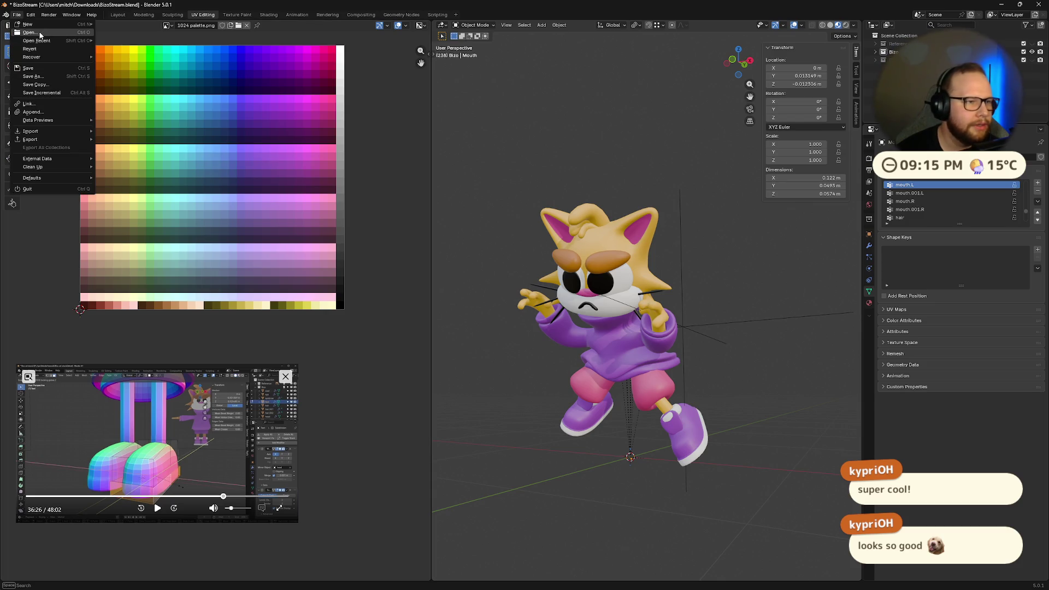
{"action": "key", "text": "alt+Tab"}
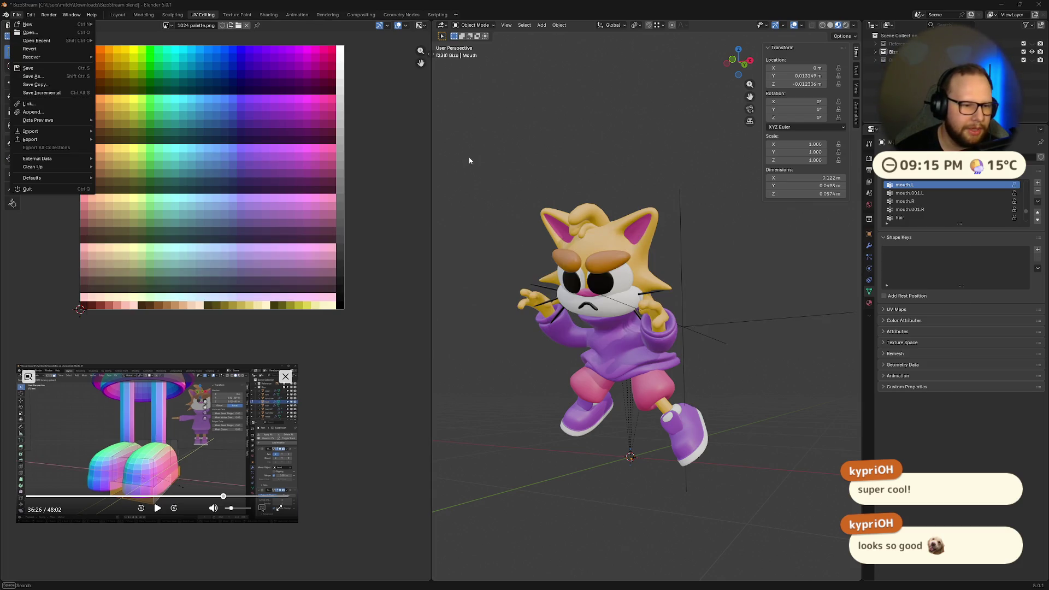
{"action": "key", "text": "ctrl+q"}
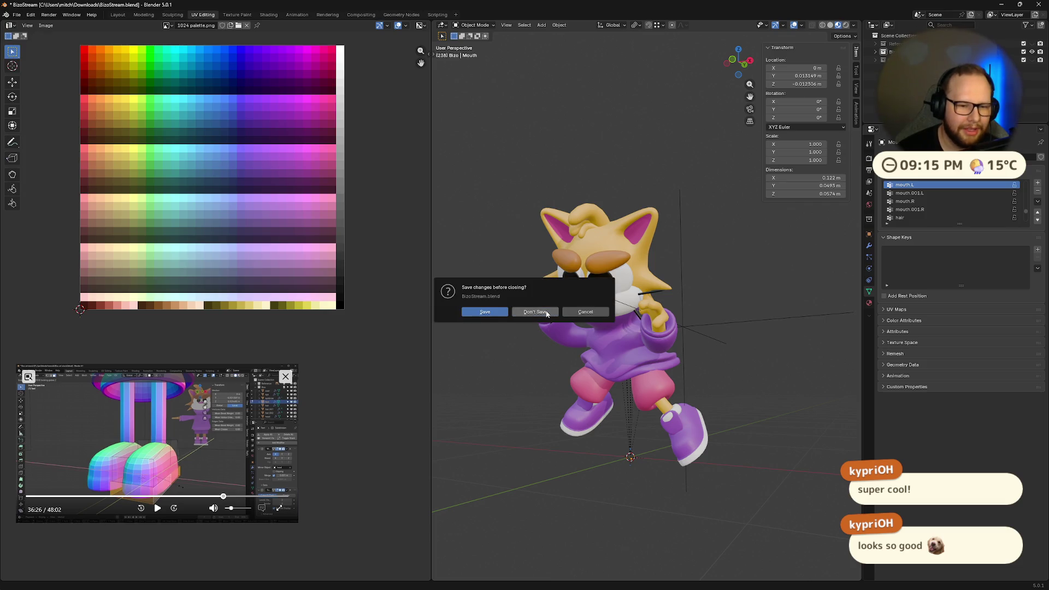
{"action": "left_click", "coordinate": [547, 313]}
Open basil.blend and frame the selected hand objects from the side
{"action": "double_click", "coordinate": [337, 422]}
{"action": "mouse_move", "coordinate": [429, 351]}
{"action": "middle_mouse_down"}
{"action": "mouse_move", "coordinate": [375, 297]}
{"action": "mouse_move", "coordinate": [356, 319]}
{"action": "mouse_move", "coordinate": [410, 332]}
{"action": "mouse_move", "coordinate": [449, 323]}
{"action": "mouse_move", "coordinate": [431, 209]}
{"action": "mouse_move", "coordinate": [562, 211]}
{"action": "mouse_move", "coordinate": [491, 229]}
{"action": "middle_mouse_up"}
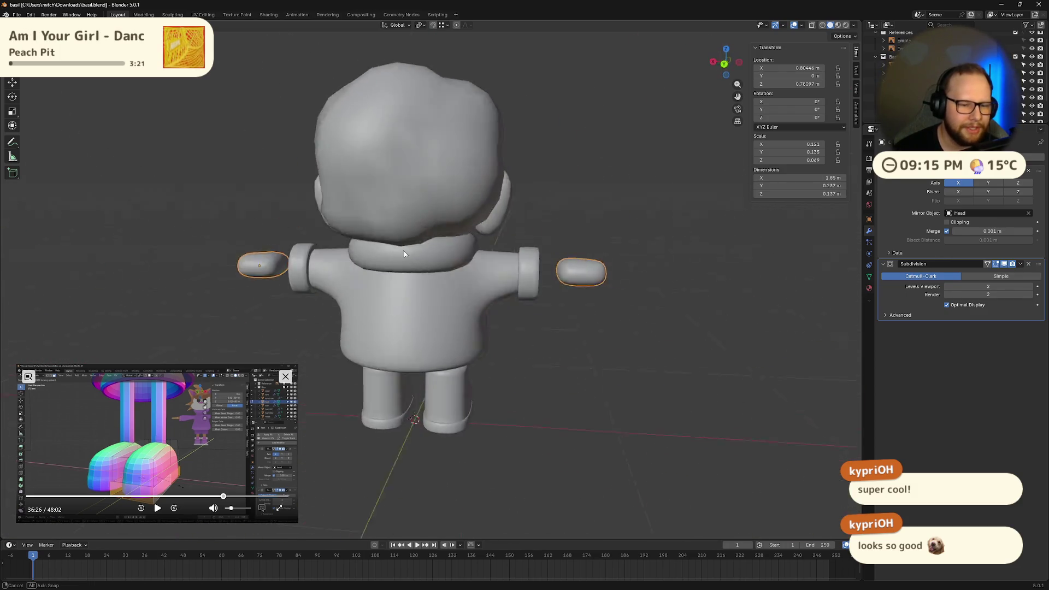
{"action": "scroll", "coordinate": [438, 241], "scroll_direction": "down", "scroll_amount": 3}
{"action": "mouse_move", "coordinate": [415, 240]}
{"action": "middle_mouse_down"}
{"action": "mouse_move", "coordinate": [399, 239]}
{"action": "mouse_move", "coordinate": [424, 240]}
{"action": "middle_mouse_up"}
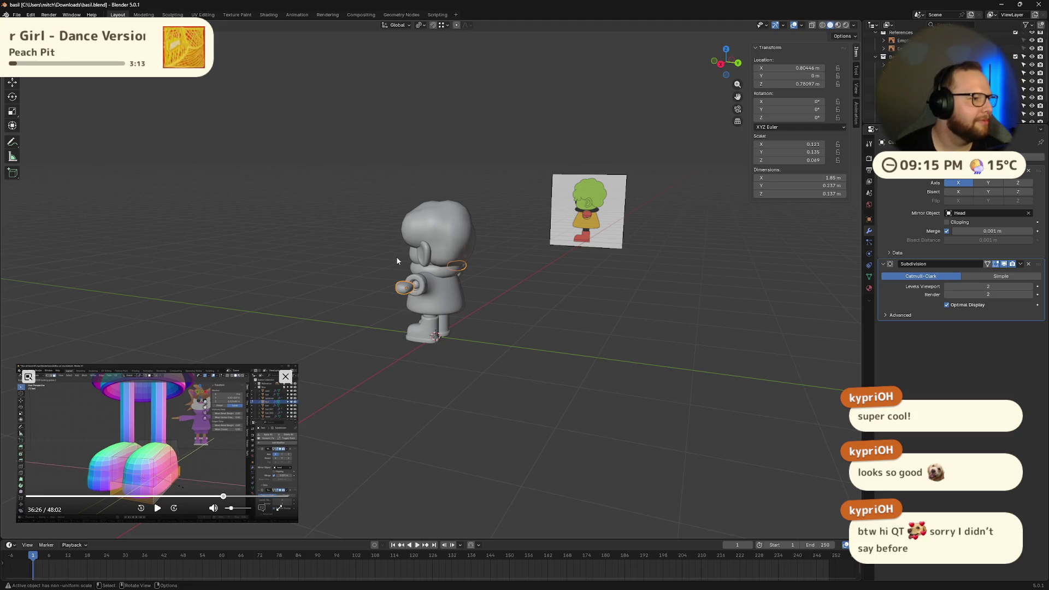
{"action": "key", "text": "KP_Decimal"}
{"action": "mouse_move", "coordinate": [383, 254]}
{"action": "middle_mouse_down"}
{"action": "mouse_move", "coordinate": [467, 336]}
{"action": "mouse_move", "coordinate": [533, 349]}
{"action": "middle_mouse_up"}
{"action": "scroll", "coordinate": [601, 351], "scroll_direction": "up", "scroll_amount": 3}
{"action": "mouse_move", "coordinate": [663, 353]}
{"action": "middle_mouse_down"}
{"action": "mouse_move", "coordinate": [561, 328]}
{"action": "mouse_move", "coordinate": [539, 346]}
{"action": "mouse_move", "coordinate": [532, 340]}
{"action": "mouse_move", "coordinate": [551, 342]}
{"action": "mouse_move", "coordinate": [534, 321]}
{"action": "mouse_move", "coordinate": [557, 337]}
{"action": "mouse_move", "coordinate": [612, 333]}
{"action": "mouse_move", "coordinate": [600, 326]}
{"action": "mouse_move", "coordinate": [597, 351]}
{"action": "mouse_move", "coordinate": [541, 356]}
{"action": "mouse_move", "coordinate": [569, 350]}
{"action": "middle_mouse_up"}
Enlarge the hand's tip face slightly in Edit Mode and check it in front orthographic view
{"action": "key", "text": "Tab"}
{"action": "left_click", "coordinate": [578, 315]}
{"action": "key", "text": "s"}
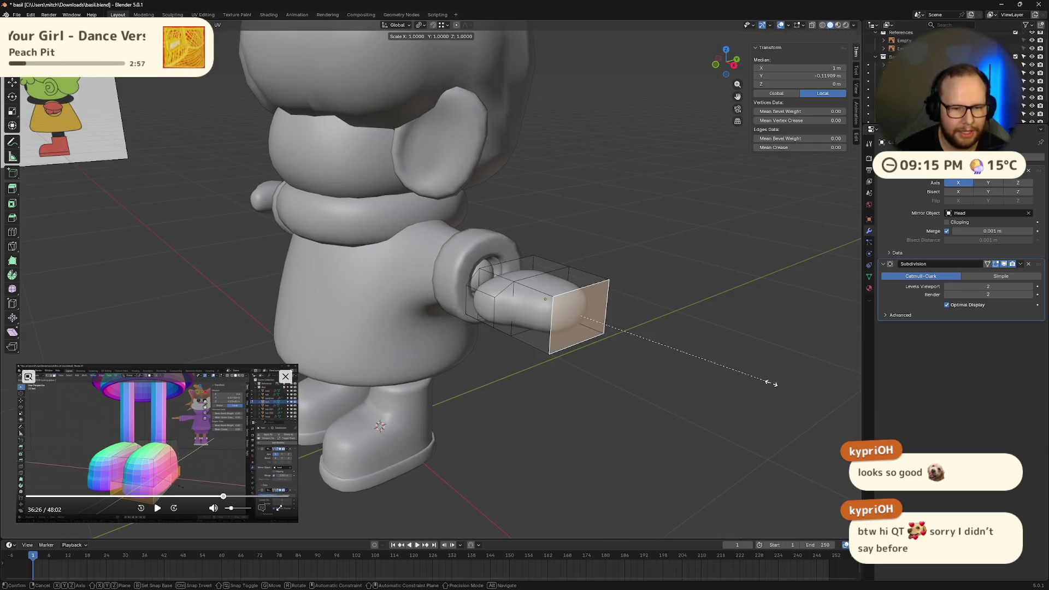
{"action": "left_click", "coordinate": [730, 363]}
{"action": "middle_click_drag", "start_coordinate": [721, 363], "coordinate": [753, 356]}
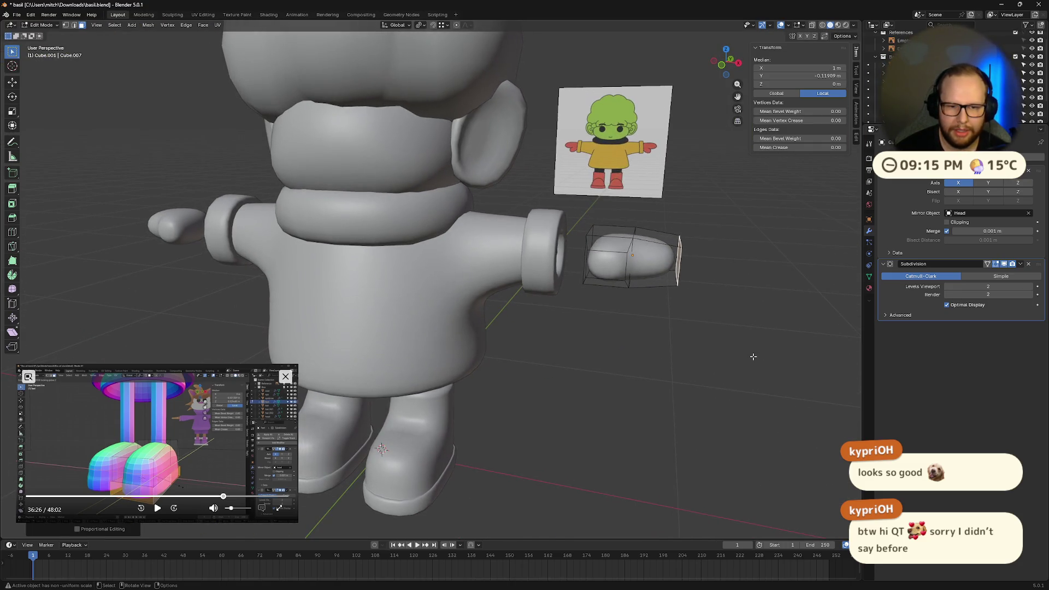
{"action": "left_click", "coordinate": [722, 65]}
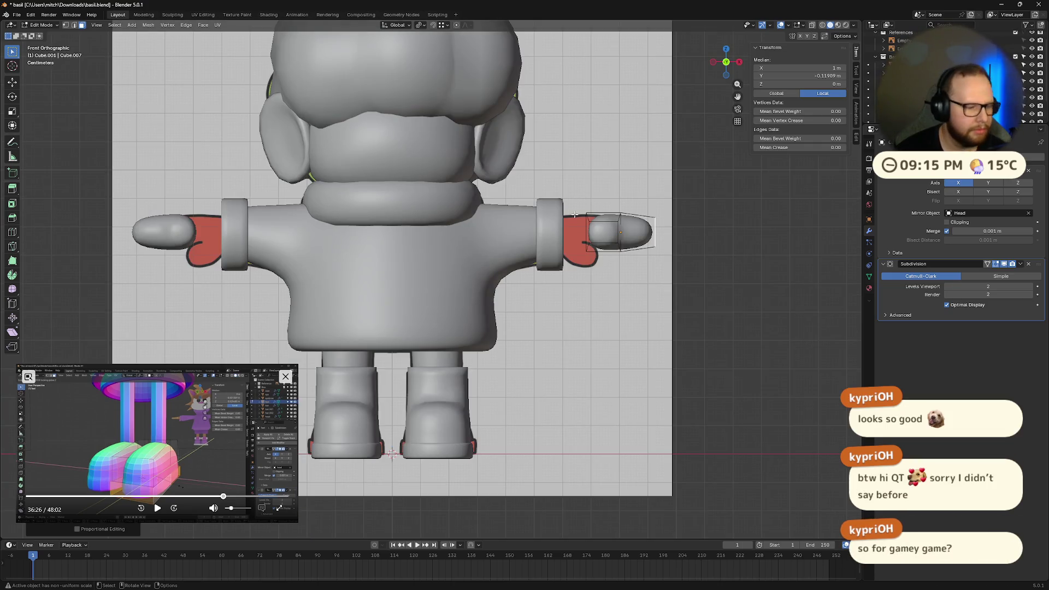
{"action": "mouse_move", "coordinate": [640, 237]}
{"action": "middle_mouse_down"}
{"action": "mouse_move", "coordinate": [607, 226]}
{"action": "mouse_move", "coordinate": [621, 222]}
{"action": "middle_mouse_up"}
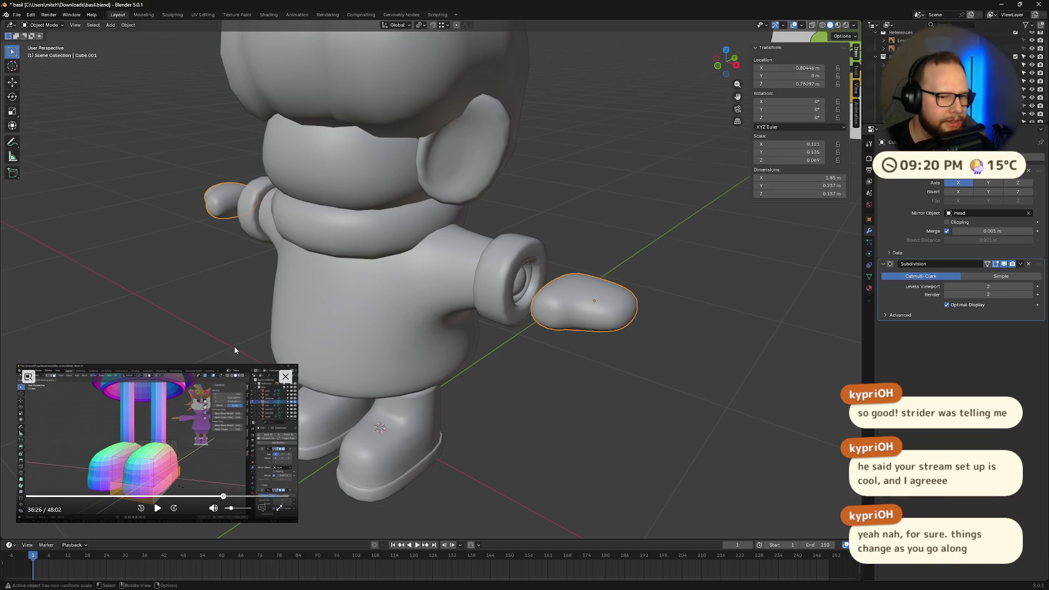
Orbit and zoom past the reference cards to a near-front view of the torso and both hands
{"action": "scroll", "coordinate": [235, 351], "scroll_direction": "down", "scroll_amount": 5}
{"action": "middle_click_drag", "start_coordinate": [235, 350], "coordinate": [395, 219]}
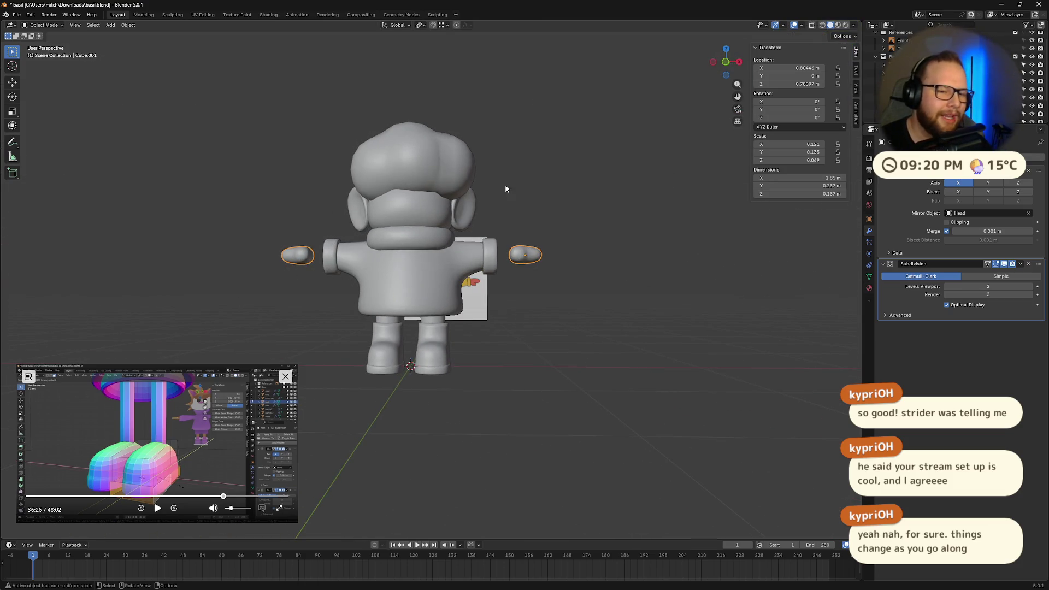
{"action": "mouse_move", "coordinate": [488, 193]}
{"action": "middle_mouse_down"}
{"action": "mouse_move", "coordinate": [471, 193]}
{"action": "mouse_move", "coordinate": [481, 196]}
{"action": "middle_mouse_up"}
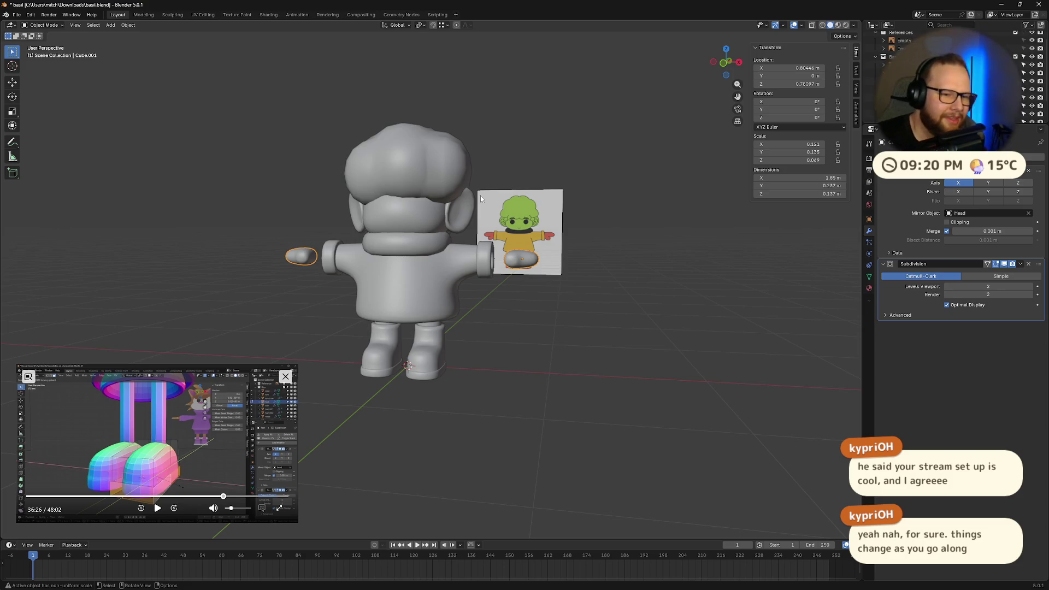
{"action": "mouse_move", "coordinate": [475, 228]}
{"action": "middle_mouse_down"}
{"action": "mouse_move", "coordinate": [501, 231]}
{"action": "mouse_move", "coordinate": [501, 249]}
{"action": "middle_mouse_up"}
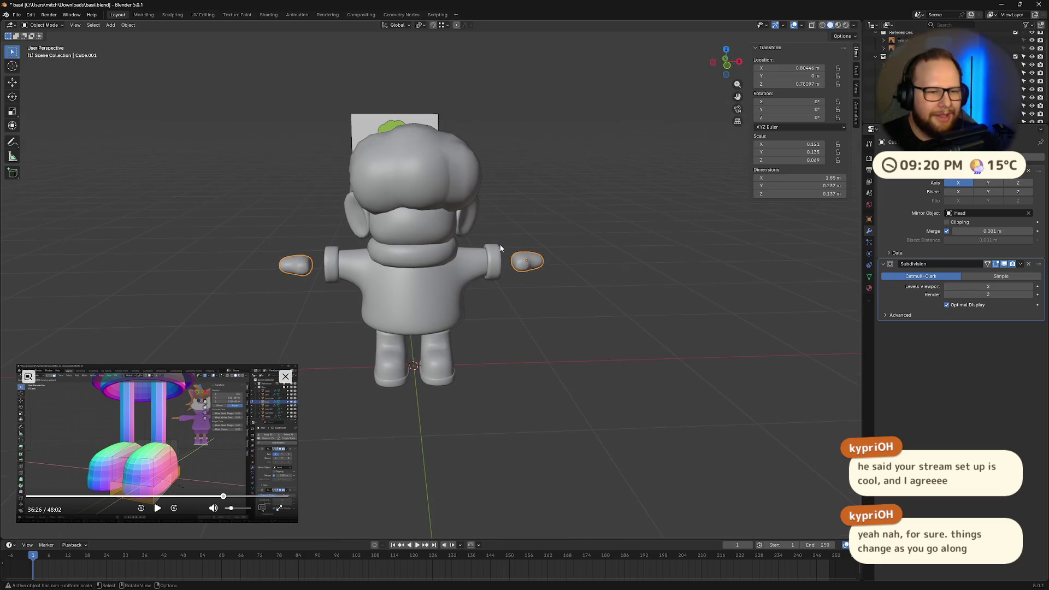
{"action": "scroll", "coordinate": [503, 245], "scroll_direction": "up", "scroll_amount": 4}
{"action": "scroll", "coordinate": [556, 284], "scroll_direction": "down", "scroll_amount": 5}
{"action": "mouse_move", "coordinate": [555, 285]}
{"action": "middle_mouse_down"}
{"action": "mouse_move", "coordinate": [552, 266]}
{"action": "mouse_move", "coordinate": [579, 269]}
{"action": "mouse_move", "coordinate": [567, 280]}
{"action": "middle_mouse_up"}
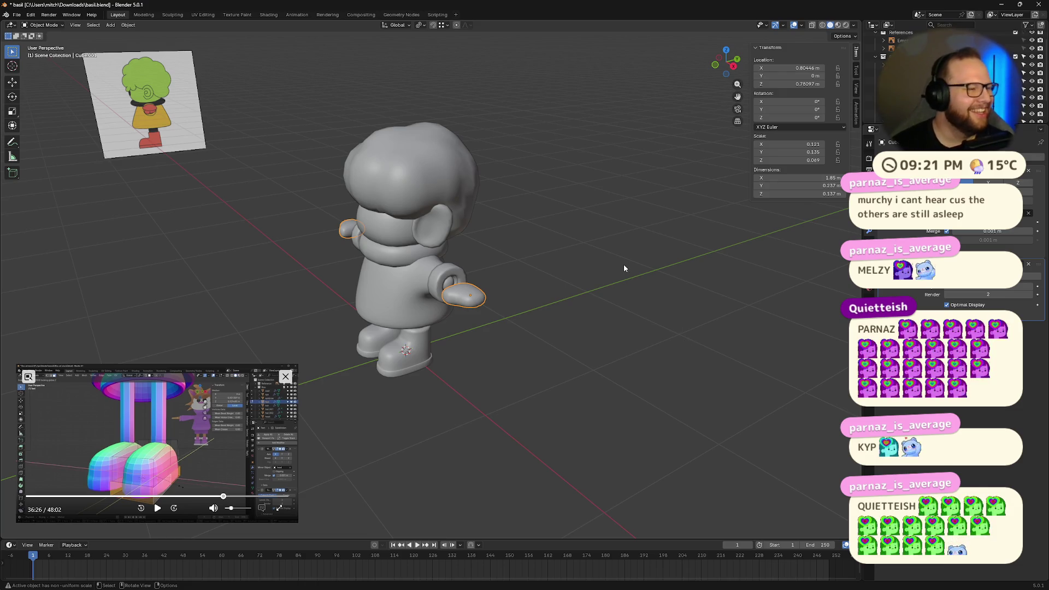
{"action": "middle_click_drag", "start_coordinate": [462, 304], "coordinate": [574, 260]}
{"action": "scroll", "coordinate": [642, 263], "scroll_direction": "up", "scroll_amount": 5}
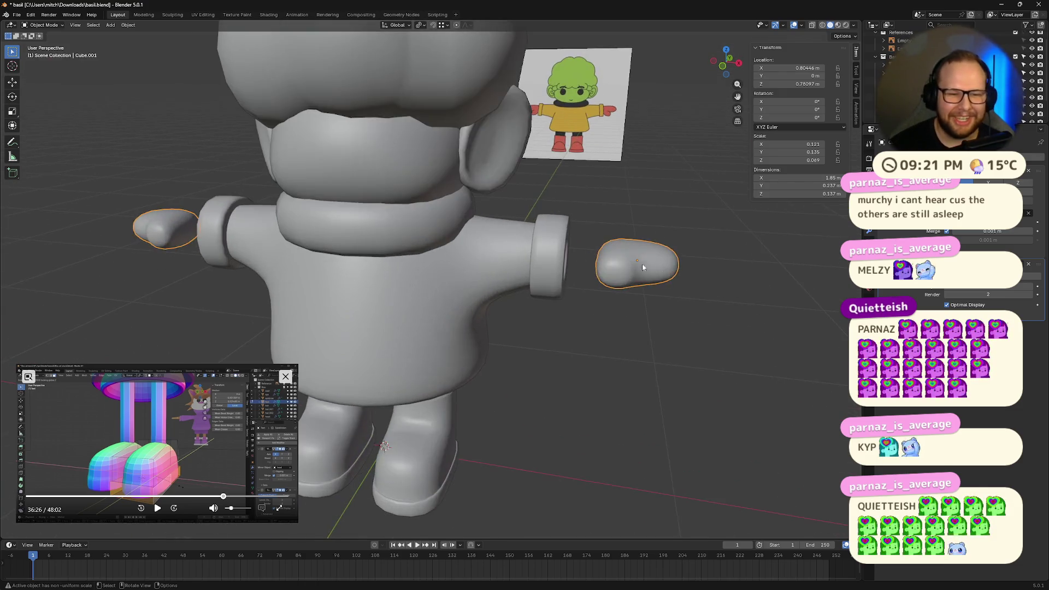
In Edit Mode, move the hand's inner face along X toward the sleeve cuff
{"action": "key", "text": "Tab"}
{"action": "mouse_move", "coordinate": [727, 261]}
{"action": "middle_mouse_down"}
{"action": "mouse_move", "coordinate": [574, 272]}
{"action": "mouse_move", "coordinate": [606, 270]}
{"action": "middle_mouse_up"}
{"action": "left_click", "coordinate": [607, 269]}
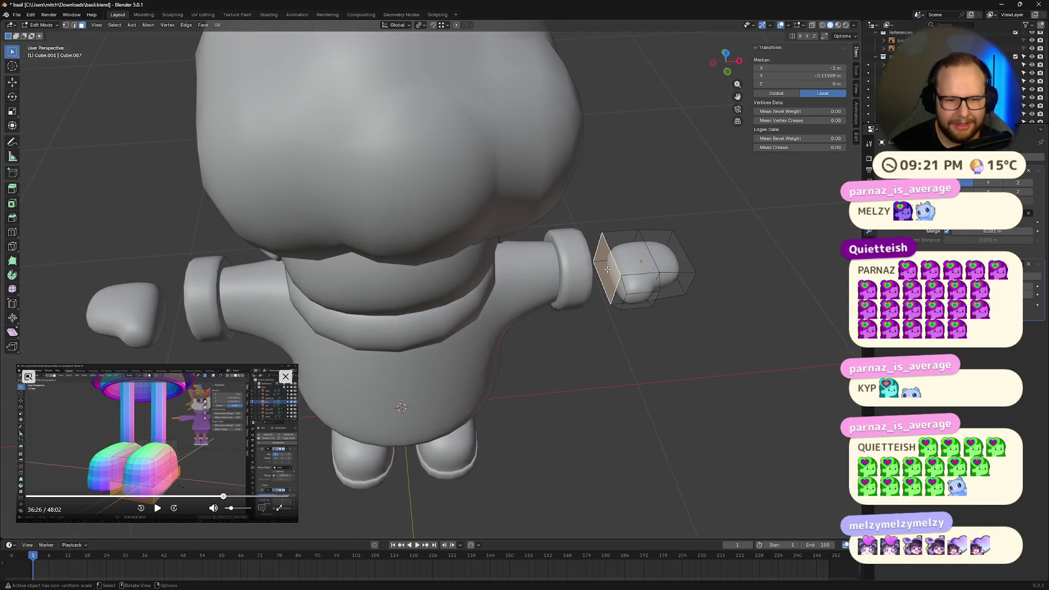
{"action": "key", "text": "g"}
{"action": "key", "text": "x"}
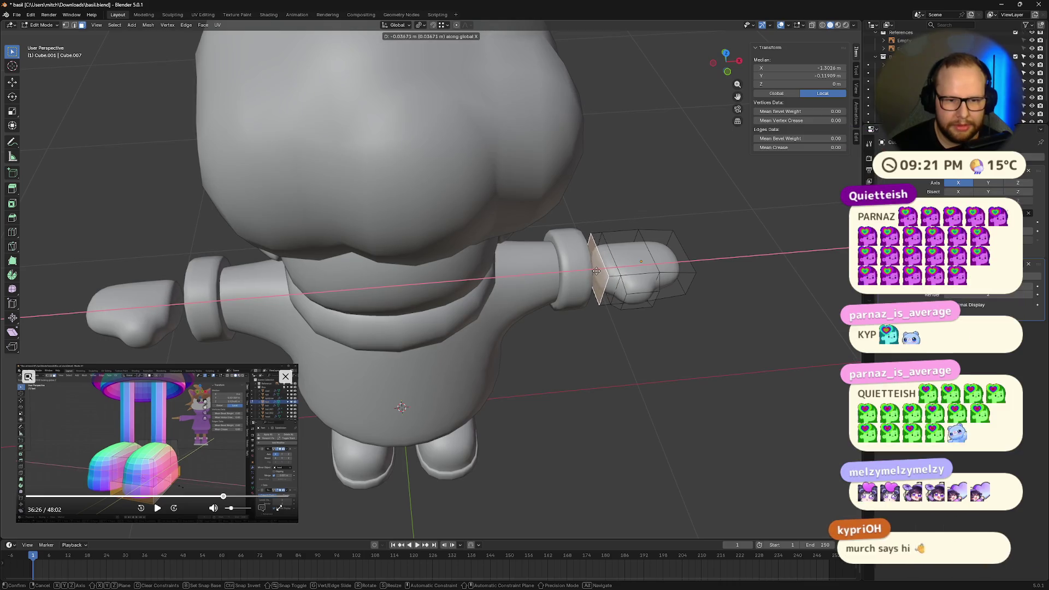
{"action": "left_click", "coordinate": [595, 270]}
Shrink the inner hand face, then squash it along the Z axis
{"action": "mouse_move", "coordinate": [658, 281]}
{"action": "middle_mouse_down"}
{"action": "mouse_move", "coordinate": [703, 290]}
{"action": "mouse_move", "coordinate": [663, 281]}
{"action": "mouse_move", "coordinate": [680, 241]}
{"action": "mouse_move", "coordinate": [703, 278]}
{"action": "mouse_move", "coordinate": [686, 253]}
{"action": "mouse_move", "coordinate": [682, 265]}
{"action": "mouse_move", "coordinate": [628, 281]}
{"action": "mouse_move", "coordinate": [570, 266]}
{"action": "middle_mouse_up"}
{"action": "key", "text": "s"}
{"action": "left_click", "coordinate": [702, 283]}
{"action": "key", "text": "s"}
{"action": "key", "text": "z"}
{"action": "left_click", "coordinate": [661, 253]}
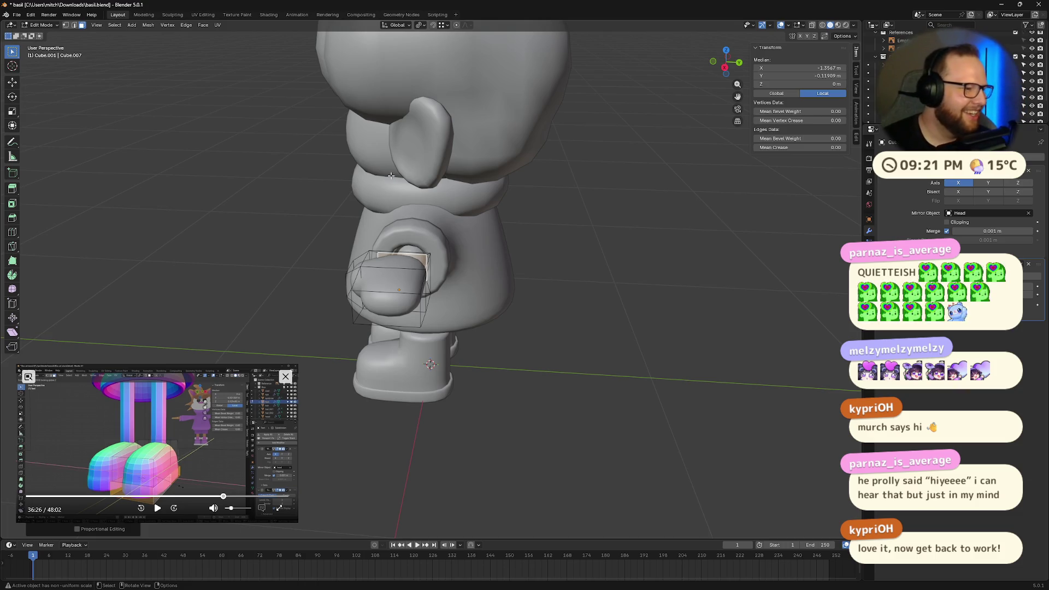
Select the hand face next to the cuff and scale it down along Z
{"action": "mouse_move", "coordinate": [569, 214]}
{"action": "middle_mouse_down"}
{"action": "mouse_move", "coordinate": [605, 273]}
{"action": "mouse_move", "coordinate": [644, 299]}
{"action": "mouse_move", "coordinate": [569, 244]}
{"action": "middle_mouse_up"}
{"action": "scroll", "coordinate": [492, 262], "scroll_direction": "up", "scroll_amount": 5}
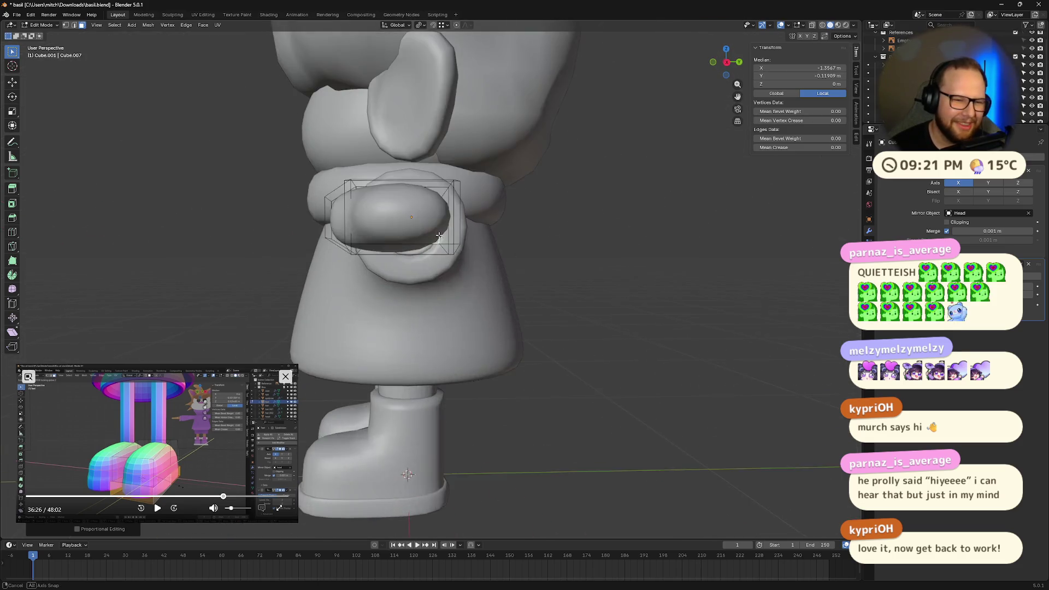
{"action": "left_click", "coordinate": [463, 275]}
{"action": "key", "text": "s"}
{"action": "key", "text": "z"}
{"action": "mouse_move", "coordinate": [698, 296]}
{"action": "middle_mouse_down", "text": "alt"}
{"action": "mouse_move", "coordinate": [740, 287]}
{"action": "mouse_move", "coordinate": [664, 269]}
{"action": "mouse_move", "coordinate": [700, 273]}
{"action": "middle_mouse_up", "text": "alt"}
{"action": "left_click", "coordinate": [740, 287]}
Scale down the face at the hand's outer tip so the mitten narrows toward its end
{"action": "left_click", "coordinate": [537, 257]}
{"action": "middle_click_drag", "start_coordinate": [536, 257], "coordinate": [579, 258]}
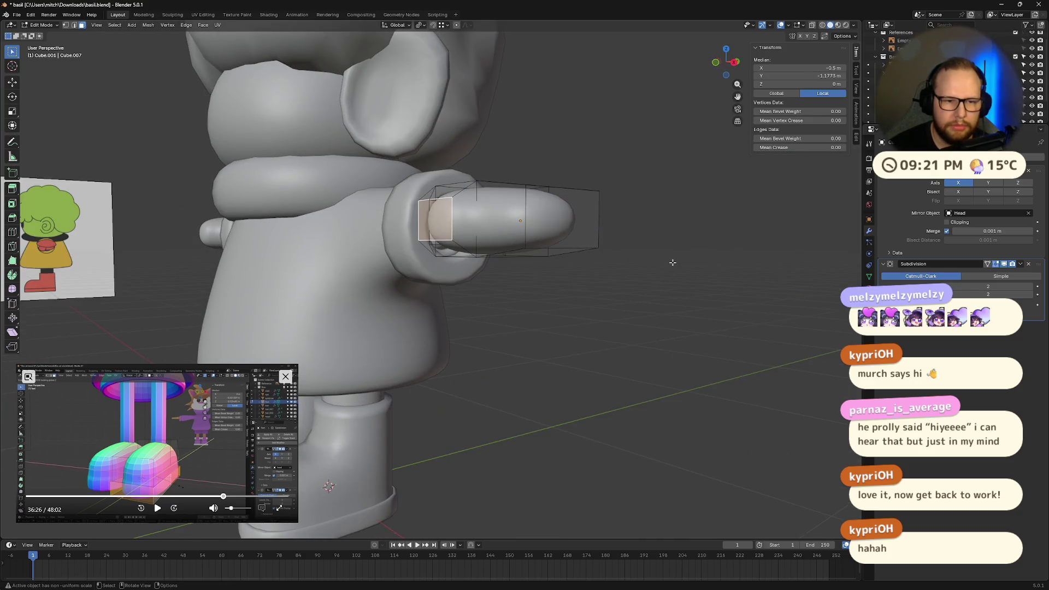
{"action": "left_click", "coordinate": [539, 217]}
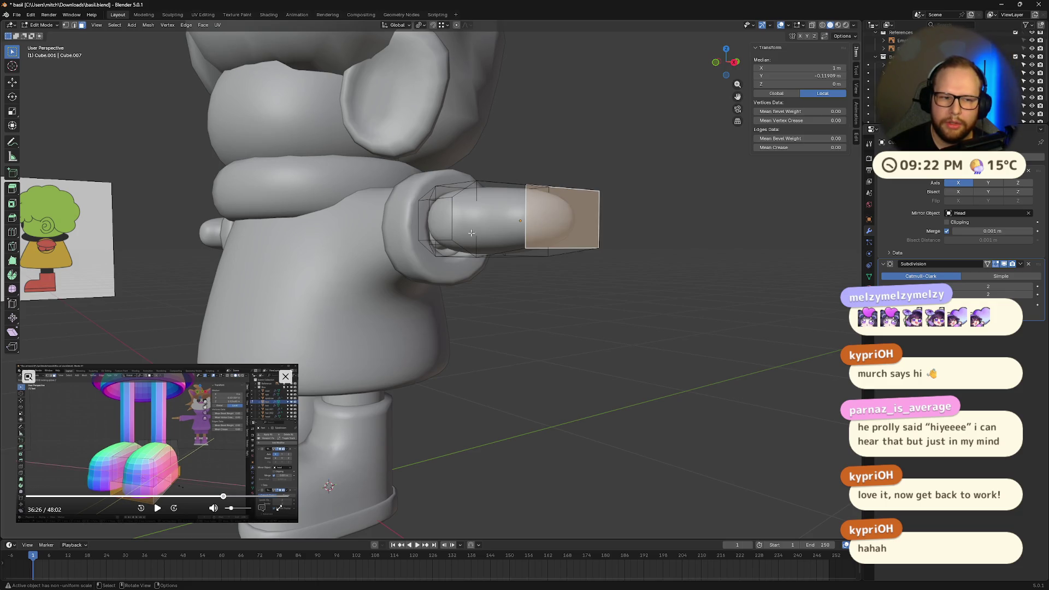
{"action": "left_click", "coordinate": [433, 228]}
{"action": "left_click", "coordinate": [568, 220]}
{"action": "mouse_move", "coordinate": [568, 220]}
{"action": "middle_mouse_down"}
{"action": "mouse_move", "coordinate": [592, 236]}
{"action": "mouse_move", "coordinate": [721, 259]}
{"action": "mouse_move", "coordinate": [713, 257]}
{"action": "middle_mouse_up"}
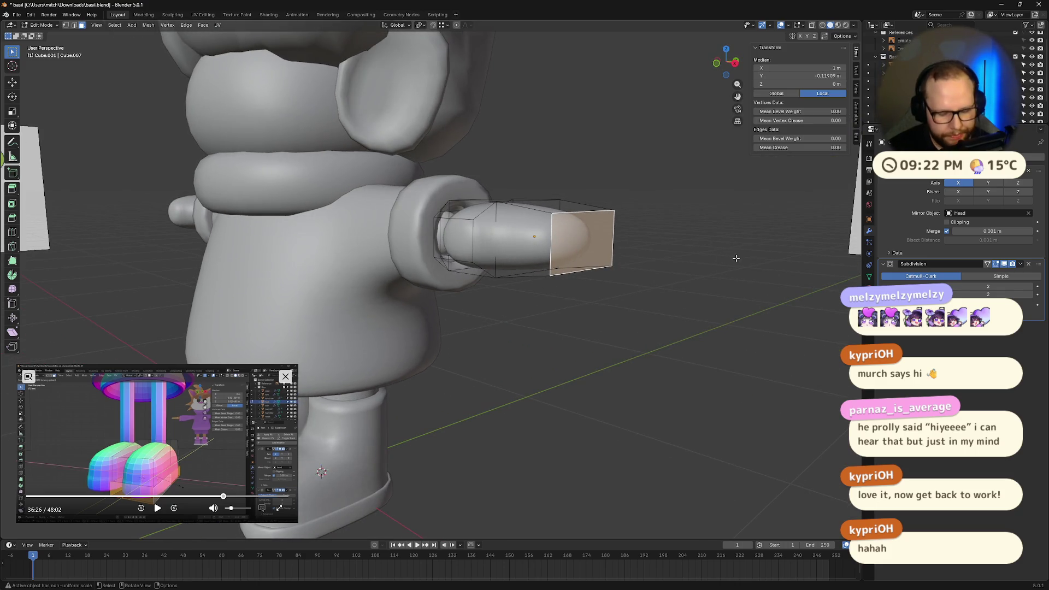
{"action": "key", "text": "s"}
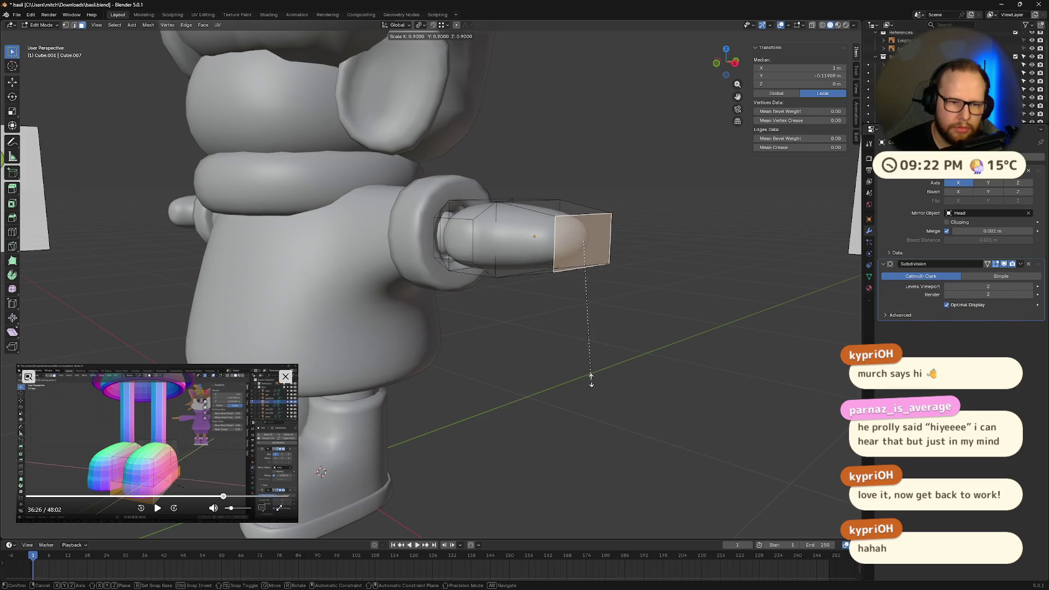
{"action": "left_click", "coordinate": [587, 364]}
{"action": "middle_click_drag", "start_coordinate": [587, 365], "coordinate": [546, 274]}
{"action": "left_click", "coordinate": [526, 250], "text": "shift"}
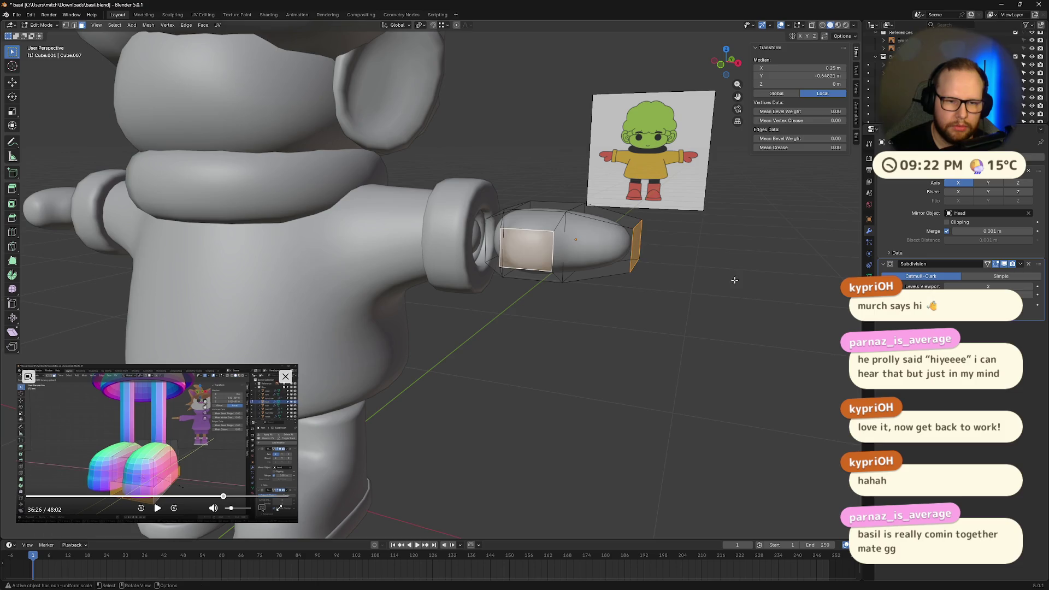
{"action": "mouse_move", "coordinate": [720, 268]}
{"action": "middle_mouse_down"}
{"action": "mouse_move", "coordinate": [722, 306]}
{"action": "mouse_move", "coordinate": [693, 268]}
{"action": "mouse_move", "coordinate": [682, 284]}
{"action": "mouse_move", "coordinate": [742, 282]}
{"action": "mouse_move", "coordinate": [667, 258]}
{"action": "mouse_move", "coordinate": [651, 268]}
{"action": "middle_mouse_up"}
{"action": "scroll", "coordinate": [741, 282], "scroll_direction": "down", "scroll_amount": 4}
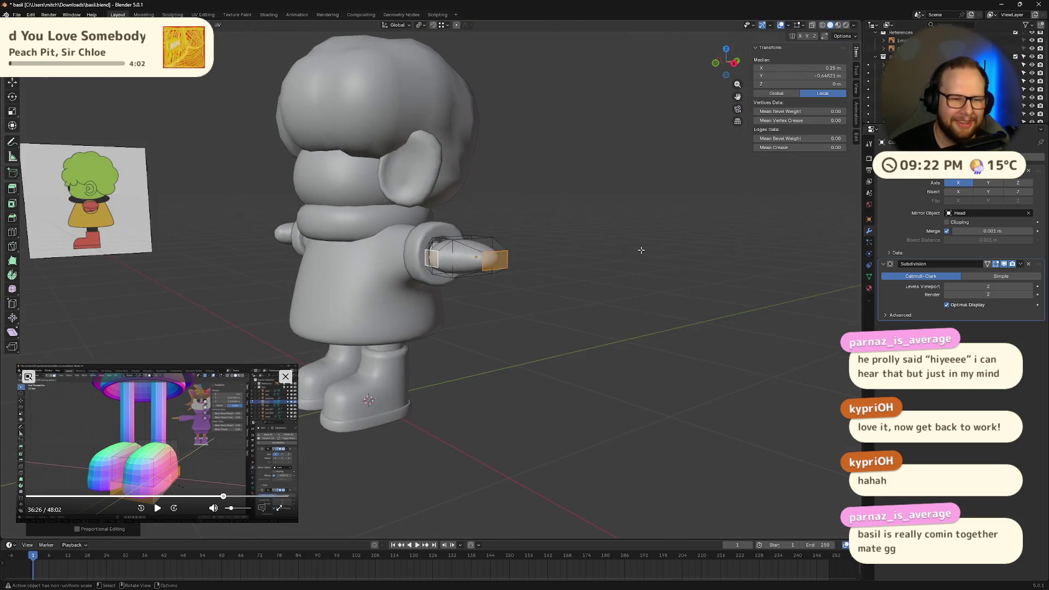
Push only the hand's inner end face along the Y axis
{"action": "scroll", "coordinate": [629, 279], "scroll_direction": "up", "scroll_amount": 5}
{"action": "middle_click_drag", "start_coordinate": [590, 293], "coordinate": [406, 352]}
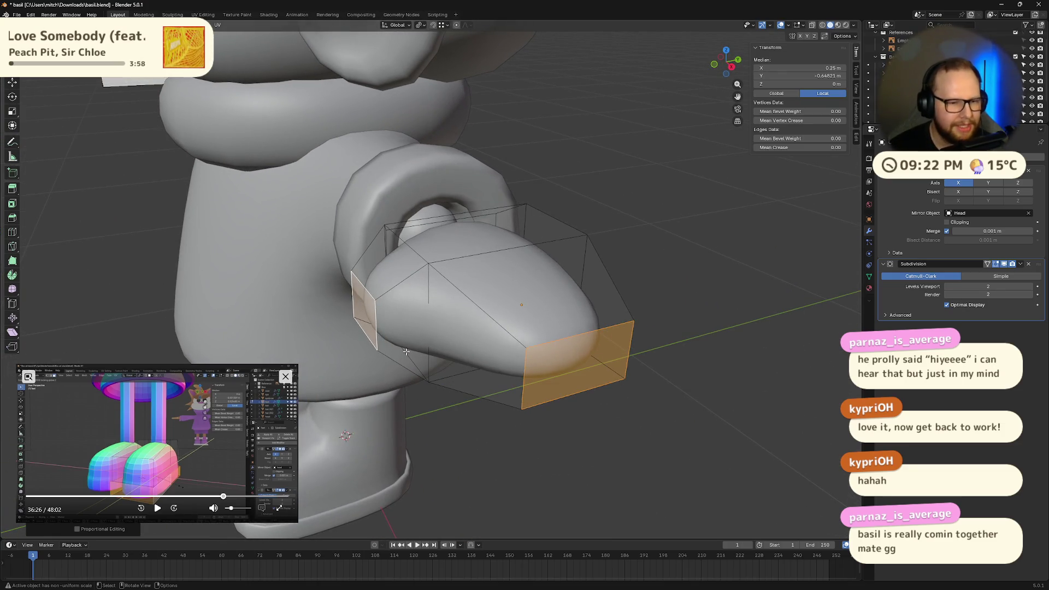
{"action": "key", "text": "g"}
{"action": "key", "text": "y"}
{"action": "key", "text": "Escape"}
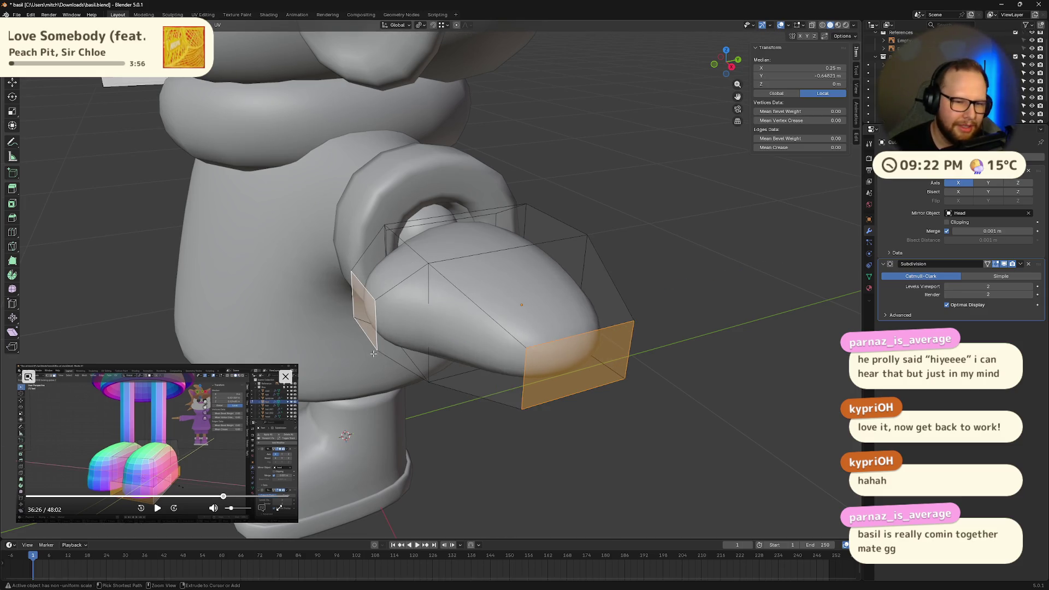
{"action": "left_click", "coordinate": [372, 312]}
{"action": "key", "text": "g"}
{"action": "key", "text": "y"}
{"action": "key", "text": "Return"}
Try moving a side edge of the hand with Z locked, then undo it
{"action": "middle_click_drag", "start_coordinate": [377, 315], "coordinate": [516, 371]}
{"action": "scroll", "coordinate": [516, 371], "scroll_direction": "up", "scroll_amount": 2}
{"action": "left_click", "coordinate": [587, 402]}
{"action": "key", "text": "2"}
{"action": "left_click", "coordinate": [587, 402]}
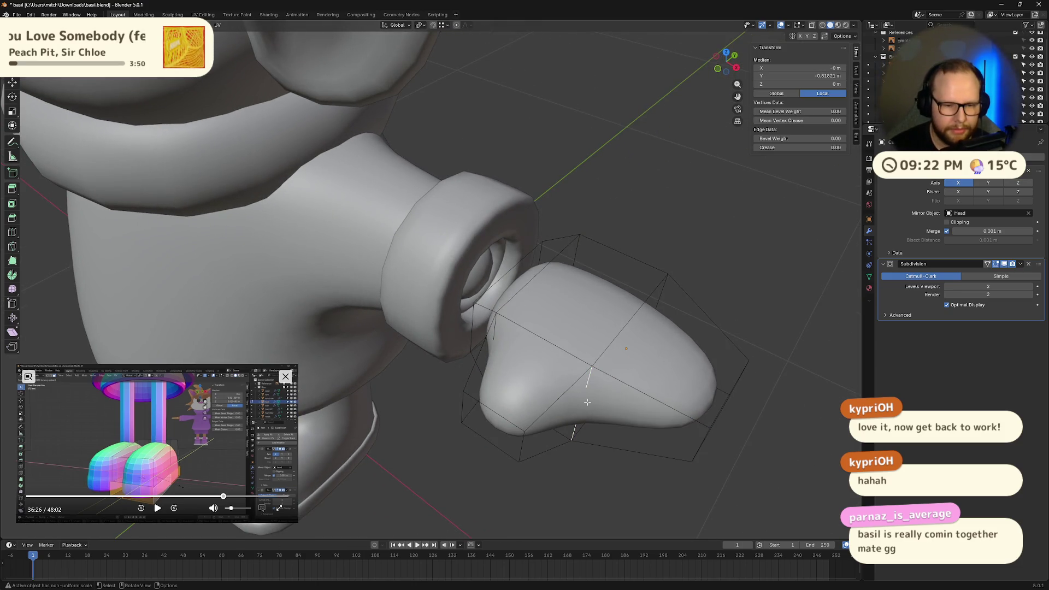
{"action": "key", "text": "g"}
{"action": "key", "text": "shift+z"}
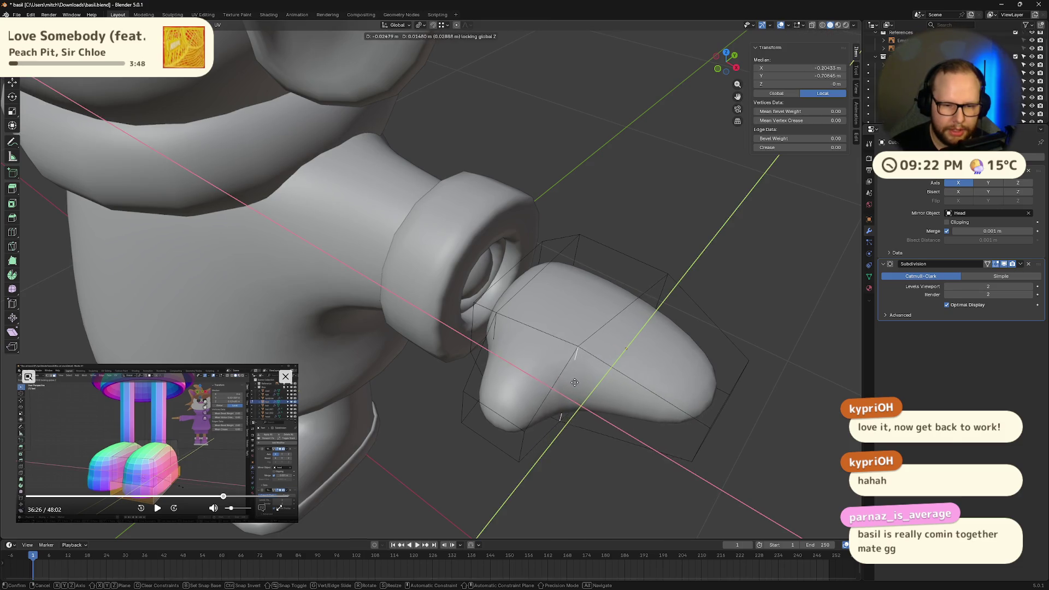
{"action": "left_click", "coordinate": [574, 383]}
{"action": "mouse_move", "coordinate": [575, 383]}
{"action": "middle_mouse_down"}
{"action": "mouse_move", "coordinate": [520, 381]}
{"action": "mouse_move", "coordinate": [532, 382]}
{"action": "mouse_move", "coordinate": [537, 409]}
{"action": "middle_mouse_up"}
{"action": "key", "text": "ctrl+z"}
Nudge the selected hand vertices slightly along Y, then shift them along X
{"action": "key", "text": "g"}
{"action": "key", "text": "y"}
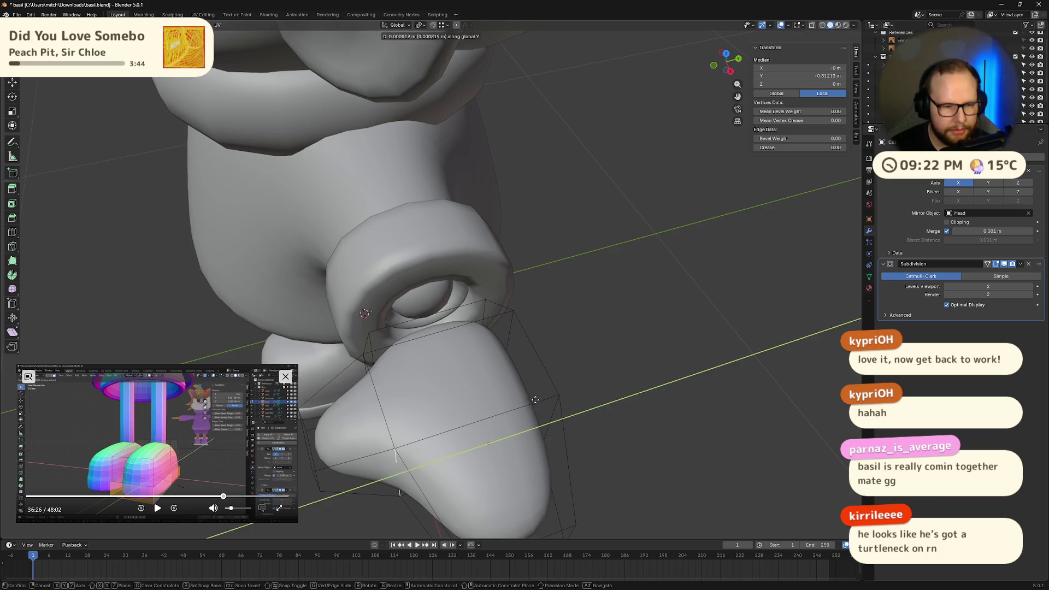
{"action": "left_click", "coordinate": [541, 392]}
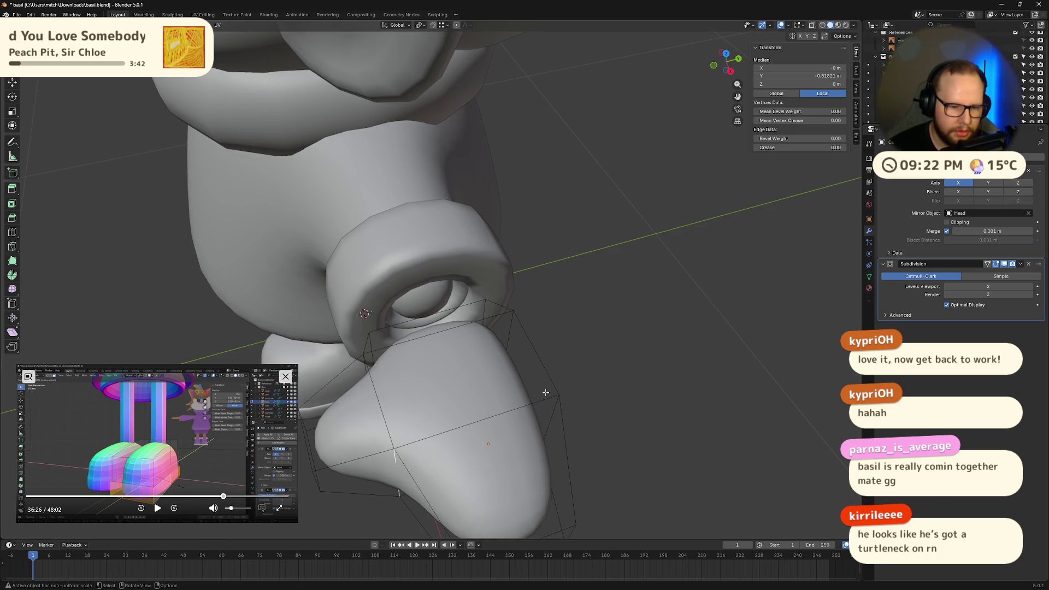
{"action": "key", "text": "g"}
{"action": "key", "text": "x"}
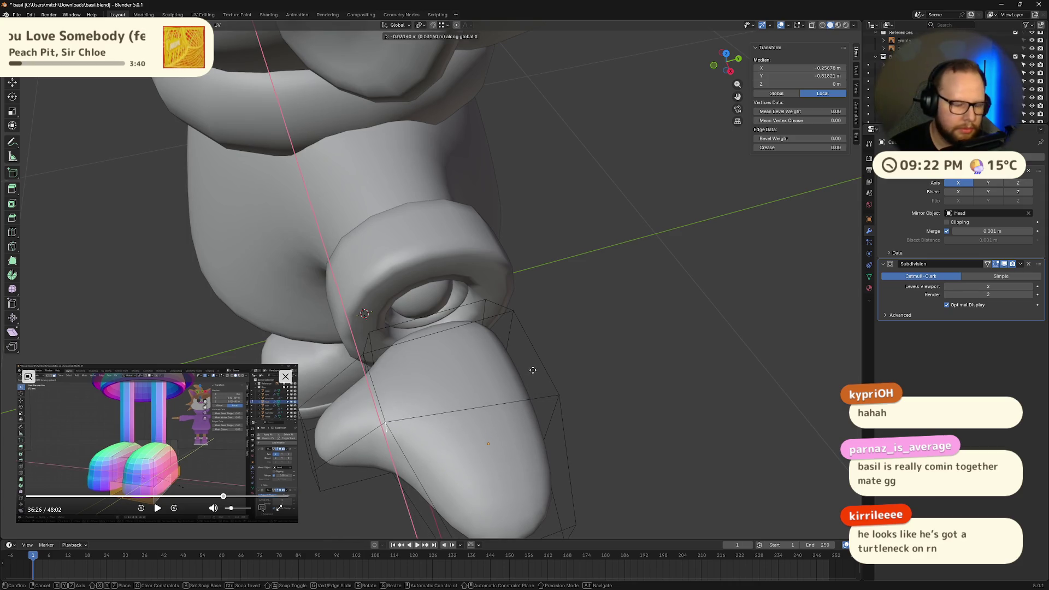
{"action": "left_click", "coordinate": [533, 370]}
{"action": "mouse_move", "coordinate": [533, 371]}
{"action": "middle_mouse_down"}
{"action": "mouse_move", "coordinate": [556, 372]}
{"action": "mouse_move", "coordinate": [415, 328]}
{"action": "middle_mouse_up"}
{"action": "scroll", "coordinate": [552, 366], "scroll_direction": "down", "scroll_amount": 6}
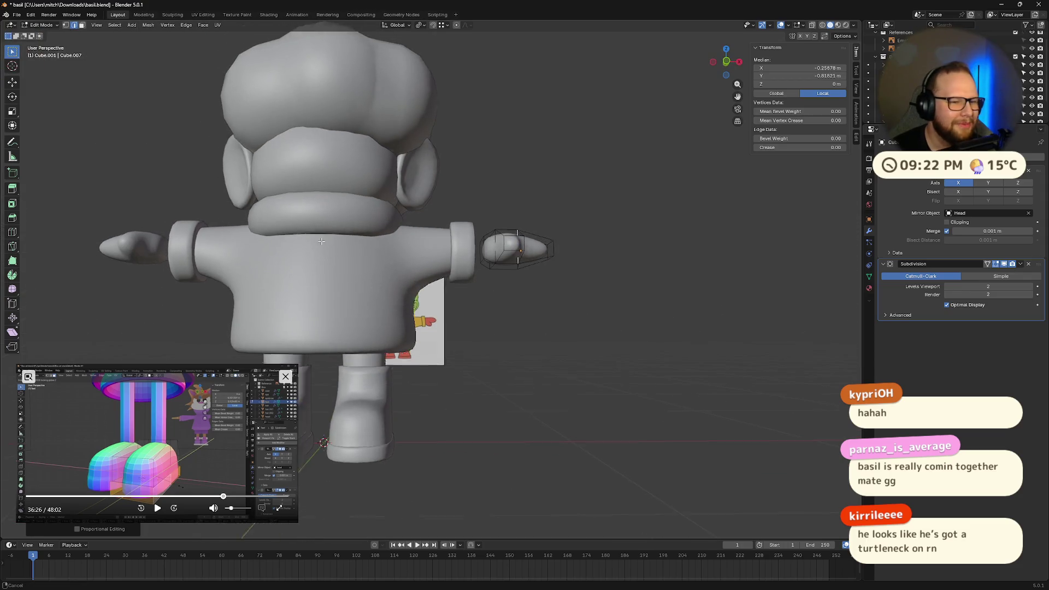
Add a UV sphere, raise it onto the head along Z and scale it to head size
{"action": "scroll", "coordinate": [440, 361], "scroll_direction": "up", "scroll_amount": 2}
{"action": "scroll", "coordinate": [440, 360], "scroll_direction": "up", "scroll_amount": 2}
{"action": "middle_click_drag", "start_coordinate": [443, 362], "coordinate": [469, 374]}
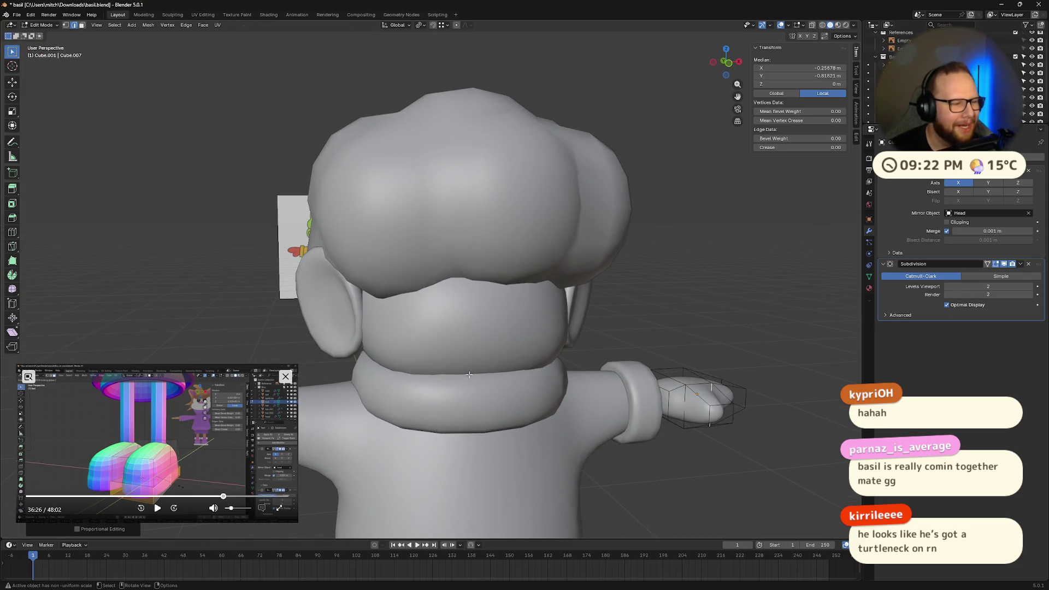
{"action": "scroll", "coordinate": [468, 374], "scroll_direction": "down", "scroll_amount": 5}
{"action": "key", "text": "shift+a"}
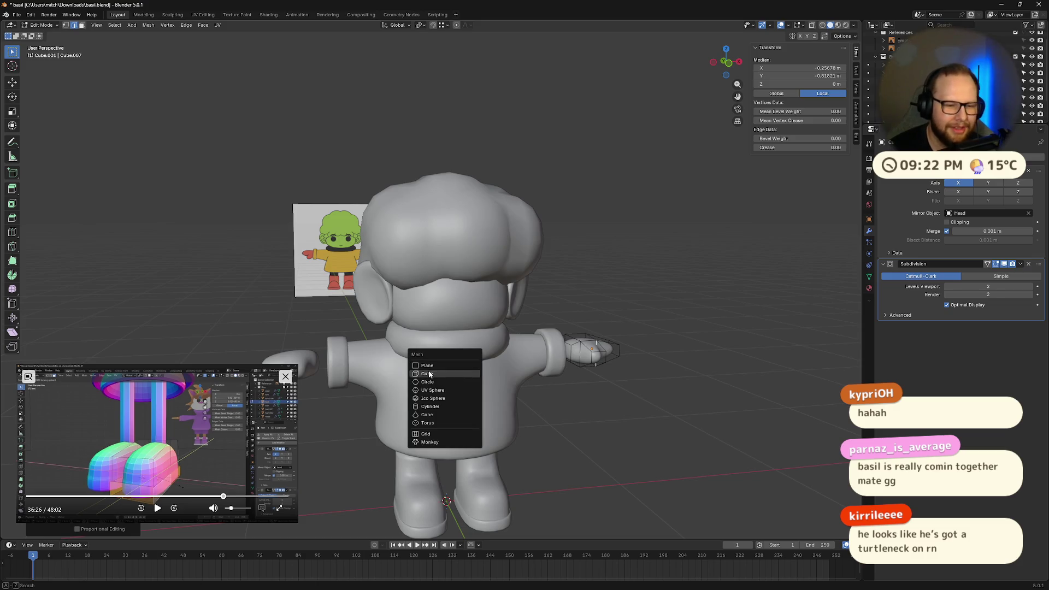
{"action": "left_click", "coordinate": [433, 389]}
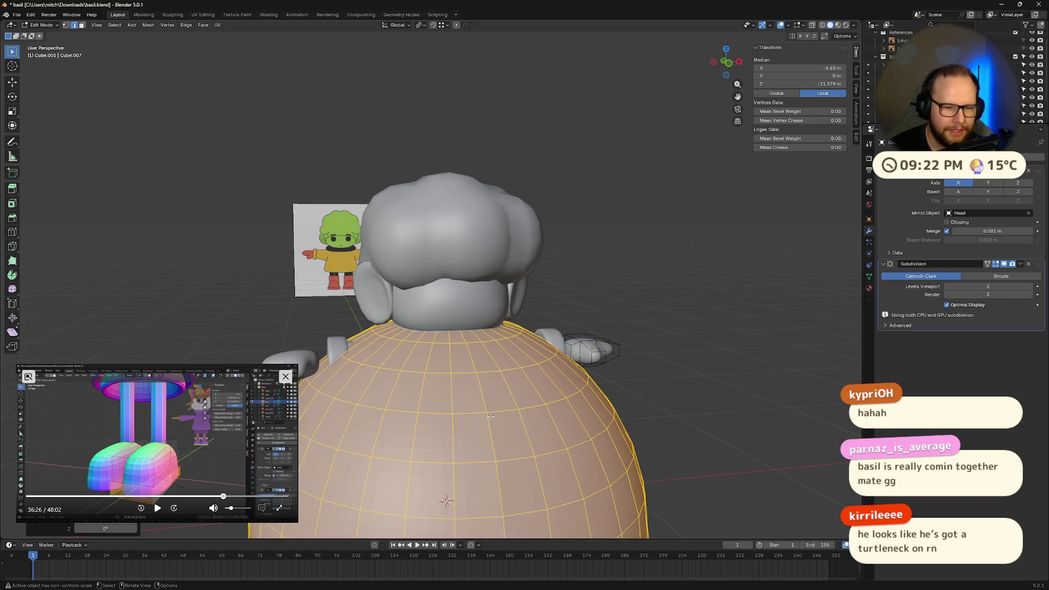
{"action": "key", "text": "g"}
{"action": "key", "text": "z"}
{"action": "left_click", "coordinate": [487, 147]}
{"action": "key", "text": "s"}
{"action": "left_click", "coordinate": [632, 253]}
Shrink the head sphere to about 0.51, lower it onto the neck, and return to Object Mode
{"action": "middle_click_drag", "start_coordinate": [633, 253], "coordinate": [633, 294]}
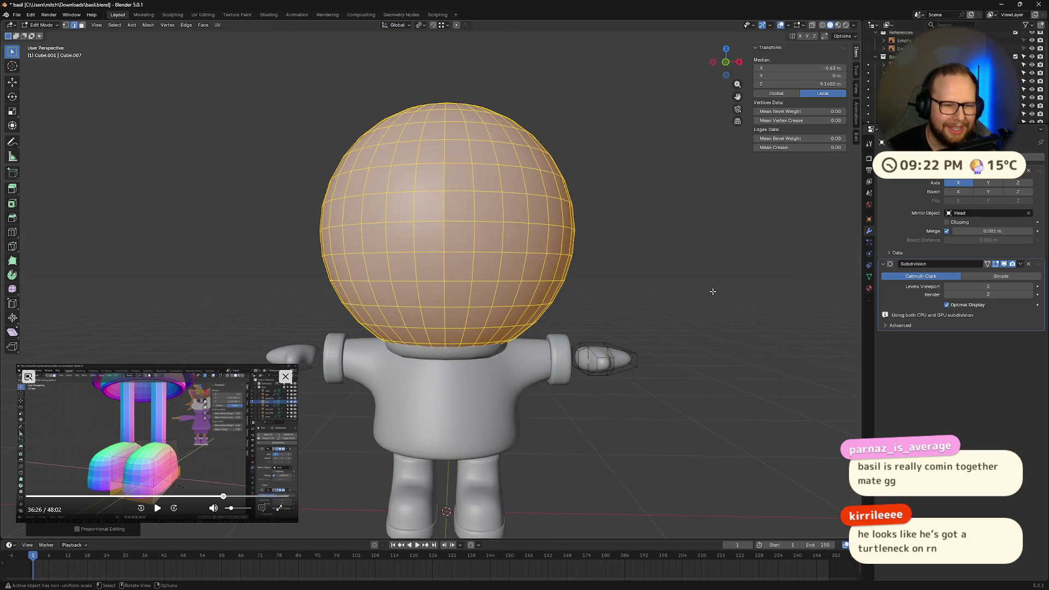
{"action": "mouse_move", "coordinate": [712, 290]}
{"action": "middle_mouse_down"}
{"action": "mouse_move", "coordinate": [733, 295]}
{"action": "mouse_move", "coordinate": [717, 295]}
{"action": "mouse_move", "coordinate": [722, 303]}
{"action": "middle_mouse_up"}
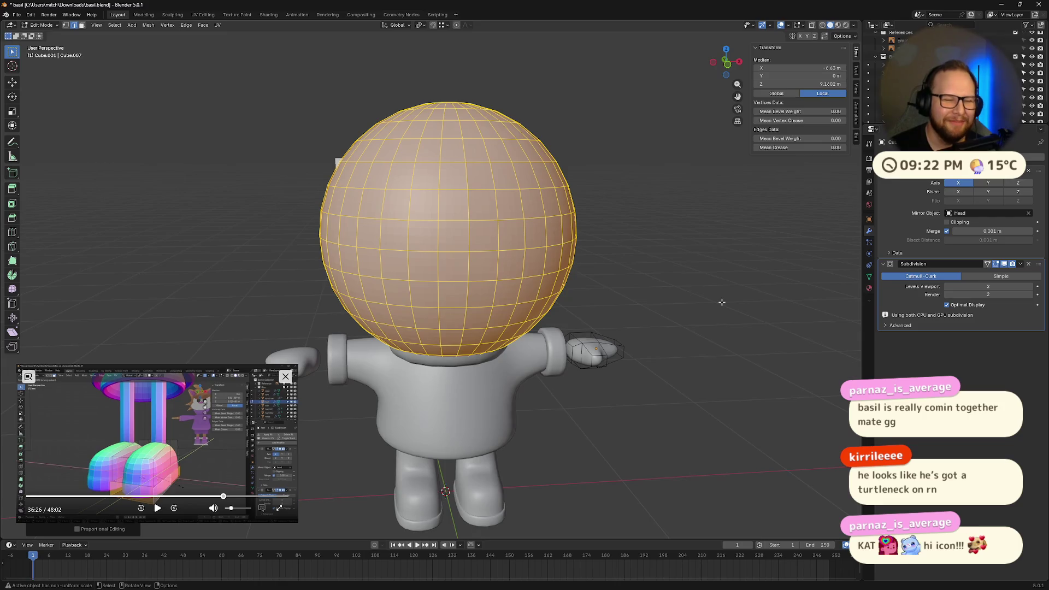
{"action": "key", "text": "s"}
{"action": "left_click", "coordinate": [687, 285]}
{"action": "key", "text": "g"}
{"action": "key", "text": "z"}
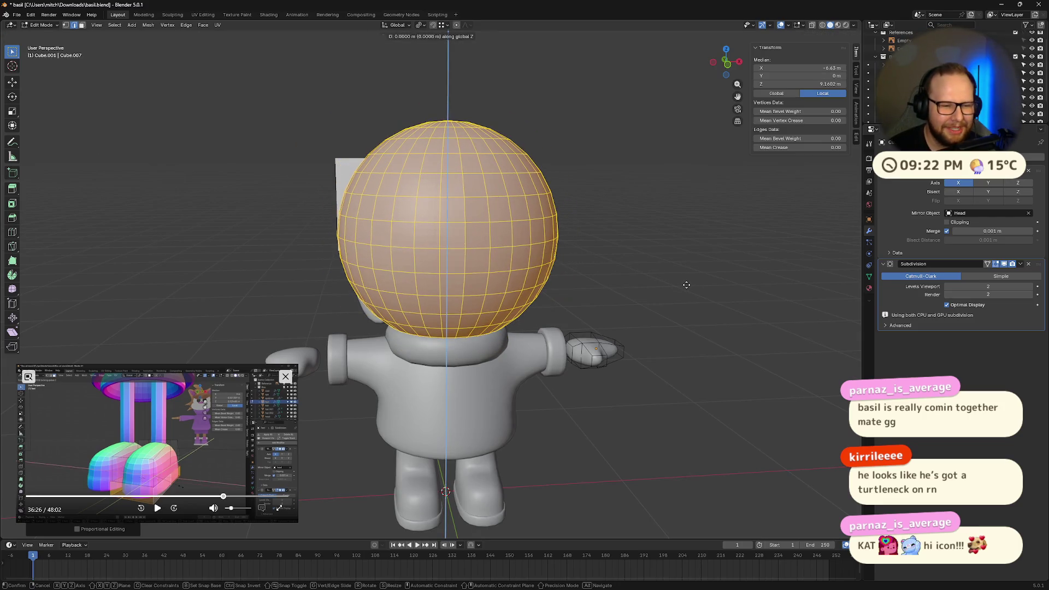
{"action": "left_click", "coordinate": [688, 325]}
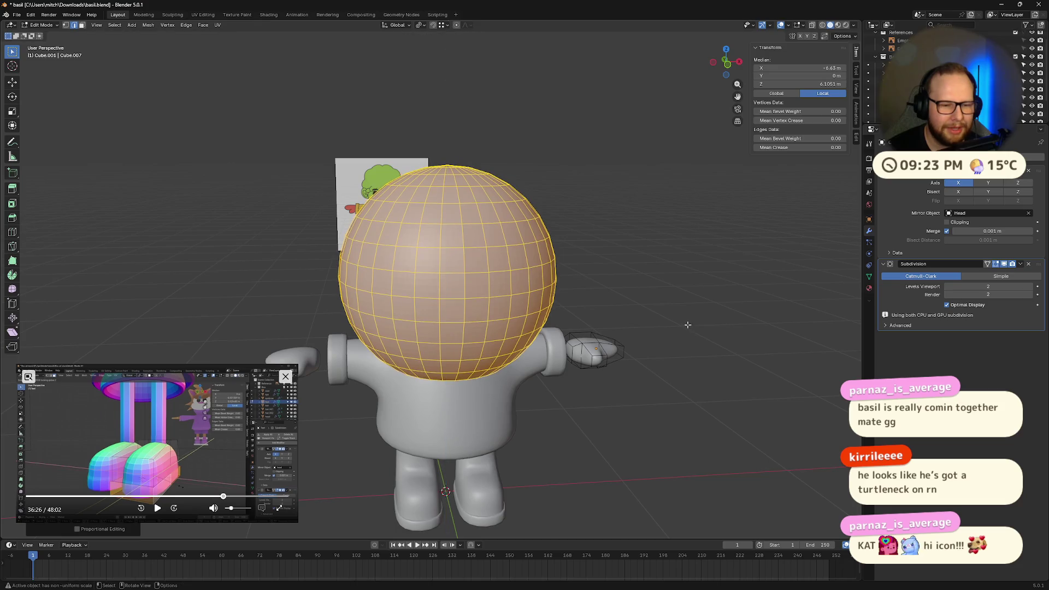
{"action": "middle_click_drag", "start_coordinate": [688, 325], "coordinate": [663, 298]}
{"action": "mouse_move", "coordinate": [740, 306]}
{"action": "middle_mouse_down"}
{"action": "mouse_move", "coordinate": [736, 315]}
{"action": "mouse_move", "coordinate": [563, 328]}
{"action": "mouse_move", "coordinate": [545, 300]}
{"action": "middle_mouse_up"}
{"action": "key", "text": "Tab"}
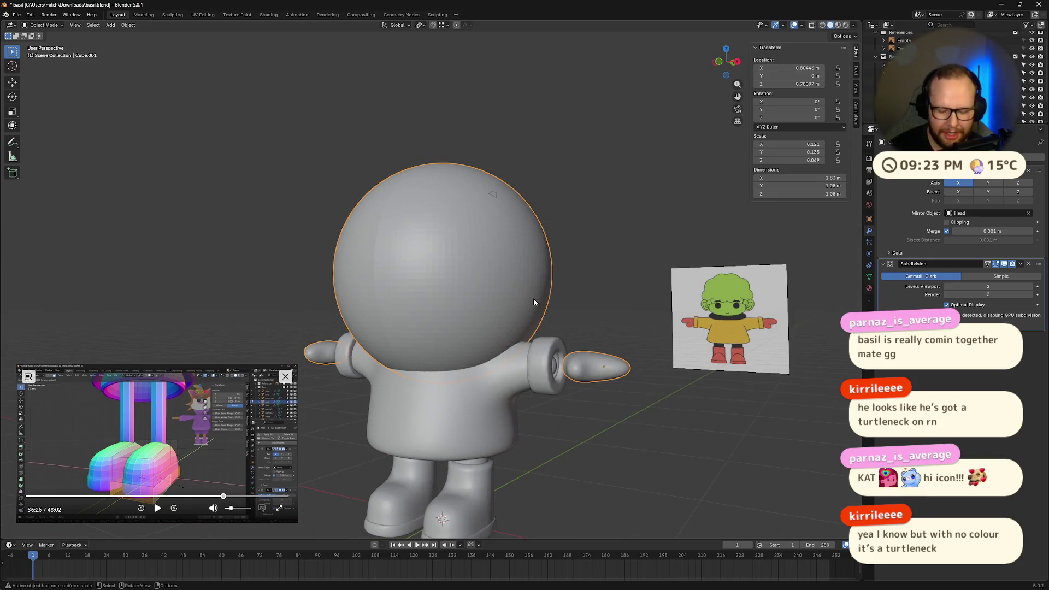
Delete the object holding the head sphere and mitten hands, then undo the deletion
{"action": "key", "text": "Delete"}
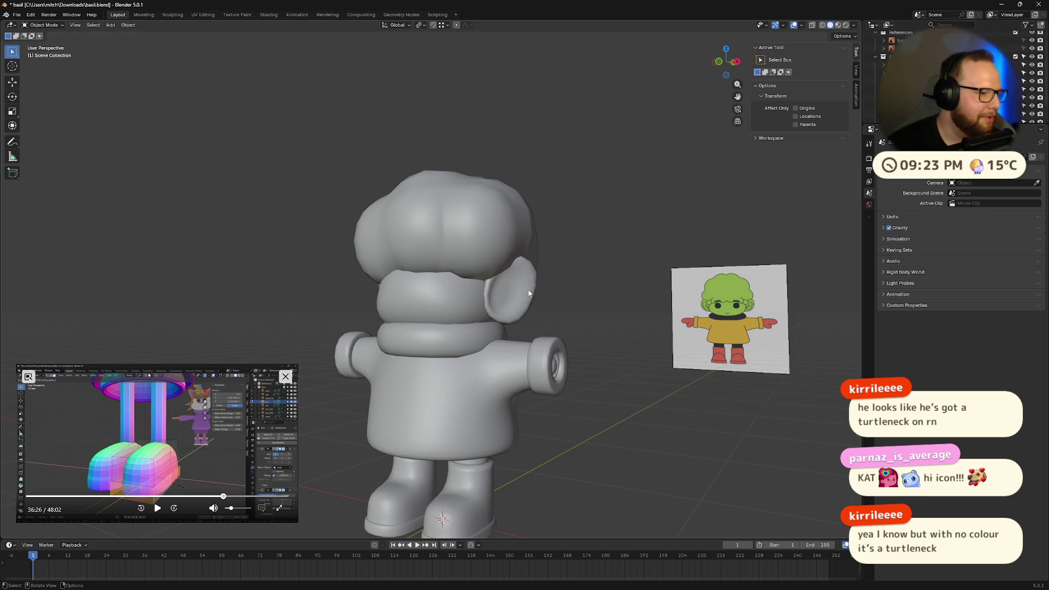
{"action": "mouse_move", "coordinate": [380, 305]}
{"action": "middle_mouse_down"}
{"action": "mouse_move", "coordinate": [614, 324]}
{"action": "mouse_move", "coordinate": [606, 355]}
{"action": "mouse_move", "coordinate": [627, 362]}
{"action": "mouse_move", "coordinate": [621, 372]}
{"action": "mouse_move", "coordinate": [654, 412]}
{"action": "mouse_move", "coordinate": [709, 392]}
{"action": "mouse_move", "coordinate": [691, 389]}
{"action": "middle_mouse_up"}
{"action": "key", "text": "ctrl+z"}
{"action": "key", "text": "Tab"}
Redo to restore the hands, try widening the hand's front face along Y, then undo it
{"action": "key", "text": "ctrl+shift+z"}
{"action": "key", "text": "ctrl+shift+z"}
{"action": "mouse_move", "coordinate": [697, 392]}
{"action": "middle_mouse_down"}
{"action": "mouse_move", "coordinate": [628, 383]}
{"action": "mouse_move", "coordinate": [607, 396]}
{"action": "mouse_move", "coordinate": [647, 405]}
{"action": "middle_mouse_up"}
{"action": "middle_click_drag", "start_coordinate": [492, 460], "coordinate": [510, 432]}
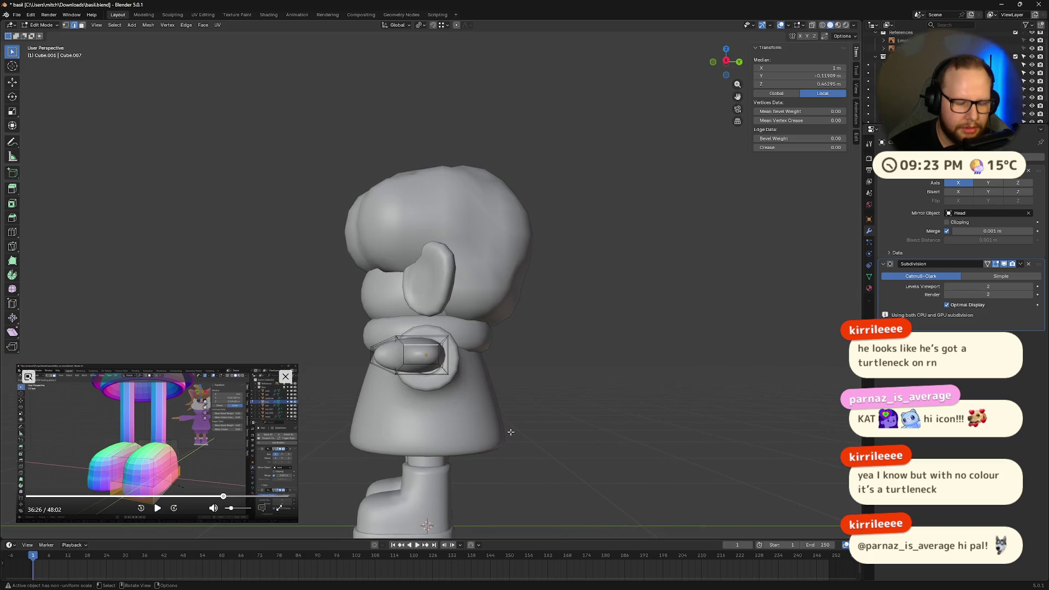
{"action": "left_click", "coordinate": [428, 358]}
{"action": "key", "text": "s"}
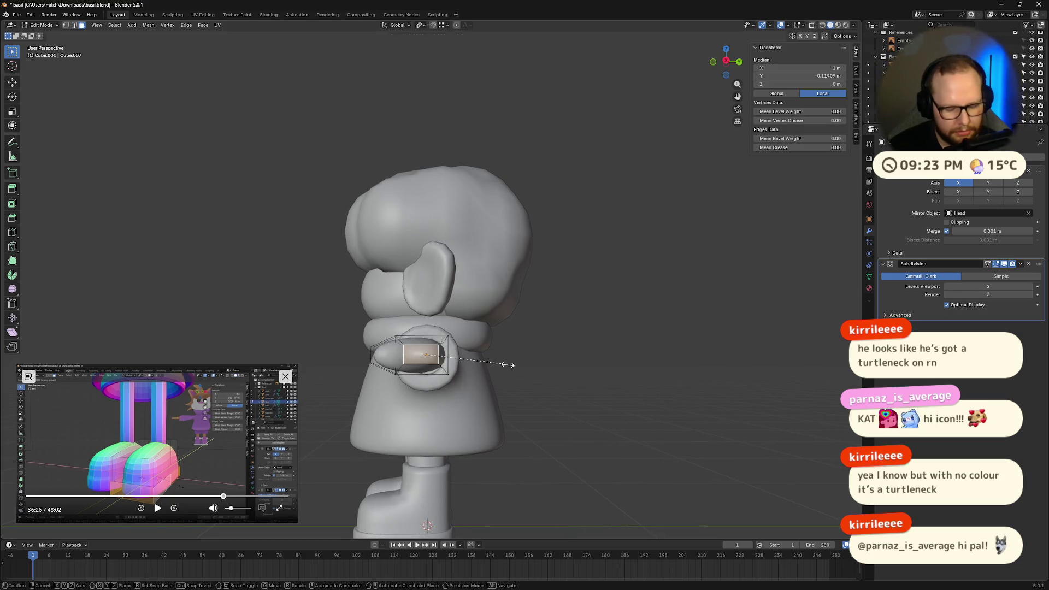
{"action": "key", "text": "y"}
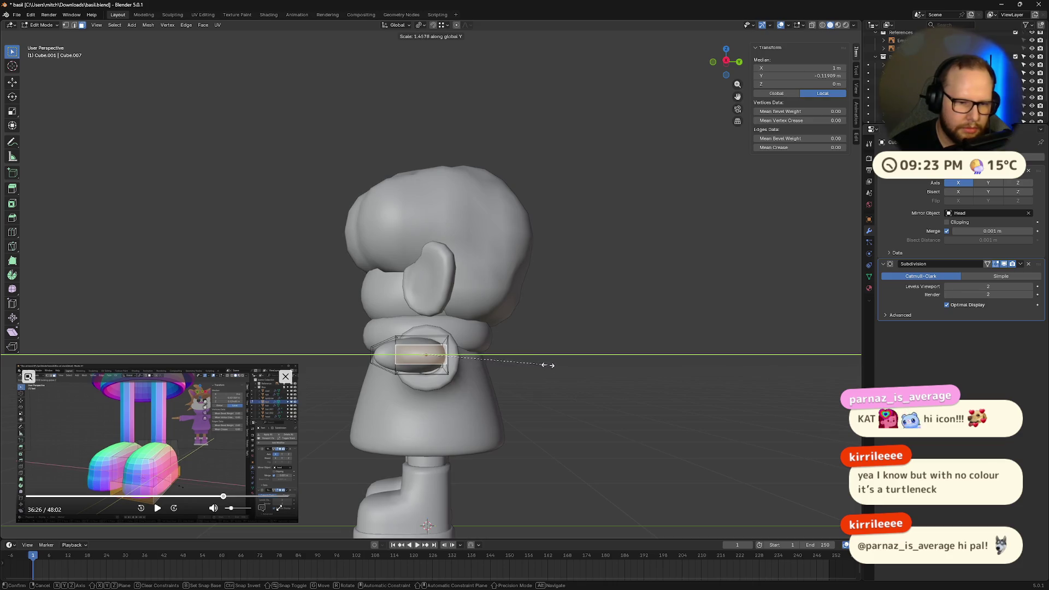
{"action": "left_click", "coordinate": [552, 366]}
{"action": "mouse_move", "coordinate": [546, 366]}
{"action": "middle_mouse_down"}
{"action": "mouse_move", "coordinate": [531, 486]}
{"action": "mouse_move", "coordinate": [546, 398]}
{"action": "mouse_move", "coordinate": [595, 425]}
{"action": "mouse_move", "coordinate": [544, 434]}
{"action": "middle_mouse_up"}
{"action": "key", "text": "ctrl+z"}
{"action": "key", "text": "ctrl+z"}
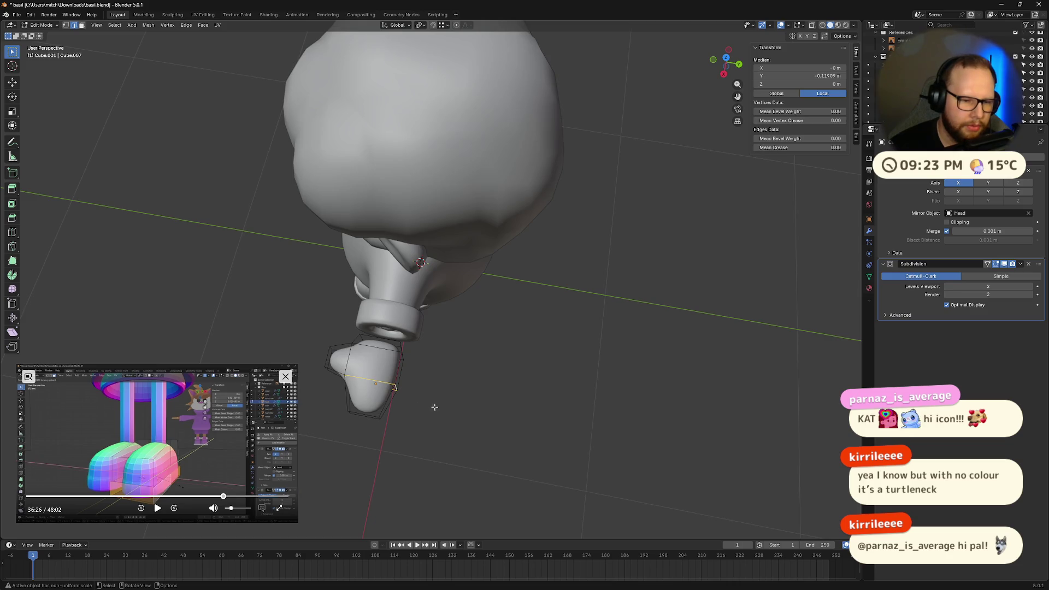
Shift the selected hand edge along the X axis
{"action": "key", "text": "g"}
{"action": "key", "text": "x"}
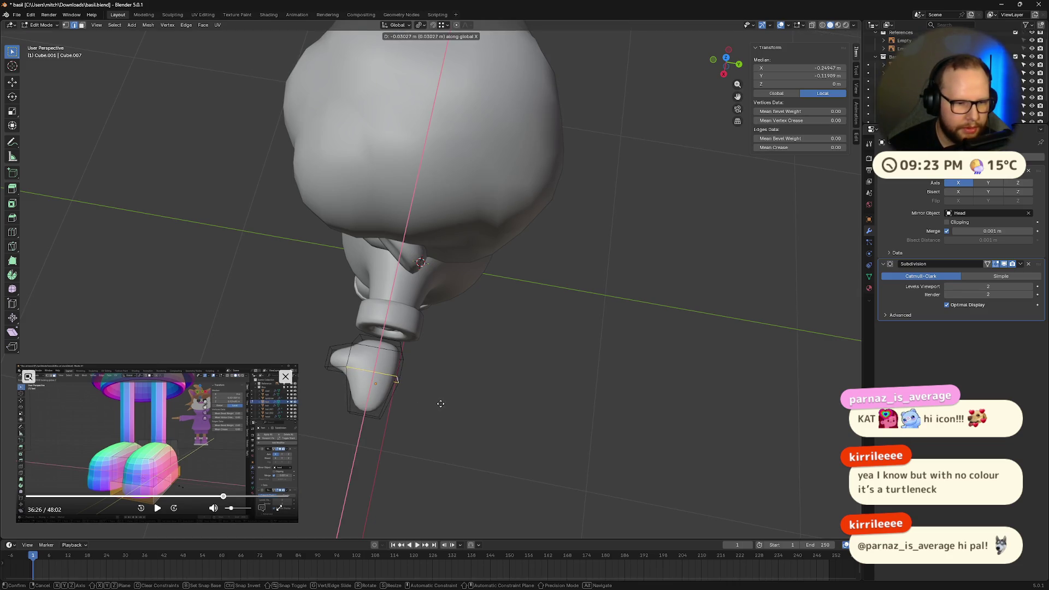
{"action": "left_click", "coordinate": [441, 403]}
{"action": "middle_click_drag", "start_coordinate": [440, 403], "coordinate": [449, 399]}
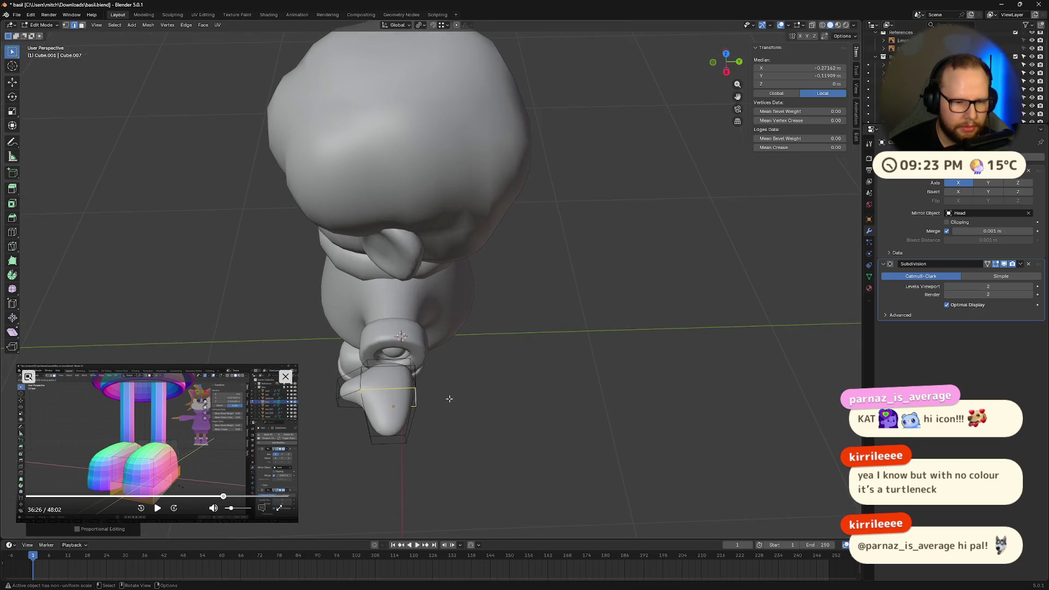
Widen the hand's end face about 1.64× along the Y axis
{"action": "left_click", "coordinate": [389, 436]}
{"action": "left_click", "coordinate": [397, 446]}
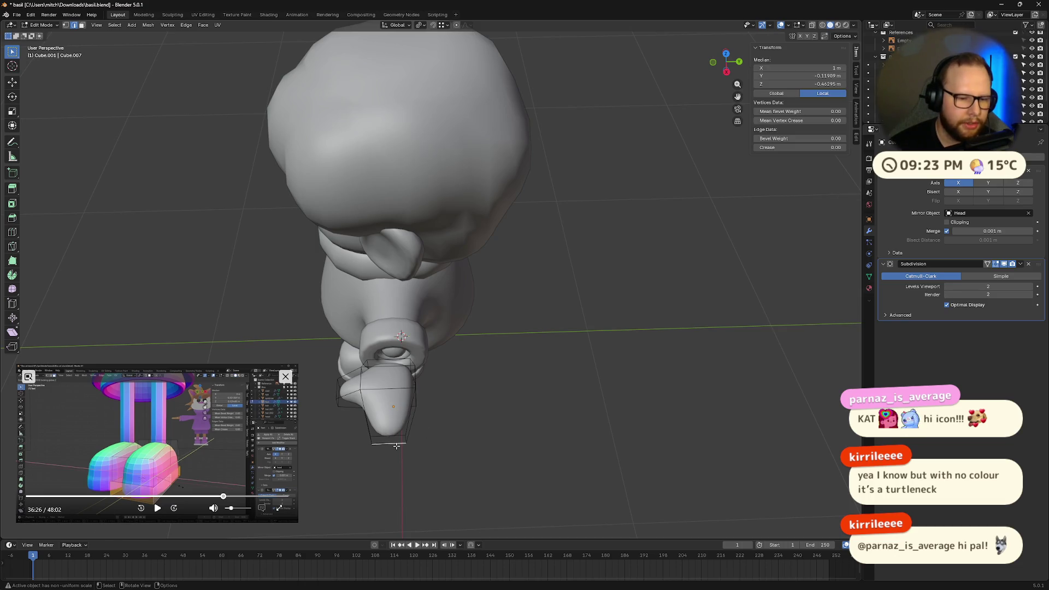
{"action": "middle_click_drag", "start_coordinate": [412, 447], "coordinate": [434, 409]}
{"action": "left_click", "coordinate": [435, 408]}
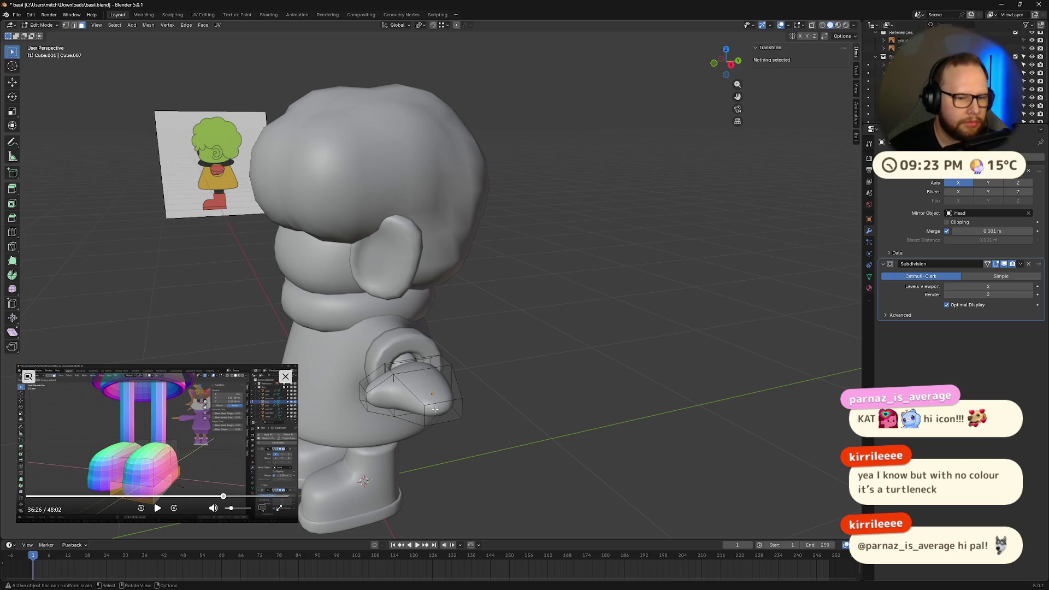
{"action": "left_click", "coordinate": [448, 409]}
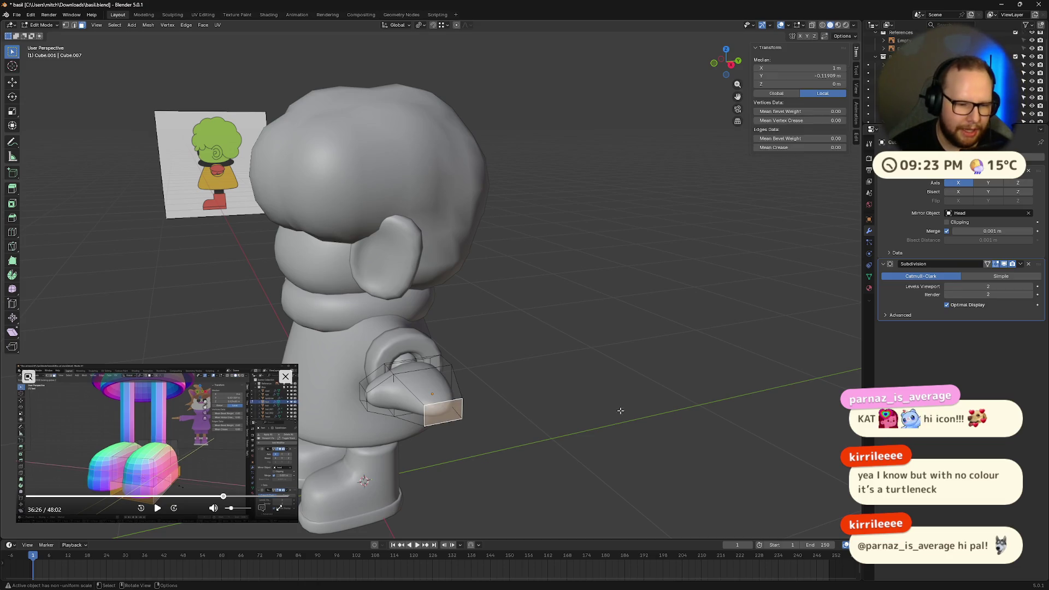
{"action": "middle_click_drag", "start_coordinate": [621, 411], "coordinate": [611, 417]}
{"action": "key", "text": "s"}
{"action": "key", "text": "y"}
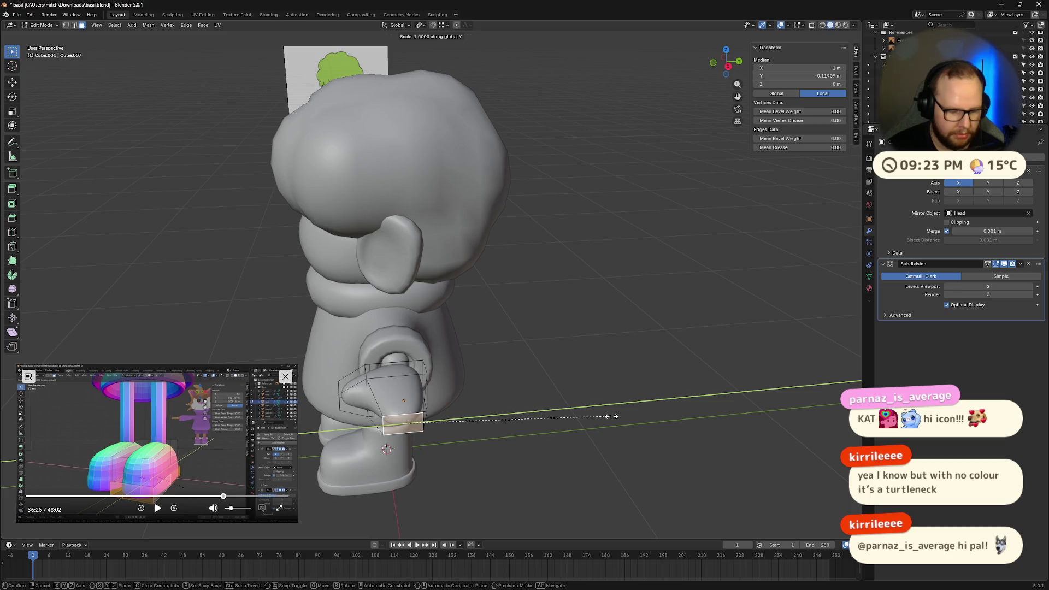
{"action": "left_click", "coordinate": [737, 410]}
{"action": "mouse_move", "coordinate": [710, 414]}
{"action": "middle_mouse_down"}
{"action": "mouse_move", "coordinate": [695, 459]}
{"action": "mouse_move", "coordinate": [711, 432]}
{"action": "mouse_move", "coordinate": [776, 383]}
{"action": "mouse_move", "coordinate": [786, 395]}
{"action": "middle_mouse_up"}
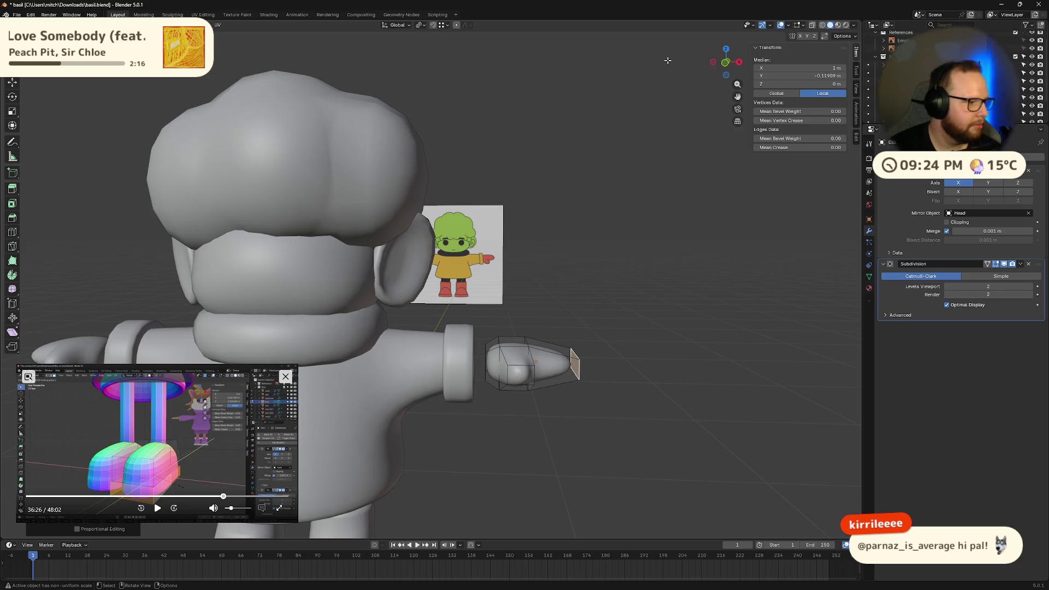
In side view with X-ray on, box-select the finger and flatten it along Z to match the reference
{"action": "left_click", "coordinate": [726, 62]}
{"action": "middle_click_drag", "start_coordinate": [676, 320], "coordinate": [547, 237], "text": "shift"}
{"action": "key", "text": "b"}
{"action": "mouse_move", "coordinate": [406, 272]}
{"action": "left_mouse_down"}
{"action": "mouse_move", "coordinate": [553, 395]}
{"action": "mouse_move", "coordinate": [601, 405]}
{"action": "left_mouse_up"}
{"action": "key", "text": "s"}
{"action": "key", "text": "z"}
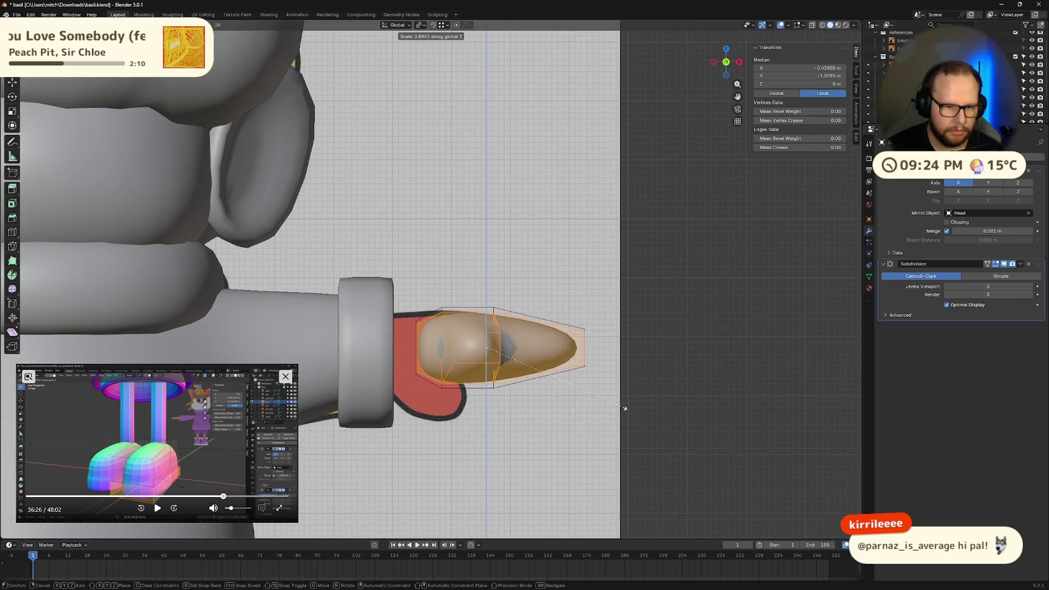
{"action": "left_click", "coordinate": [634, 377]}
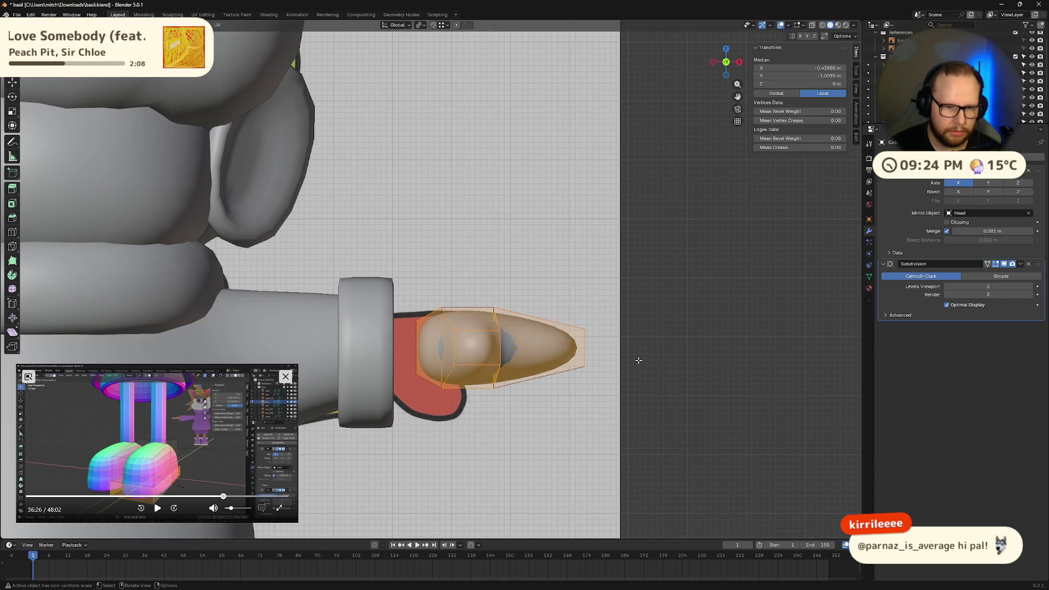
{"action": "key", "text": "alt+z"}
{"action": "left_click_drag", "start_coordinate": [410, 284], "coordinate": [671, 419]}
{"action": "key", "text": "s"}
{"action": "key", "text": "z"}
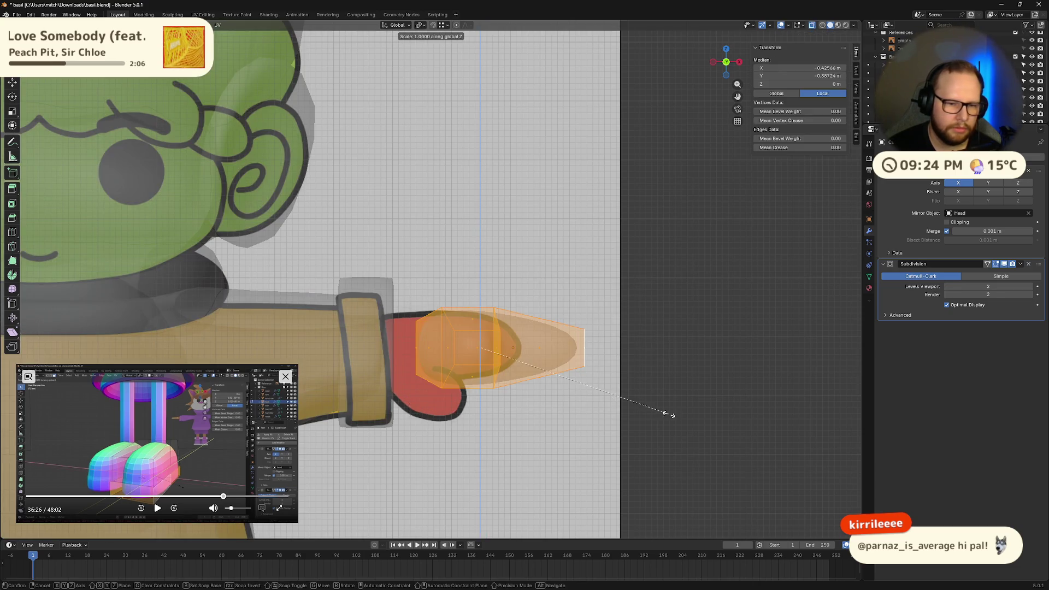
{"action": "left_click", "coordinate": [639, 391]}
Make the finger's tip and base faces slightly taller along the Z axis
{"action": "mouse_move", "coordinate": [640, 390]}
{"action": "middle_mouse_down"}
{"action": "mouse_move", "coordinate": [672, 335]}
{"action": "mouse_move", "coordinate": [475, 385]}
{"action": "mouse_move", "coordinate": [582, 354]}
{"action": "mouse_move", "coordinate": [605, 368]}
{"action": "mouse_move", "coordinate": [649, 370]}
{"action": "mouse_move", "coordinate": [628, 347]}
{"action": "mouse_move", "coordinate": [521, 327]}
{"action": "mouse_move", "coordinate": [612, 355]}
{"action": "mouse_move", "coordinate": [579, 323]}
{"action": "middle_mouse_up"}
{"action": "key", "text": "alt+a"}
{"action": "left_click", "coordinate": [521, 327]}
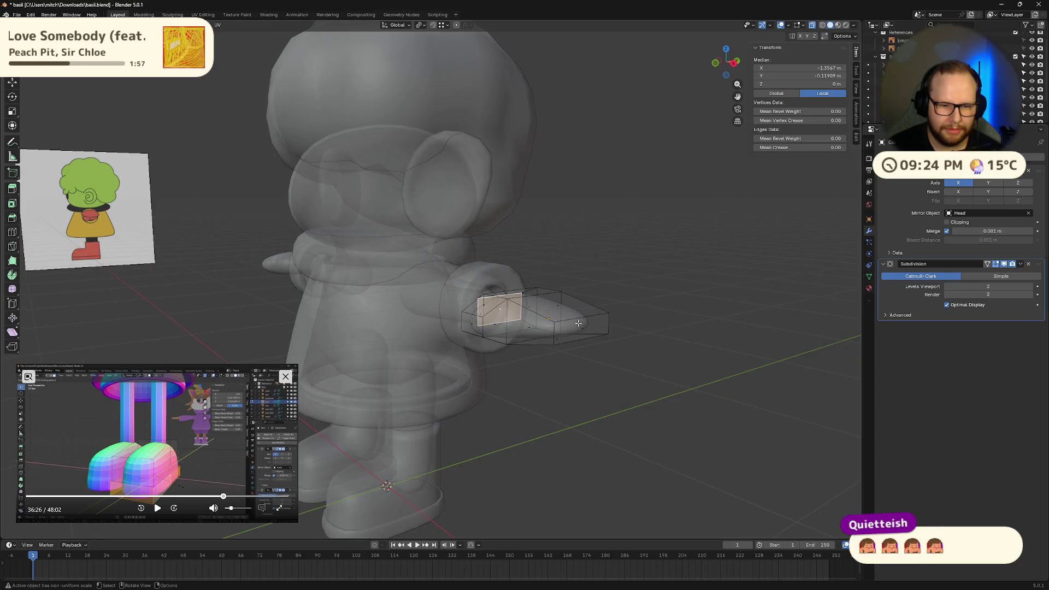
{"action": "left_click", "coordinate": [471, 335], "text": "shift"}
{"action": "key", "text": "s"}
{"action": "key", "text": "z"}
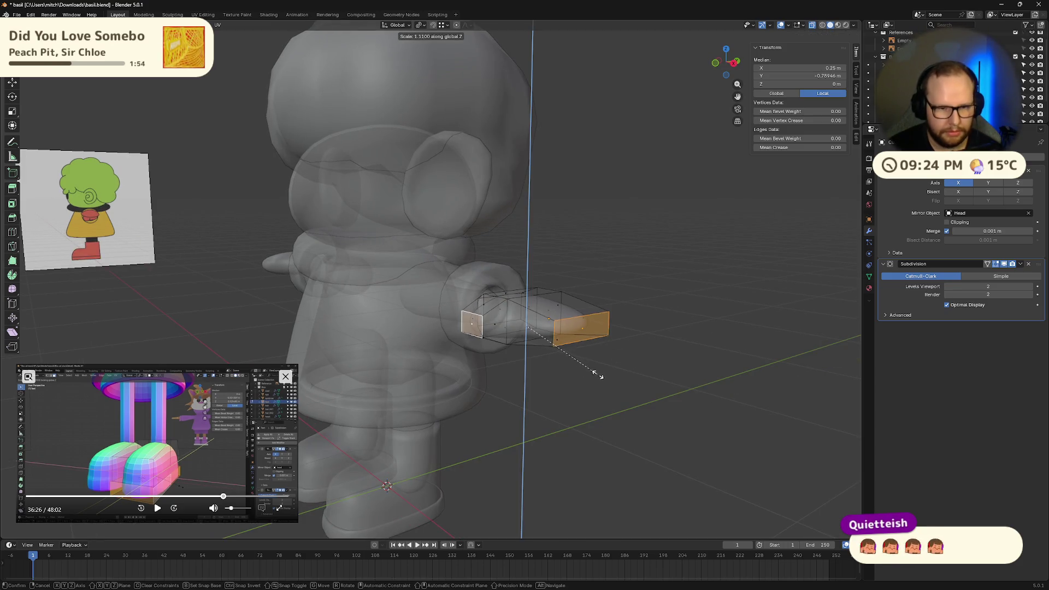
{"action": "left_click", "coordinate": [619, 373]}
{"action": "key", "text": "alt+a"}
{"action": "mouse_move", "coordinate": [656, 399]}
{"action": "middle_mouse_down"}
{"action": "mouse_move", "coordinate": [669, 410]}
{"action": "mouse_move", "coordinate": [740, 412]}
{"action": "mouse_move", "coordinate": [689, 363]}
{"action": "mouse_move", "coordinate": [702, 390]}
{"action": "mouse_move", "coordinate": [626, 351]}
{"action": "mouse_move", "coordinate": [594, 419]}
{"action": "mouse_move", "coordinate": [632, 449]}
{"action": "mouse_move", "coordinate": [656, 407]}
{"action": "middle_mouse_up"}
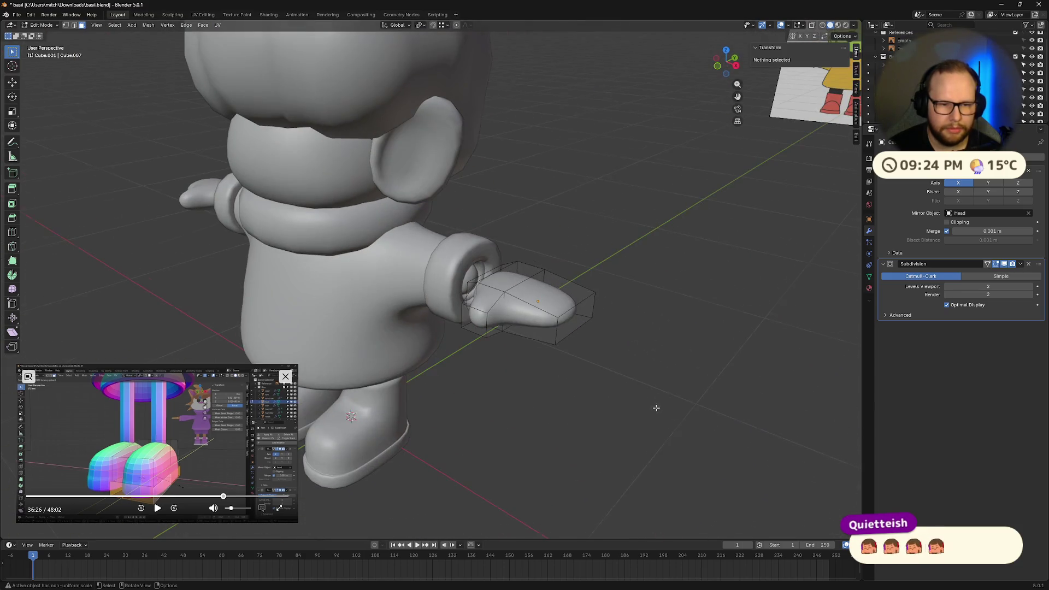
Give the edge where the thumb joins the mitten a crease of 0.50
{"action": "left_click", "coordinate": [507, 303]}
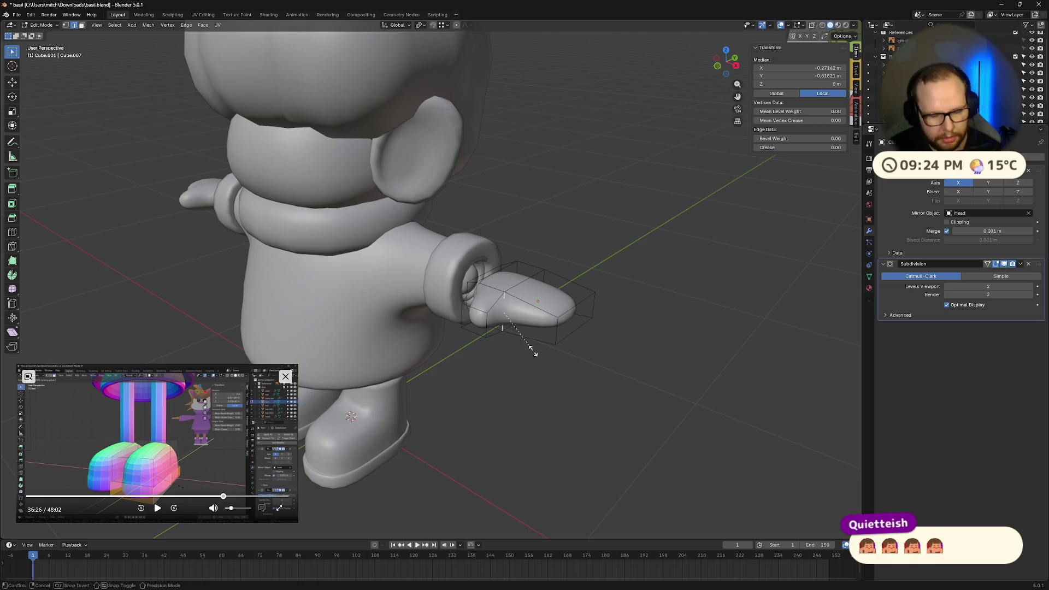
{"action": "left_click", "coordinate": [793, 349]}
{"action": "mouse_move", "coordinate": [792, 350]}
{"action": "middle_mouse_down"}
{"action": "mouse_move", "coordinate": [703, 296]}
{"action": "mouse_move", "coordinate": [708, 261]}
{"action": "mouse_move", "coordinate": [785, 305]}
{"action": "mouse_move", "coordinate": [684, 332]}
{"action": "middle_mouse_up"}
{"action": "left_click", "coordinate": [799, 148]}
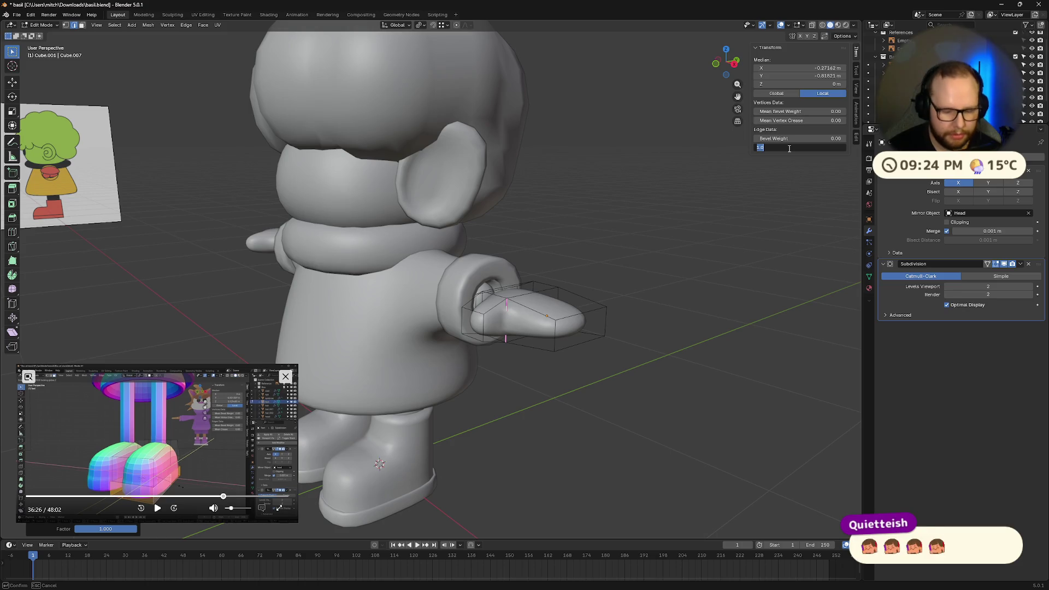
{"action": "type", "text": ".5"}
{"action": "key", "text": "Return"}
{"action": "middle_click_drag", "start_coordinate": [577, 285], "coordinate": [537, 304]}
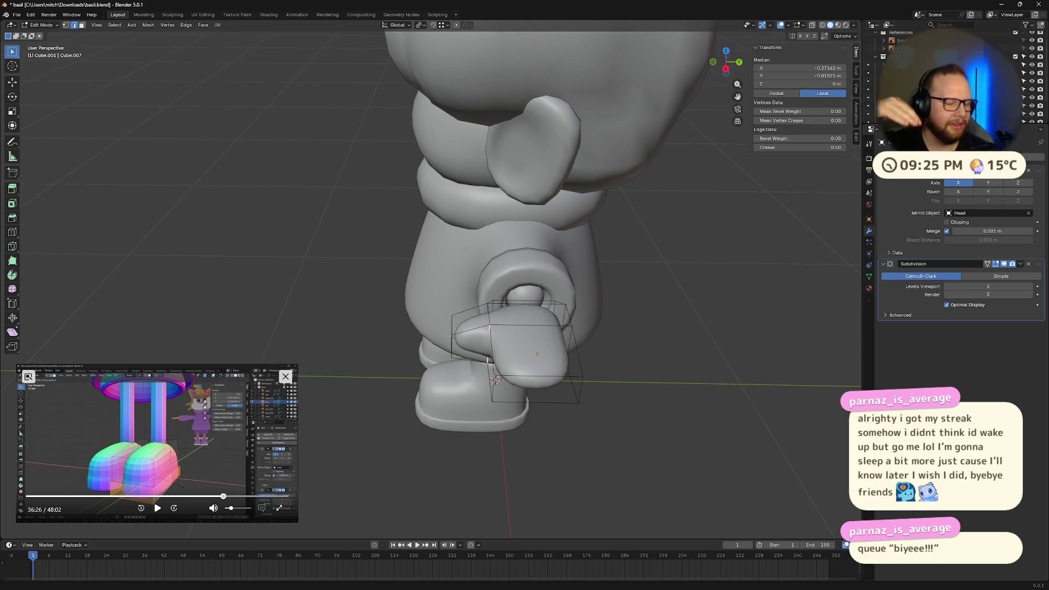
Compare thumb-edge crease values of 0 and 0.5, then set it to 1.00
{"action": "mouse_move", "coordinate": [460, 376]}
{"action": "middle_mouse_down"}
{"action": "mouse_move", "coordinate": [553, 371]}
{"action": "mouse_move", "coordinate": [470, 377]}
{"action": "mouse_move", "coordinate": [481, 369]}
{"action": "middle_mouse_up"}
{"action": "left_click", "coordinate": [822, 147]}
{"action": "key", "text": "Return"}
{"action": "middle_click_drag", "start_coordinate": [673, 328], "coordinate": [698, 346]}
{"action": "scroll", "coordinate": [741, 252], "scroll_direction": "down", "scroll_amount": 8}
{"action": "mouse_move", "coordinate": [741, 252]}
{"action": "middle_mouse_down"}
{"action": "mouse_move", "coordinate": [696, 227]}
{"action": "mouse_move", "coordinate": [637, 253]}
{"action": "mouse_move", "coordinate": [599, 290]}
{"action": "middle_mouse_up"}
{"action": "scroll", "coordinate": [592, 288], "scroll_direction": "up", "scroll_amount": 8}
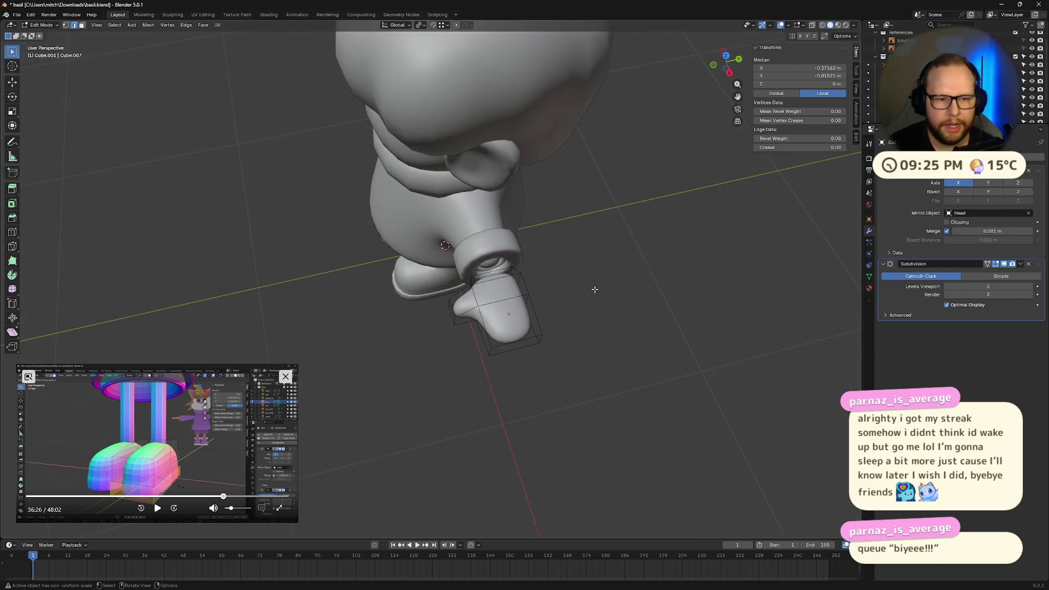
{"action": "left_click", "coordinate": [808, 148]}
{"action": "type", "text": ".5"}
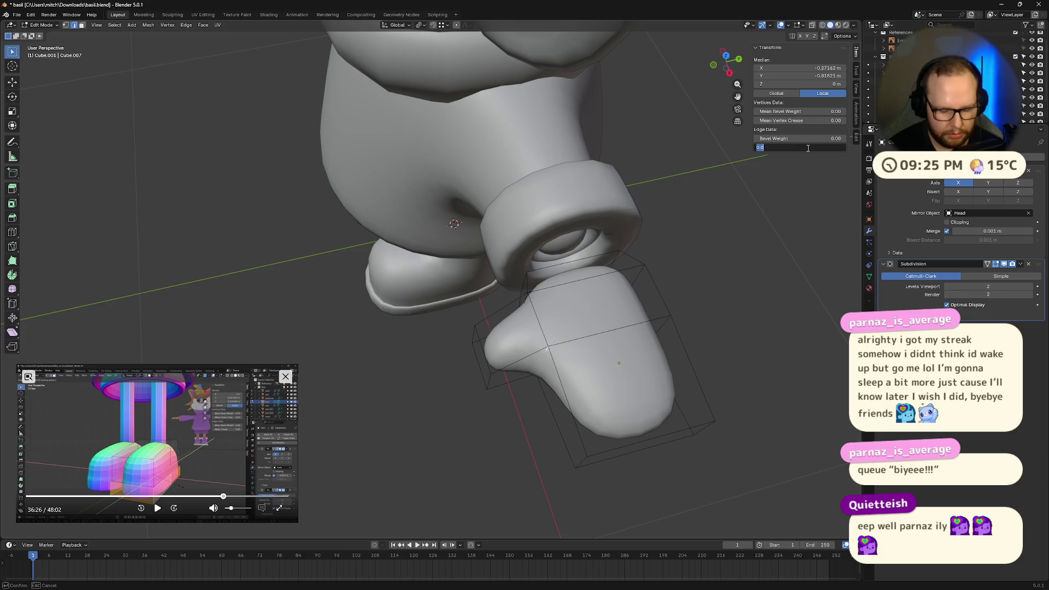
{"action": "key", "text": "Return"}
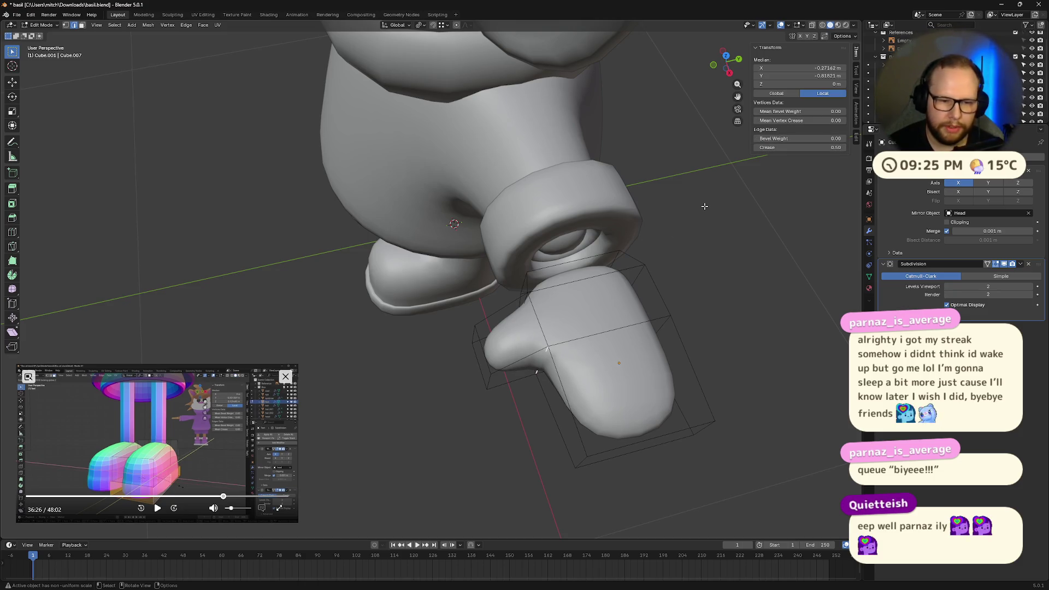
{"action": "left_click", "coordinate": [804, 147]}
{"action": "type", "text": "1"}
{"action": "key", "text": "Return"}
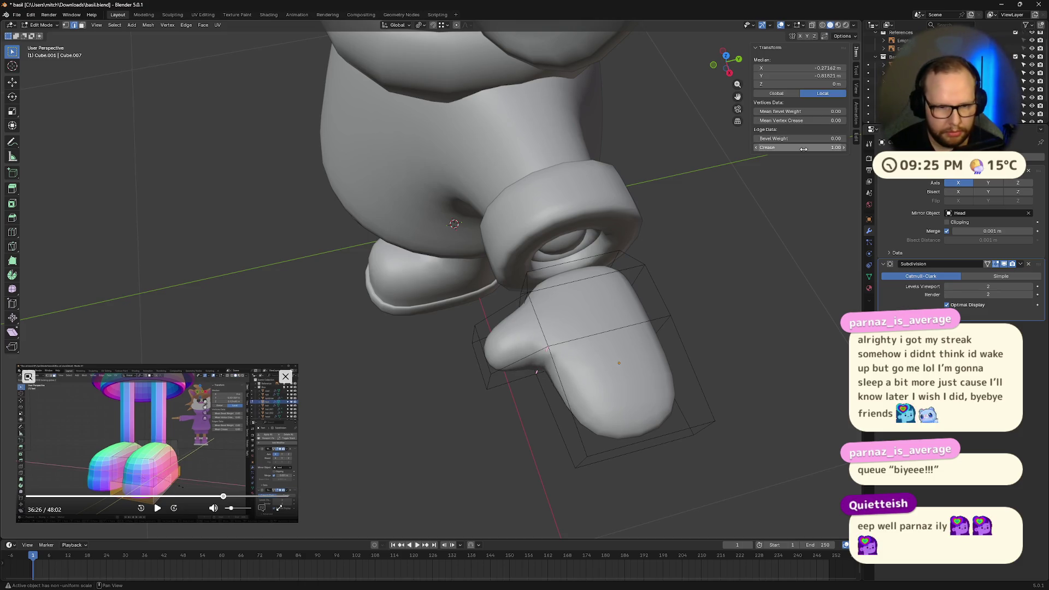
{"action": "mouse_move", "coordinate": [655, 306]}
{"action": "middle_mouse_down"}
{"action": "mouse_move", "coordinate": [646, 330]}
{"action": "mouse_move", "coordinate": [684, 368]}
{"action": "mouse_move", "coordinate": [734, 326]}
{"action": "mouse_move", "coordinate": [606, 430]}
{"action": "middle_mouse_up"}
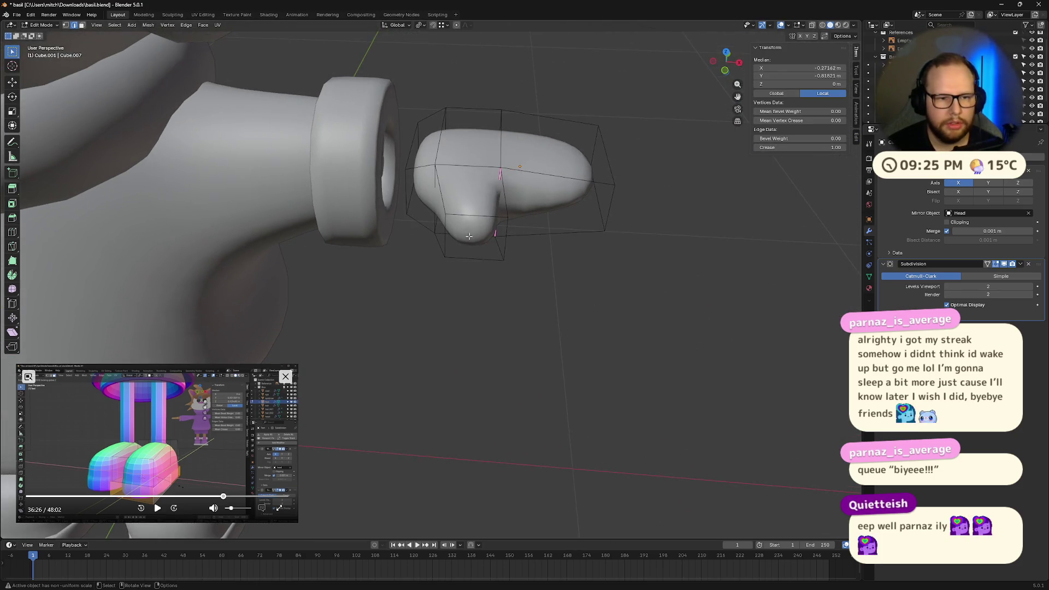
Shift the thumb's bottom face along X in face select mode
{"action": "key", "text": "3"}
{"action": "left_click", "coordinate": [473, 233]}
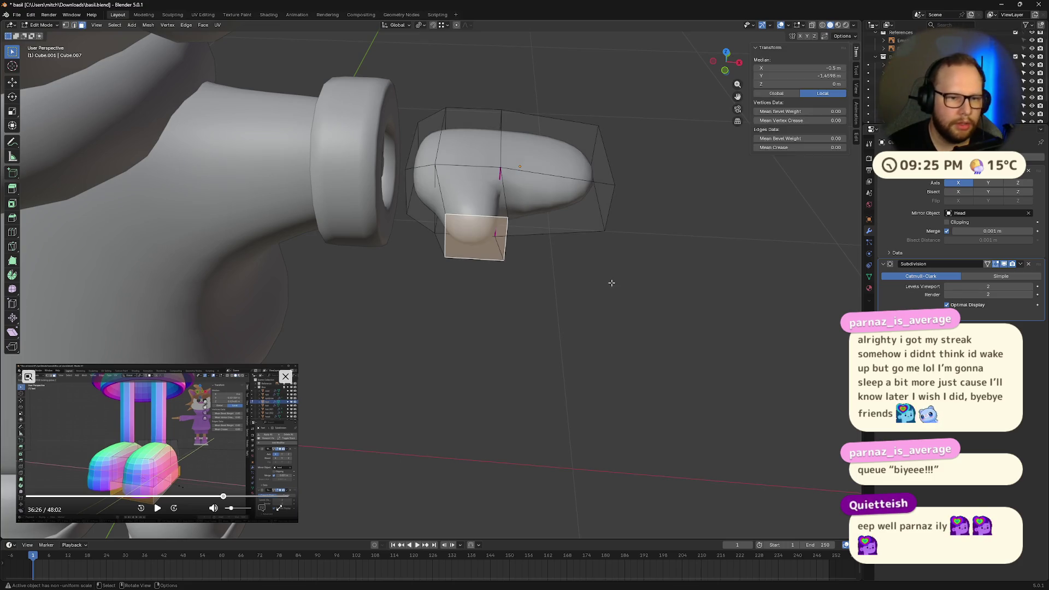
{"action": "key", "text": "g"}
{"action": "left_click", "coordinate": [602, 282]}
{"action": "mouse_move", "coordinate": [601, 282]}
{"action": "middle_mouse_down"}
{"action": "mouse_move", "coordinate": [580, 222]}
{"action": "mouse_move", "coordinate": [574, 256]}
{"action": "mouse_move", "coordinate": [608, 235]}
{"action": "middle_mouse_up"}
{"action": "mouse_move", "coordinate": [624, 252]}
{"action": "middle_mouse_down"}
{"action": "mouse_move", "coordinate": [644, 253]}
{"action": "mouse_move", "coordinate": [585, 248]}
{"action": "mouse_move", "coordinate": [503, 324]}
{"action": "mouse_move", "coordinate": [443, 131]}
{"action": "middle_mouse_up"}
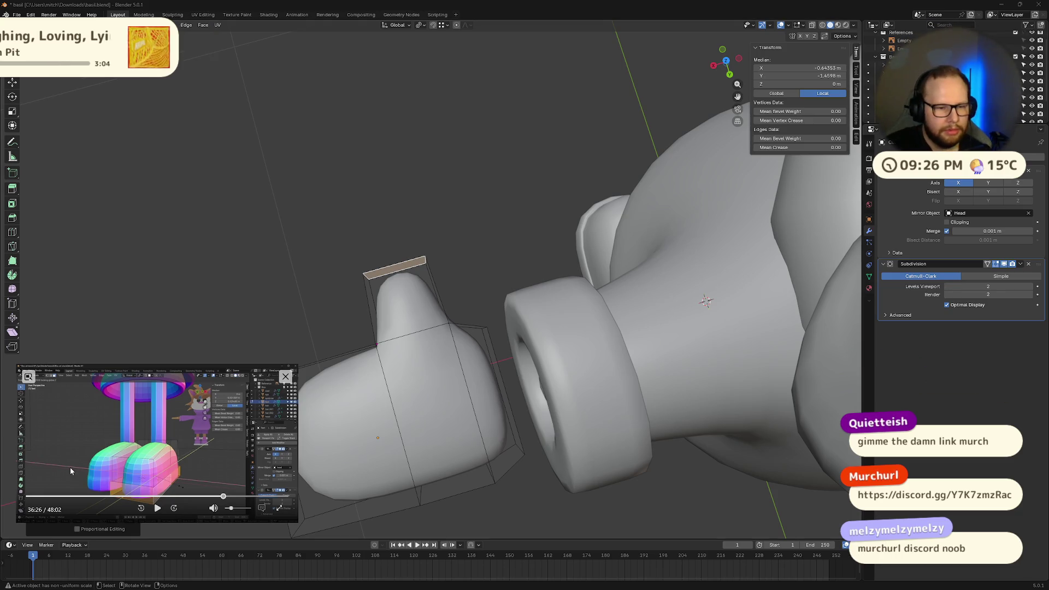
Frame the mitten hand from a top-down view
{"action": "middle_click_drag", "start_coordinate": [374, 319], "coordinate": [440, 305]}
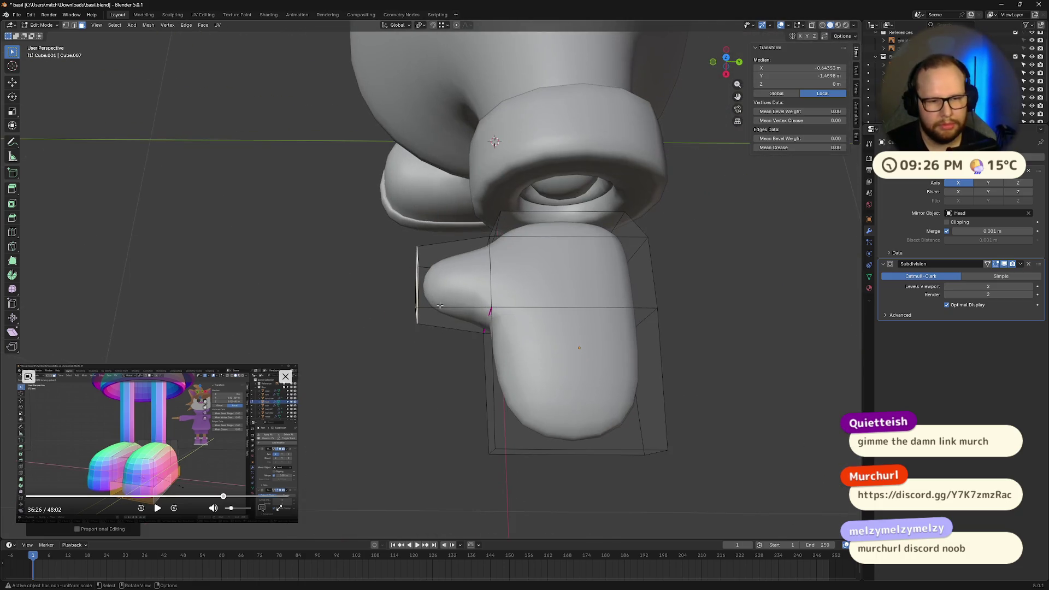
{"action": "mouse_move", "coordinate": [620, 365]}
{"action": "middle_mouse_down"}
{"action": "mouse_move", "coordinate": [588, 300]}
{"action": "mouse_move", "coordinate": [628, 300]}
{"action": "mouse_move", "coordinate": [635, 307]}
{"action": "mouse_move", "coordinate": [604, 330]}
{"action": "mouse_move", "coordinate": [550, 298]}
{"action": "mouse_move", "coordinate": [616, 342]}
{"action": "mouse_move", "coordinate": [635, 377]}
{"action": "mouse_move", "coordinate": [452, 364]}
{"action": "middle_mouse_up"}
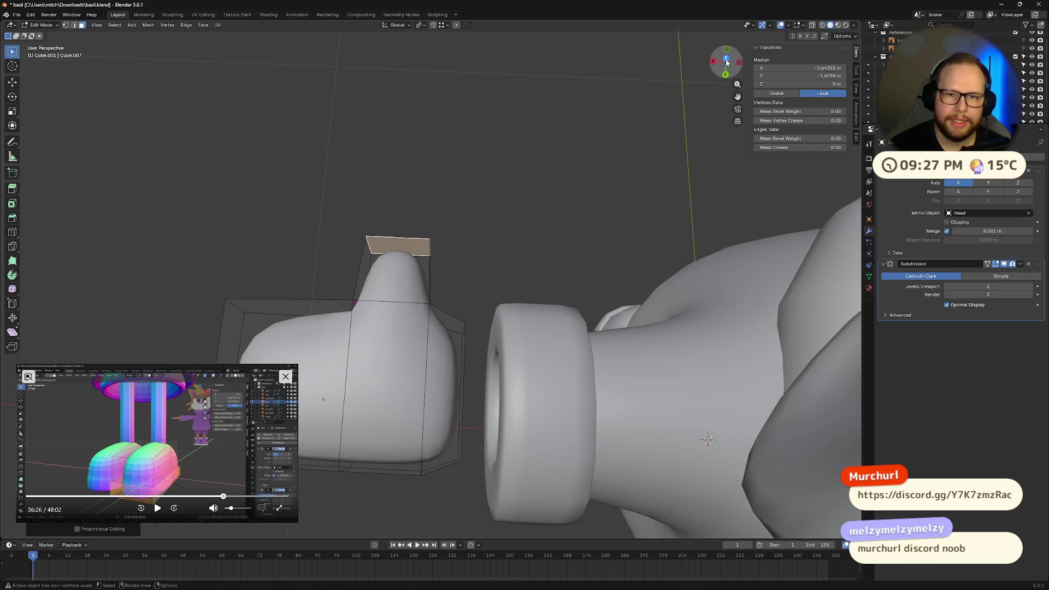
{"action": "key", "text": "KP_7"}
{"action": "scroll", "coordinate": [520, 267], "scroll_direction": "up", "scroll_amount": 4}
{"action": "scroll", "coordinate": [521, 267], "scroll_direction": "up", "scroll_amount": 1}
{"action": "middle_click_drag", "start_coordinate": [566, 253], "coordinate": [527, 339], "text": "shift"}
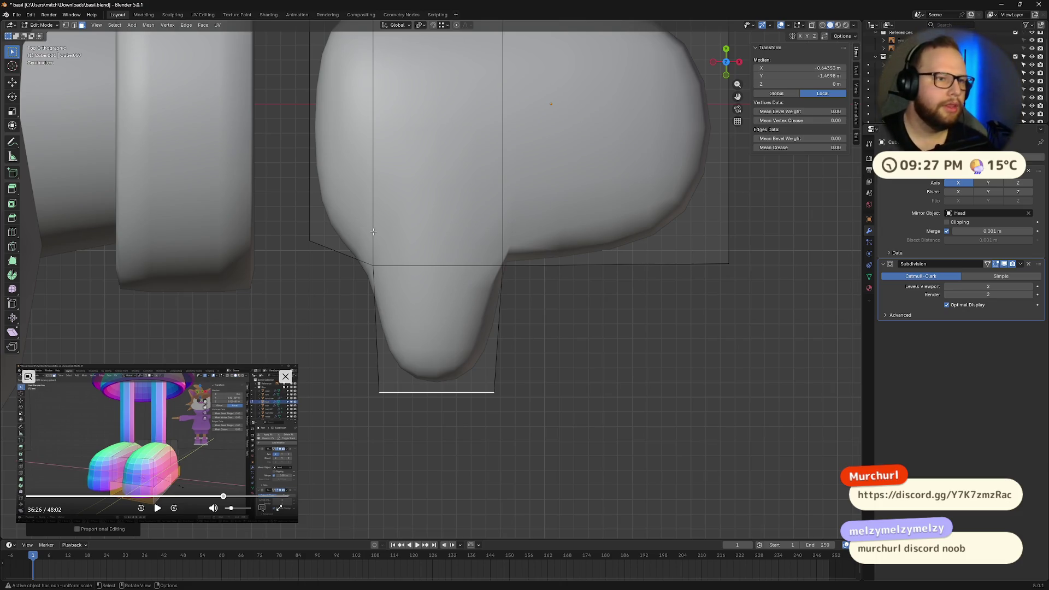
{"action": "mouse_move", "coordinate": [498, 310]}
{"action": "middle_mouse_down"}
{"action": "mouse_move", "coordinate": [511, 298]}
{"action": "mouse_move", "coordinate": [519, 306]}
{"action": "mouse_move", "coordinate": [509, 317]}
{"action": "mouse_move", "coordinate": [590, 309]}
{"action": "mouse_move", "coordinate": [612, 317]}
{"action": "mouse_move", "coordinate": [619, 335]}
{"action": "mouse_move", "coordinate": [538, 330]}
{"action": "mouse_move", "coordinate": [438, 197]}
{"action": "mouse_move", "coordinate": [457, 223]}
{"action": "mouse_move", "coordinate": [453, 177]}
{"action": "mouse_move", "coordinate": [403, 237]}
{"action": "middle_mouse_up"}
{"action": "scroll", "coordinate": [506, 310], "scroll_direction": "down", "scroll_amount": 4}
Select the two edges at the thumb base in edge select mode
{"action": "left_click", "coordinate": [531, 316]}
{"action": "left_click", "coordinate": [438, 197]}
{"action": "key", "text": "2"}
{"action": "left_click", "coordinate": [452, 177]}
{"action": "left_click", "coordinate": [451, 177], "text": "ctrl"}
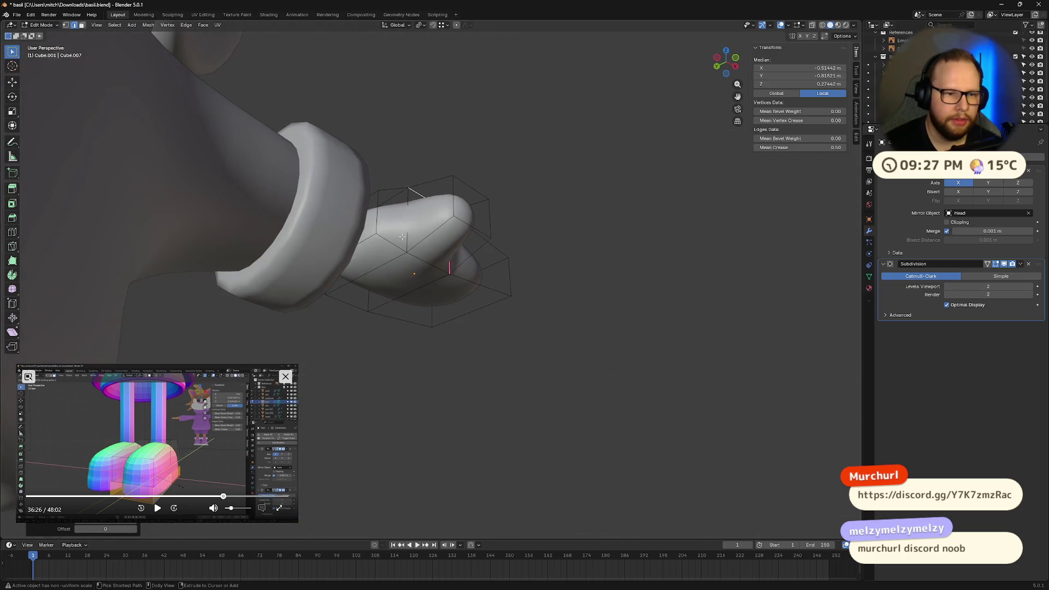
Squash the selected thumb-base edges vertically along Z
{"action": "middle_click_drag", "start_coordinate": [463, 263], "coordinate": [490, 313]}
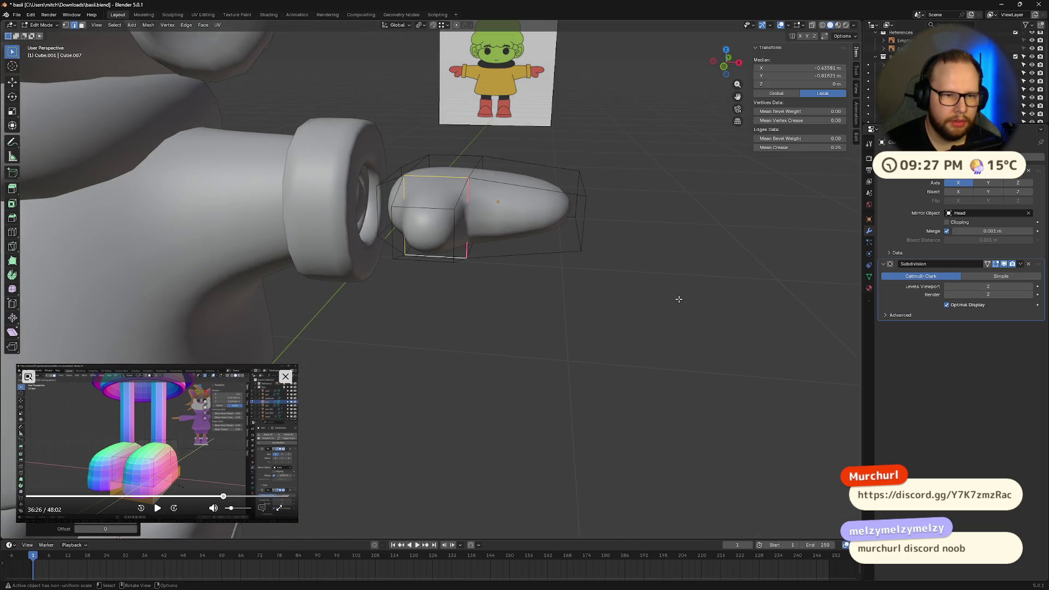
{"action": "key", "text": "s"}
{"action": "mouse_move", "coordinate": [646, 281]}
{"action": "middle_mouse_down"}
{"action": "mouse_move", "coordinate": [559, 251]}
{"action": "mouse_move", "coordinate": [591, 274]}
{"action": "mouse_move", "coordinate": [552, 246]}
{"action": "mouse_move", "coordinate": [511, 264]}
{"action": "middle_mouse_up"}
{"action": "key", "text": "z"}
{"action": "left_click", "coordinate": [552, 246]}
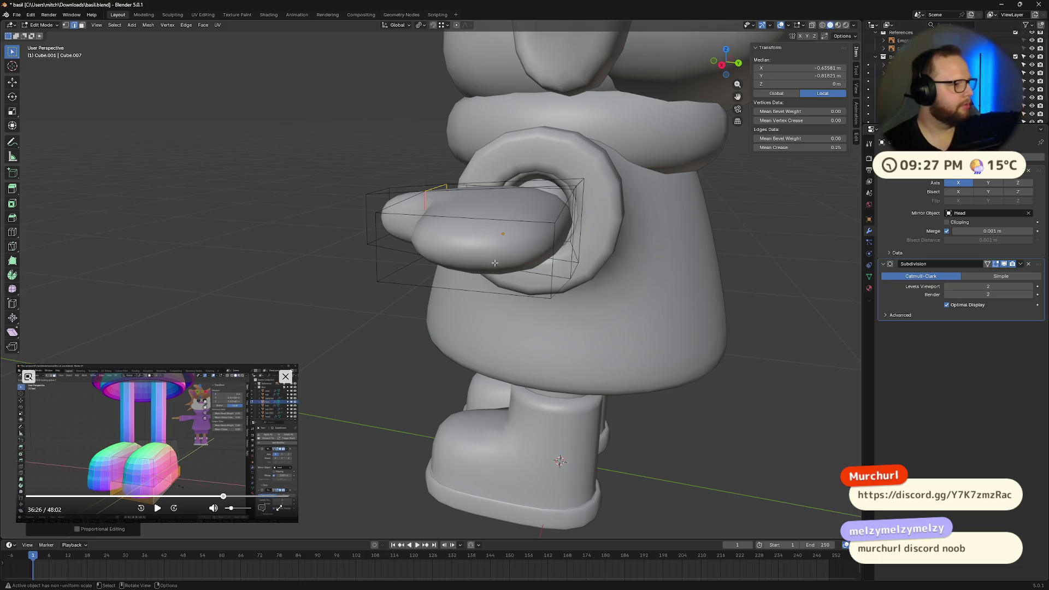
Move the thumb's end face along X, then deselect and return to Object Mode
{"action": "mouse_move", "coordinate": [492, 264]}
{"action": "middle_mouse_down"}
{"action": "mouse_move", "coordinate": [605, 304]}
{"action": "mouse_move", "coordinate": [628, 298]}
{"action": "mouse_move", "coordinate": [677, 309]}
{"action": "mouse_move", "coordinate": [672, 332]}
{"action": "mouse_move", "coordinate": [616, 304]}
{"action": "mouse_move", "coordinate": [677, 196]}
{"action": "mouse_move", "coordinate": [692, 319]}
{"action": "middle_mouse_up"}
{"action": "left_click", "coordinate": [672, 332]}
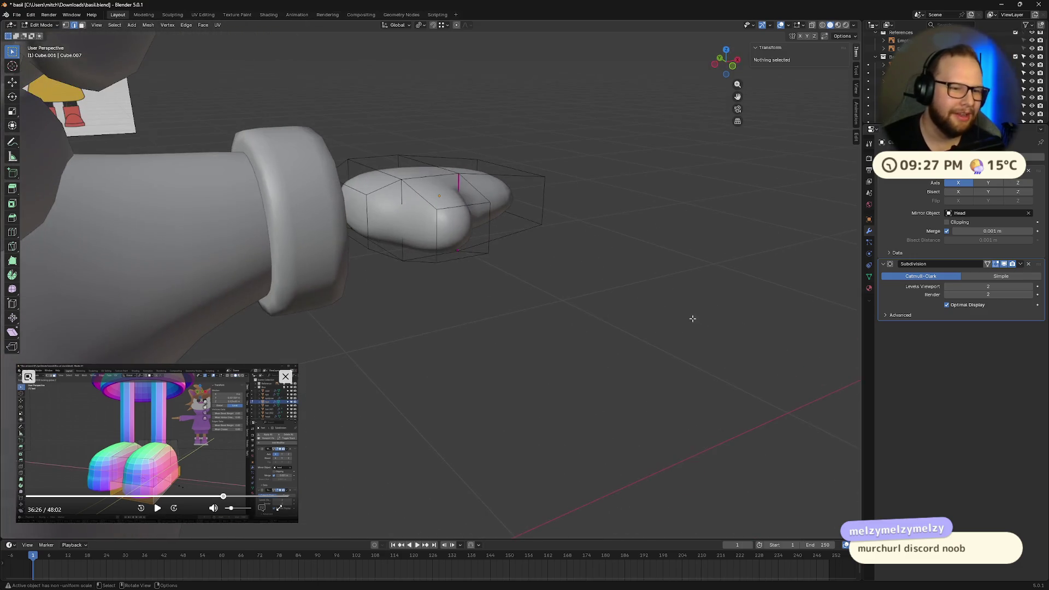
{"action": "key", "text": "3"}
{"action": "left_click", "coordinate": [354, 210]}
{"action": "mouse_move", "coordinate": [520, 255]}
{"action": "middle_mouse_down"}
{"action": "mouse_move", "coordinate": [621, 375]}
{"action": "mouse_move", "coordinate": [657, 388]}
{"action": "mouse_move", "coordinate": [642, 350]}
{"action": "middle_mouse_up"}
{"action": "key", "text": "g"}
{"action": "key", "text": "x"}
{"action": "left_click", "coordinate": [505, 262]}
{"action": "left_click", "coordinate": [640, 375]}
{"action": "key", "text": "Tab"}
Move the mitten hand along X to X 0.73601 m
{"action": "key", "text": "g"}
{"action": "key", "text": "z"}
{"action": "right_click", "coordinate": [613, 349]}
{"action": "key", "text": "g"}
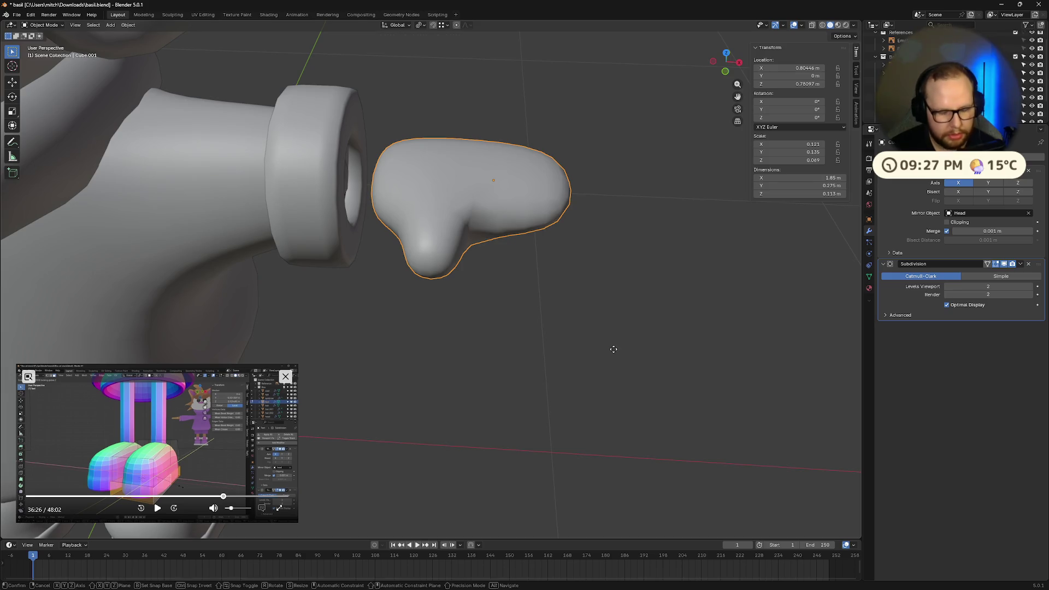
{"action": "key", "text": "x"}
{"action": "left_click", "coordinate": [568, 343]}
{"action": "mouse_move", "coordinate": [613, 349]}
{"action": "middle_mouse_down"}
{"action": "mouse_move", "coordinate": [548, 311]}
{"action": "mouse_move", "coordinate": [492, 305]}
{"action": "mouse_move", "coordinate": [509, 311]}
{"action": "mouse_move", "coordinate": [588, 288]}
{"action": "mouse_move", "coordinate": [567, 317]}
{"action": "mouse_move", "coordinate": [499, 223]}
{"action": "middle_mouse_up"}
Flatten the hand along Z, then scale it up slightly overall
{"action": "key", "text": "s"}
{"action": "key", "text": "z"}
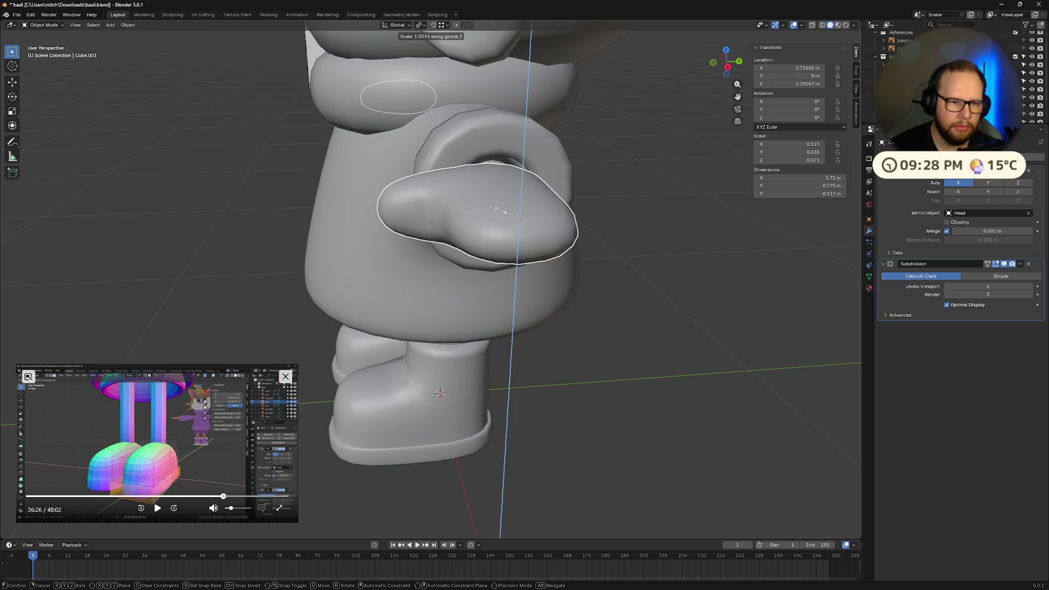
{"action": "left_click", "coordinate": [513, 200]}
{"action": "middle_click_drag", "start_coordinate": [514, 199], "coordinate": [514, 194]}
{"action": "scroll", "coordinate": [519, 196], "scroll_direction": "up", "scroll_amount": 3}
{"action": "scroll", "coordinate": [528, 198], "scroll_direction": "down", "scroll_amount": 5}
{"action": "mouse_move", "coordinate": [578, 208]}
{"action": "middle_mouse_down"}
{"action": "mouse_move", "coordinate": [520, 257]}
{"action": "mouse_move", "coordinate": [548, 252]}
{"action": "mouse_move", "coordinate": [519, 257]}
{"action": "mouse_move", "coordinate": [624, 266]}
{"action": "mouse_move", "coordinate": [585, 248]}
{"action": "mouse_move", "coordinate": [634, 260]}
{"action": "middle_mouse_up"}
{"action": "scroll", "coordinate": [518, 255], "scroll_direction": "up", "scroll_amount": 4}
{"action": "key", "text": "s"}
{"action": "left_click", "coordinate": [521, 253]}
Move the mitten hand outward along X to X 0.901
{"action": "key", "text": "g"}
{"action": "key", "text": "x"}
{"action": "left_click", "coordinate": [629, 269]}
{"action": "key", "text": "g"}
{"action": "key", "text": "x"}
{"action": "left_click", "coordinate": [523, 263]}
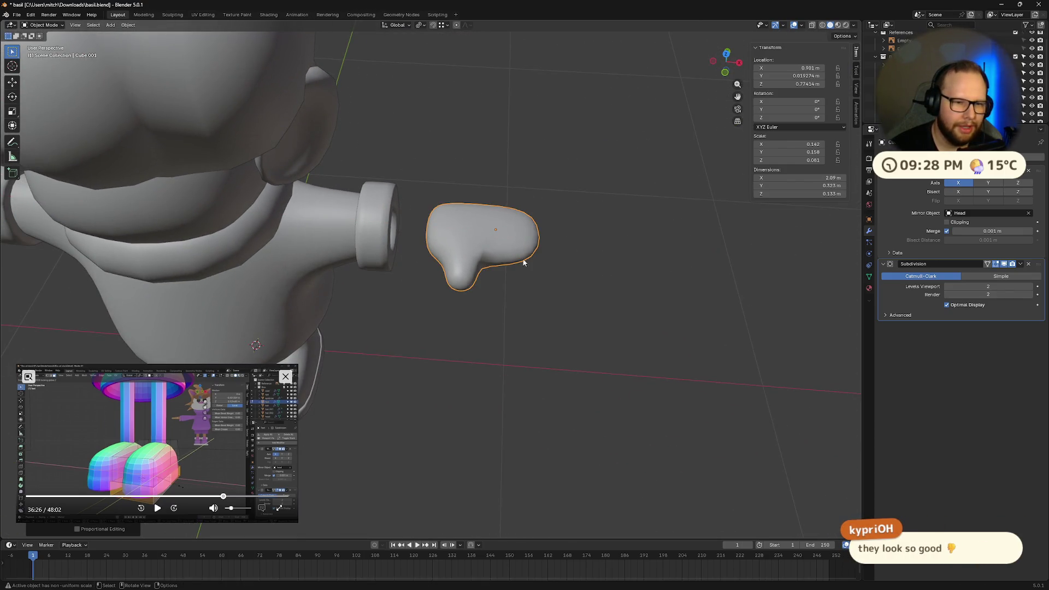
{"action": "middle_click_drag", "start_coordinate": [523, 263], "coordinate": [555, 241]}
Stretch the hand's wrist-end face toward the cuff along X and narrow it
{"action": "key", "text": "Tab"}
{"action": "left_click", "coordinate": [392, 216]}
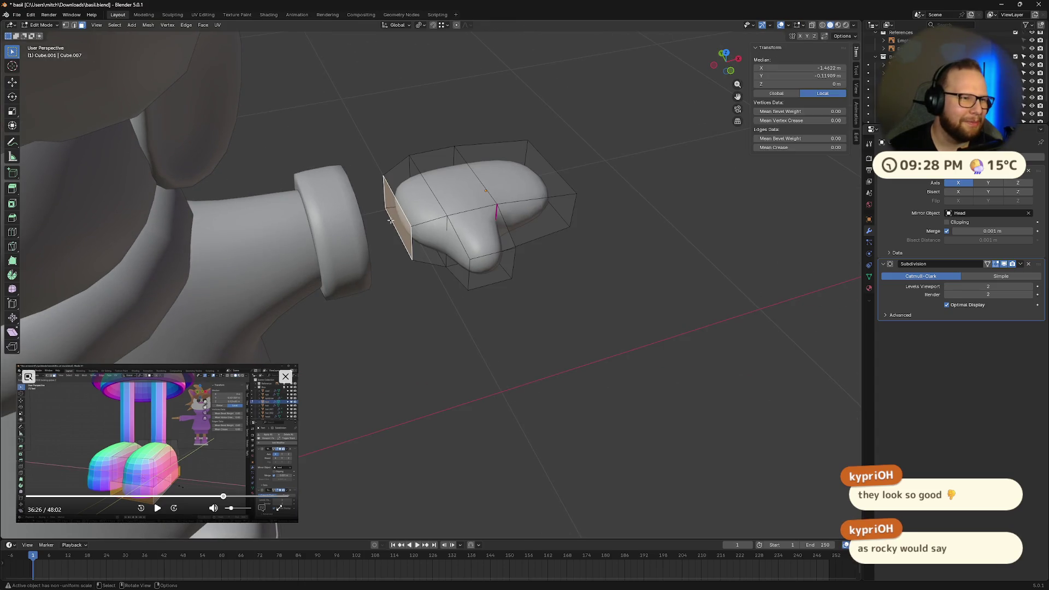
{"action": "key", "text": "g"}
{"action": "key", "text": "x"}
{"action": "left_click", "coordinate": [554, 218]}
{"action": "mouse_move", "coordinate": [558, 219]}
{"action": "middle_mouse_down"}
{"action": "mouse_move", "coordinate": [616, 237]}
{"action": "mouse_move", "coordinate": [623, 279]}
{"action": "mouse_move", "coordinate": [650, 279]}
{"action": "middle_mouse_up"}
{"action": "key", "text": "s"}
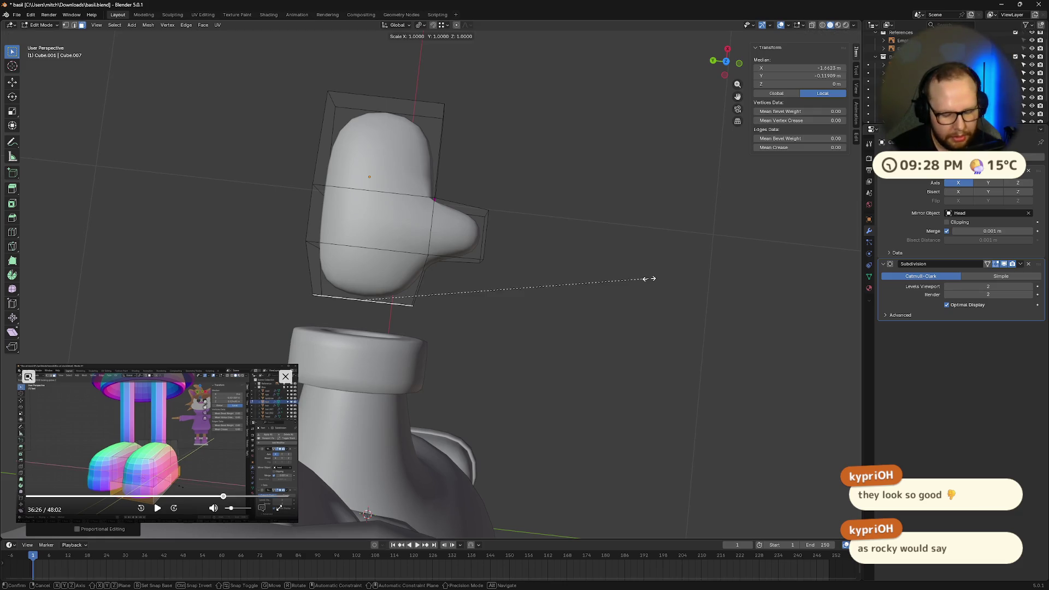
{"action": "left_click", "coordinate": [552, 279]}
{"action": "middle_click_drag", "start_coordinate": [553, 279], "coordinate": [634, 293]}
{"action": "key", "text": "Tab"}
Nudge the hand along X to X 0.75486 m, right beside the cuff
{"action": "key", "text": "g"}
{"action": "key", "text": "z"}
{"action": "key", "text": "x"}
{"action": "left_click", "coordinate": [584, 285]}
{"action": "mouse_move", "coordinate": [584, 285]}
{"action": "middle_mouse_down"}
{"action": "mouse_move", "coordinate": [513, 279]}
{"action": "mouse_move", "coordinate": [621, 290]}
{"action": "mouse_move", "coordinate": [539, 234]}
{"action": "mouse_move", "coordinate": [520, 197]}
{"action": "mouse_move", "coordinate": [591, 270]}
{"action": "mouse_move", "coordinate": [534, 300]}
{"action": "mouse_move", "coordinate": [476, 269]}
{"action": "mouse_move", "coordinate": [471, 236]}
{"action": "mouse_move", "coordinate": [575, 225]}
{"action": "mouse_move", "coordinate": [582, 251]}
{"action": "mouse_move", "coordinate": [440, 242]}
{"action": "mouse_move", "coordinate": [461, 261]}
{"action": "mouse_move", "coordinate": [479, 246]}
{"action": "mouse_move", "coordinate": [544, 269]}
{"action": "mouse_move", "coordinate": [464, 257]}
{"action": "mouse_move", "coordinate": [405, 264]}
{"action": "mouse_move", "coordinate": [398, 330]}
{"action": "mouse_move", "coordinate": [412, 359]}
{"action": "mouse_move", "coordinate": [564, 280]}
{"action": "middle_mouse_up"}
{"action": "key", "text": "g"}
{"action": "key", "text": "x"}
{"action": "left_click", "coordinate": [608, 285]}
Zoom in on the arm in Front Orthographic view and select the hand object
{"action": "scroll", "coordinate": [563, 276], "scroll_direction": "down", "scroll_amount": 5}
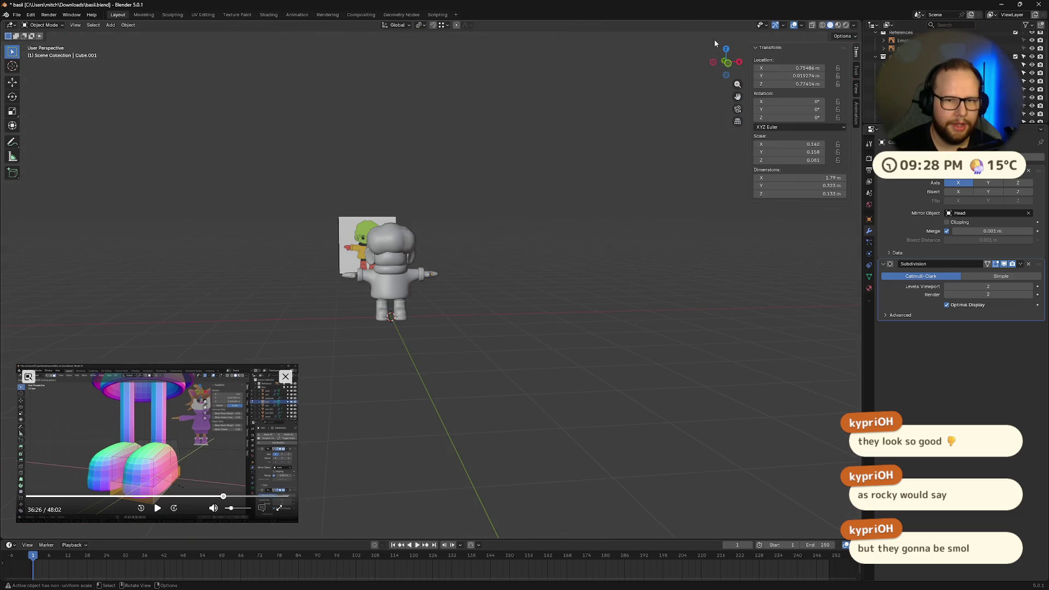
{"action": "left_click", "coordinate": [726, 65]}
{"action": "scroll", "coordinate": [527, 237], "scroll_direction": "up", "scroll_amount": 15}
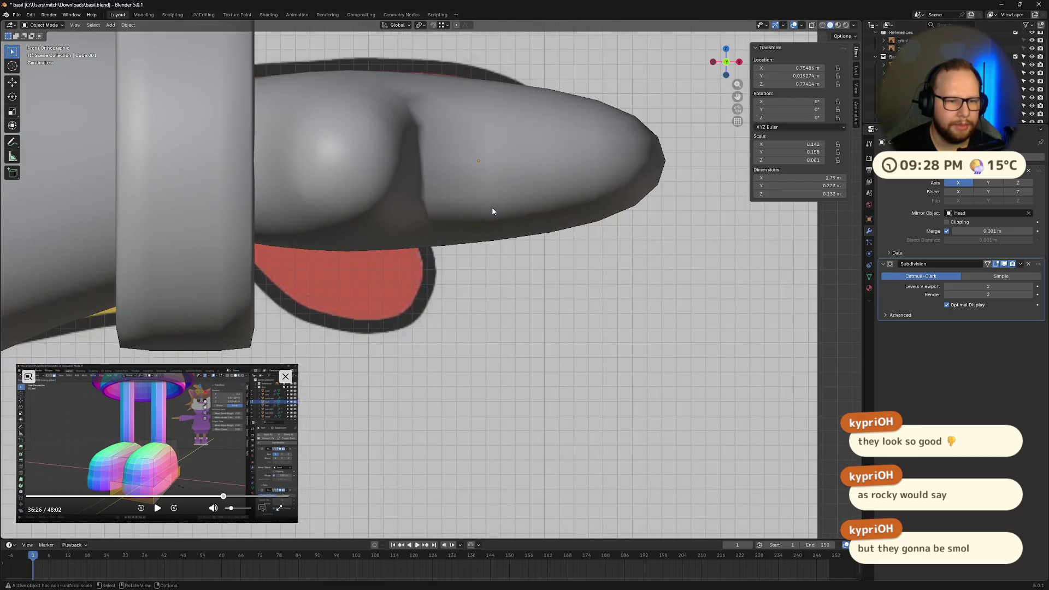
{"action": "scroll", "coordinate": [492, 211], "scroll_direction": "down", "scroll_amount": 4}
{"action": "middle_click_drag", "start_coordinate": [493, 211], "coordinate": [487, 227]}
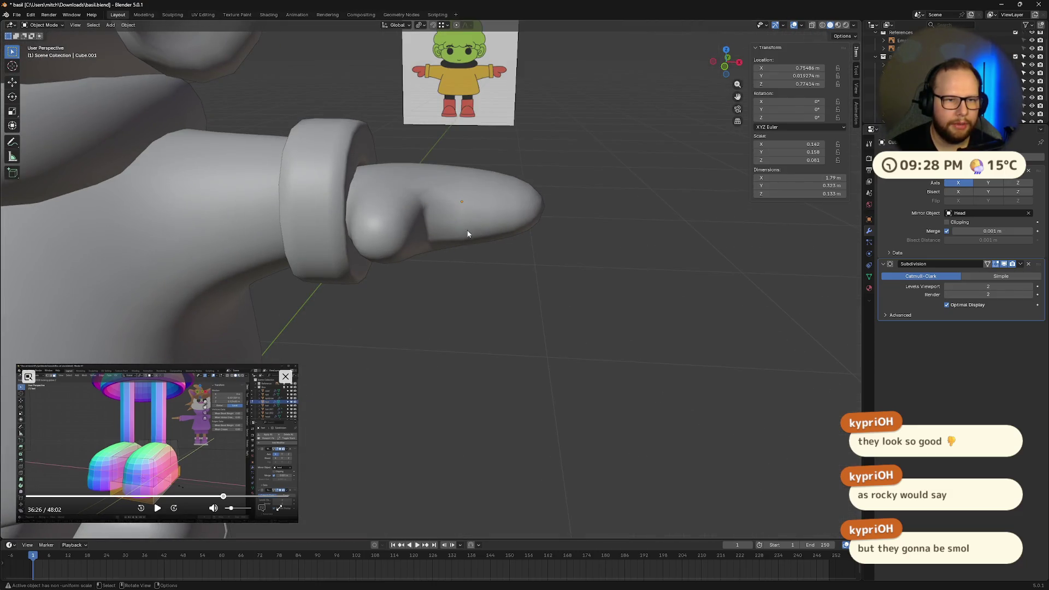
{"action": "middle_click_drag", "start_coordinate": [683, 137], "coordinate": [612, 225]}
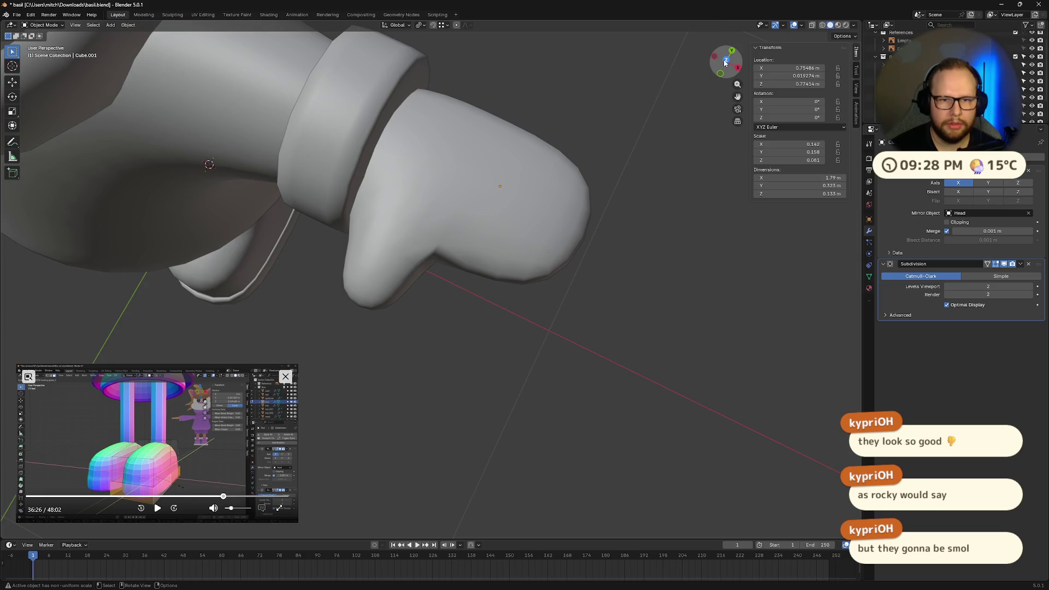
{"action": "left_click", "coordinate": [725, 61]}
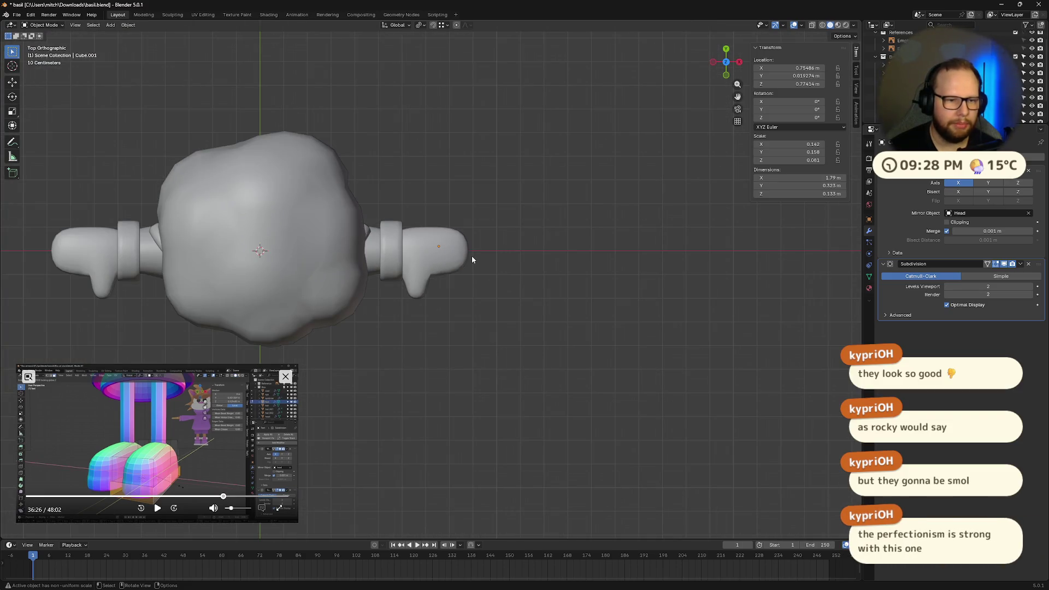
{"action": "mouse_move", "coordinate": [465, 250]}
{"action": "middle_mouse_down"}
{"action": "mouse_move", "coordinate": [472, 183]}
{"action": "mouse_move", "coordinate": [370, 171]}
{"action": "middle_mouse_up"}
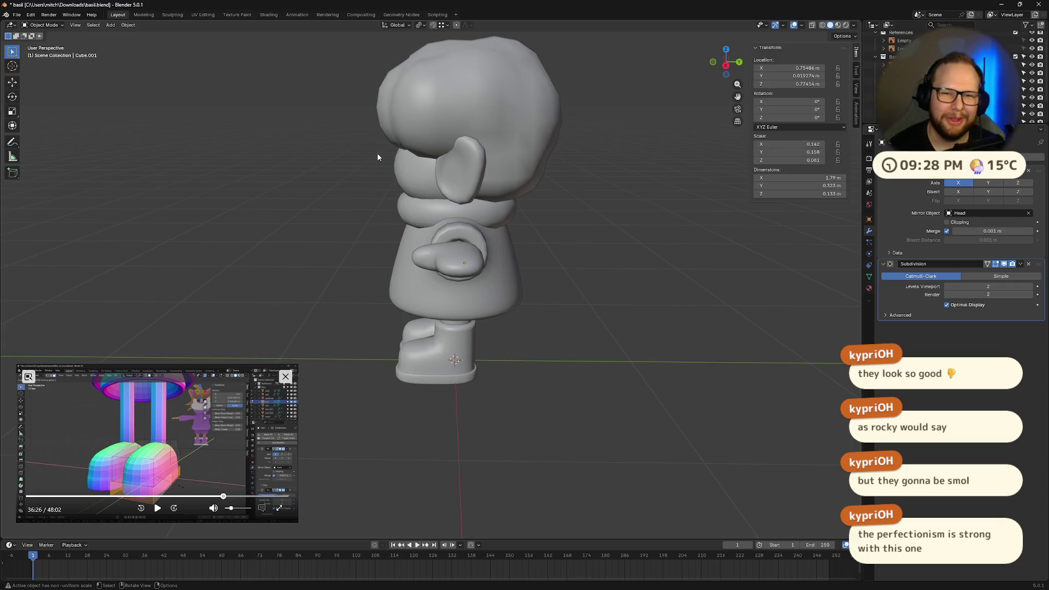
{"action": "left_click", "coordinate": [713, 62]}
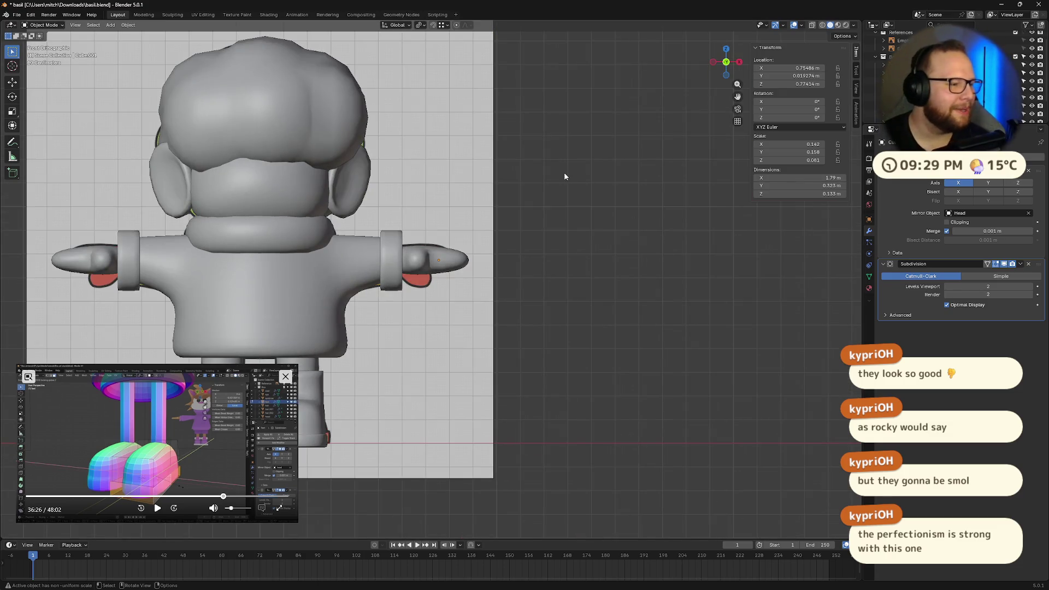
{"action": "scroll", "coordinate": [552, 186], "scroll_direction": "up", "scroll_amount": 4}
{"action": "left_click", "coordinate": [458, 241]}
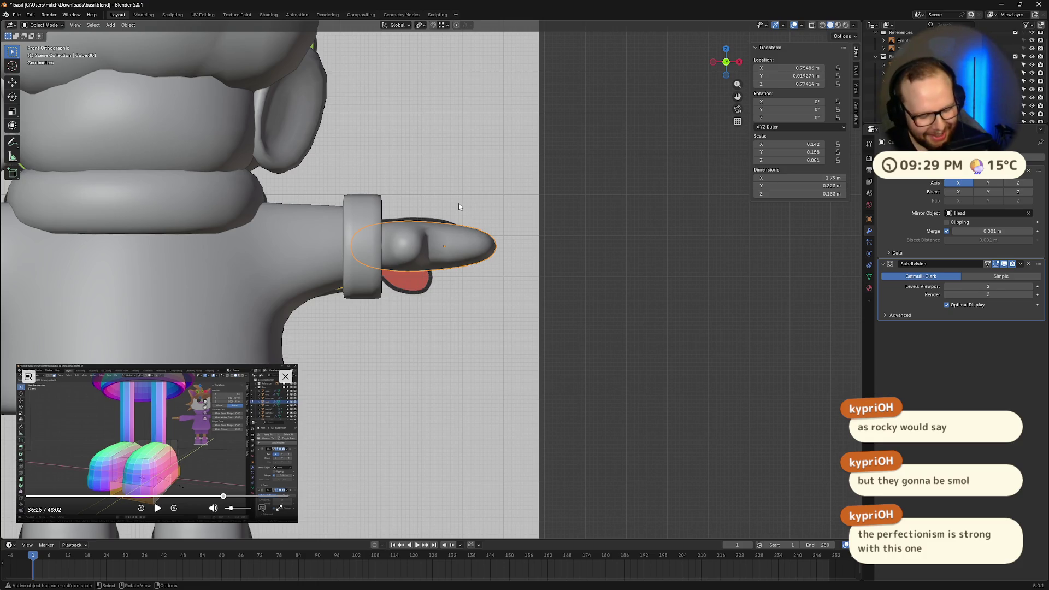
{"action": "mouse_move", "coordinate": [458, 207]}
{"action": "middle_mouse_down"}
{"action": "mouse_move", "coordinate": [556, 244]}
{"action": "mouse_move", "coordinate": [532, 268]}
{"action": "mouse_move", "coordinate": [529, 259]}
{"action": "middle_mouse_up"}
{"action": "key", "text": "Tab"}
{"action": "key", "text": "ctrl+r"}
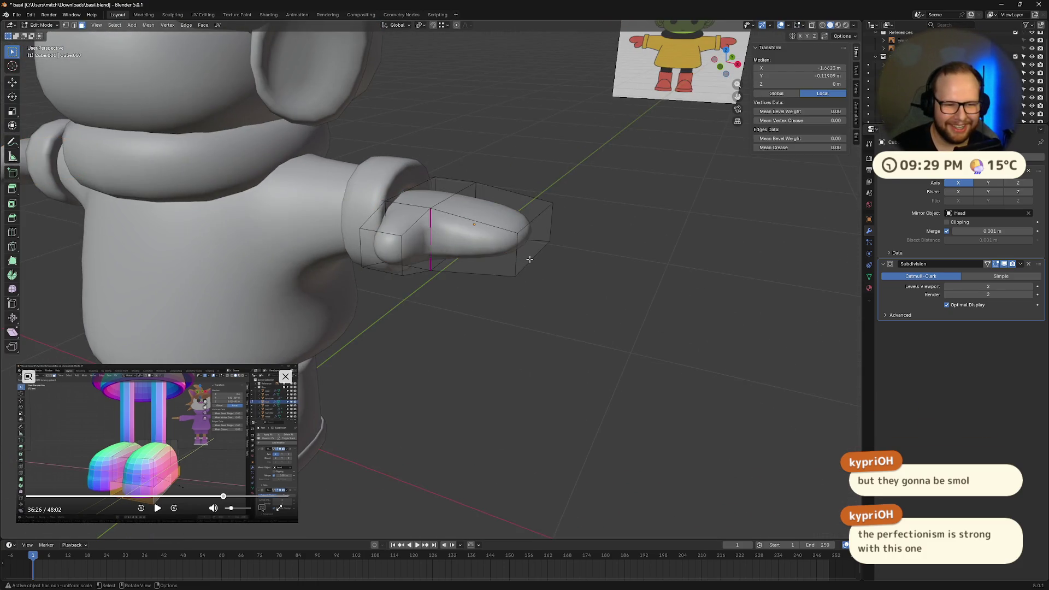
{"action": "left_click", "coordinate": [529, 259]}
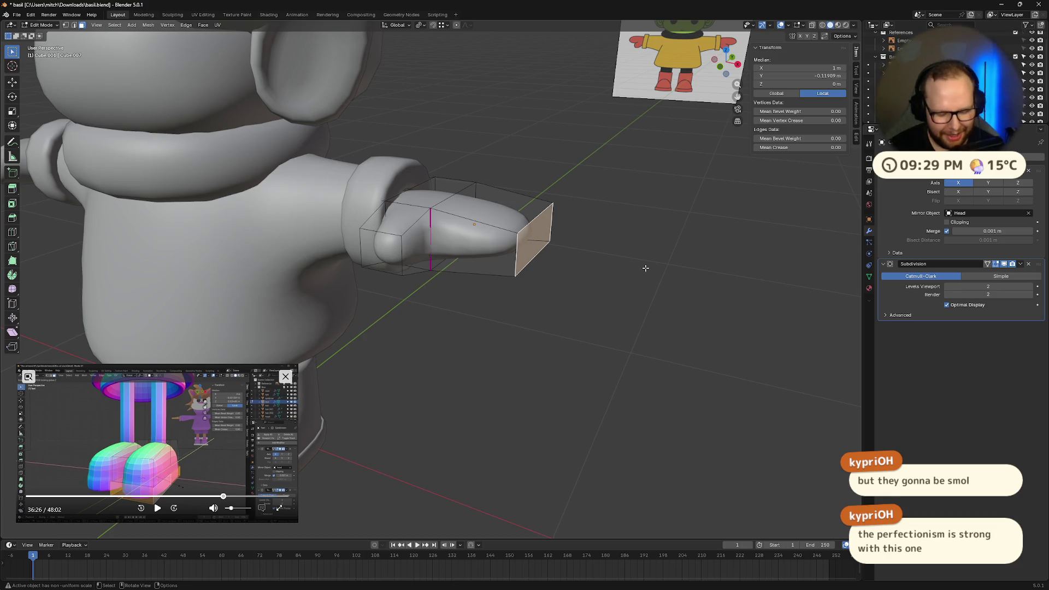
{"action": "key", "text": "g"}
{"action": "key", "text": "x"}
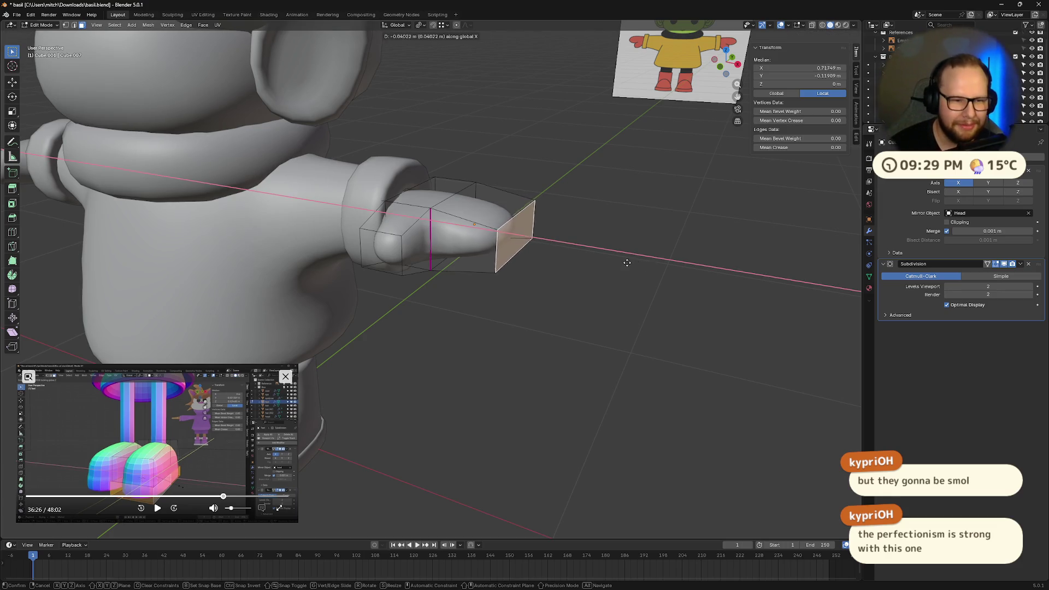
{"action": "mouse_move", "coordinate": [646, 268]}
{"action": "middle_mouse_down"}
{"action": "mouse_move", "coordinate": [663, 318]}
{"action": "mouse_move", "coordinate": [642, 258]}
{"action": "mouse_move", "coordinate": [647, 304]}
{"action": "mouse_move", "coordinate": [656, 306]}
{"action": "mouse_move", "coordinate": [596, 278]}
{"action": "mouse_move", "coordinate": [606, 281]}
{"action": "mouse_move", "coordinate": [486, 264]}
{"action": "middle_mouse_up"}
{"action": "key", "text": "Escape"}
{"action": "left_click", "coordinate": [687, 322]}
{"action": "scroll", "coordinate": [591, 277], "scroll_direction": "up", "scroll_amount": 5}
{"action": "scroll", "coordinate": [486, 265], "scroll_direction": "down", "scroll_amount": 5}
{"action": "key", "text": "Tab"}
{"action": "mouse_move", "coordinate": [546, 212]}
{"action": "middle_mouse_down"}
{"action": "mouse_move", "coordinate": [537, 247]}
{"action": "mouse_move", "coordinate": [434, 294]}
{"action": "mouse_move", "coordinate": [467, 256]}
{"action": "mouse_move", "coordinate": [451, 254]}
{"action": "mouse_move", "coordinate": [638, 150]}
{"action": "mouse_move", "coordinate": [538, 289]}
{"action": "mouse_move", "coordinate": [472, 303]}
{"action": "mouse_move", "coordinate": [530, 221]}
{"action": "mouse_move", "coordinate": [510, 233]}
{"action": "mouse_move", "coordinate": [526, 254]}
{"action": "mouse_move", "coordinate": [201, 251]}
{"action": "mouse_move", "coordinate": [359, 238]}
{"action": "mouse_move", "coordinate": [348, 228]}
{"action": "mouse_move", "coordinate": [383, 200]}
{"action": "mouse_move", "coordinate": [627, 195]}
{"action": "mouse_move", "coordinate": [596, 223]}
{"action": "middle_mouse_up"}
{"action": "left_click", "coordinate": [467, 256]}
{"action": "scroll", "coordinate": [467, 255], "scroll_direction": "down", "scroll_amount": 3}
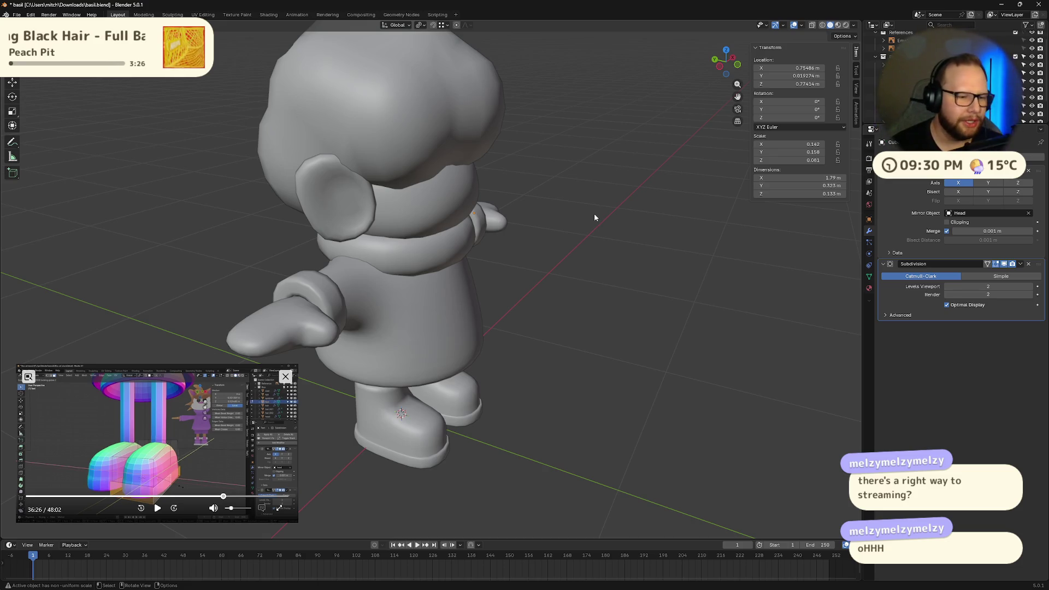
Save basil.blend and snap to a straight front view of the character
{"action": "key", "text": "ctrl+s"}
{"action": "mouse_move", "coordinate": [588, 248]}
{"action": "middle_mouse_down"}
{"action": "mouse_move", "coordinate": [555, 293]}
{"action": "mouse_move", "coordinate": [564, 265]}
{"action": "mouse_move", "coordinate": [543, 272]}
{"action": "mouse_move", "coordinate": [548, 264]}
{"action": "mouse_move", "coordinate": [519, 293]}
{"action": "mouse_move", "coordinate": [503, 319]}
{"action": "mouse_move", "coordinate": [513, 328]}
{"action": "middle_mouse_up"}
{"action": "scroll", "coordinate": [564, 266], "scroll_direction": "down", "scroll_amount": 2}
{"action": "left_click", "coordinate": [726, 61]}
{"action": "scroll", "coordinate": [531, 227], "scroll_direction": "up", "scroll_amount": 3}
Save basil.blend again from a three-quarter view and select the wrist rings object
{"action": "mouse_move", "coordinate": [425, 373]}
{"action": "middle_mouse_down"}
{"action": "mouse_move", "coordinate": [495, 396]}
{"action": "mouse_move", "coordinate": [529, 386]}
{"action": "mouse_move", "coordinate": [467, 349]}
{"action": "mouse_move", "coordinate": [519, 346]}
{"action": "mouse_move", "coordinate": [580, 308]}
{"action": "middle_mouse_up"}
{"action": "scroll", "coordinate": [579, 308], "scroll_direction": "down", "scroll_amount": 3}
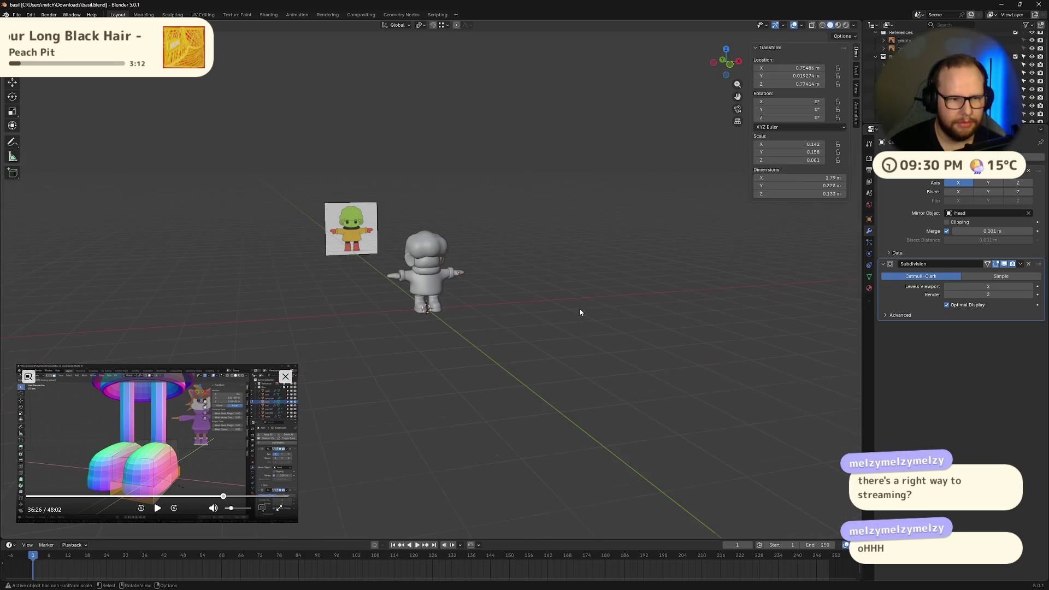
{"action": "scroll", "coordinate": [579, 307], "scroll_direction": "up", "scroll_amount": 6}
{"action": "key", "text": "ctrl+s"}
{"action": "mouse_move", "coordinate": [565, 281]}
{"action": "middle_mouse_down"}
{"action": "mouse_move", "coordinate": [546, 276]}
{"action": "mouse_move", "coordinate": [628, 281]}
{"action": "mouse_move", "coordinate": [555, 275]}
{"action": "mouse_move", "coordinate": [543, 287]}
{"action": "middle_mouse_up"}
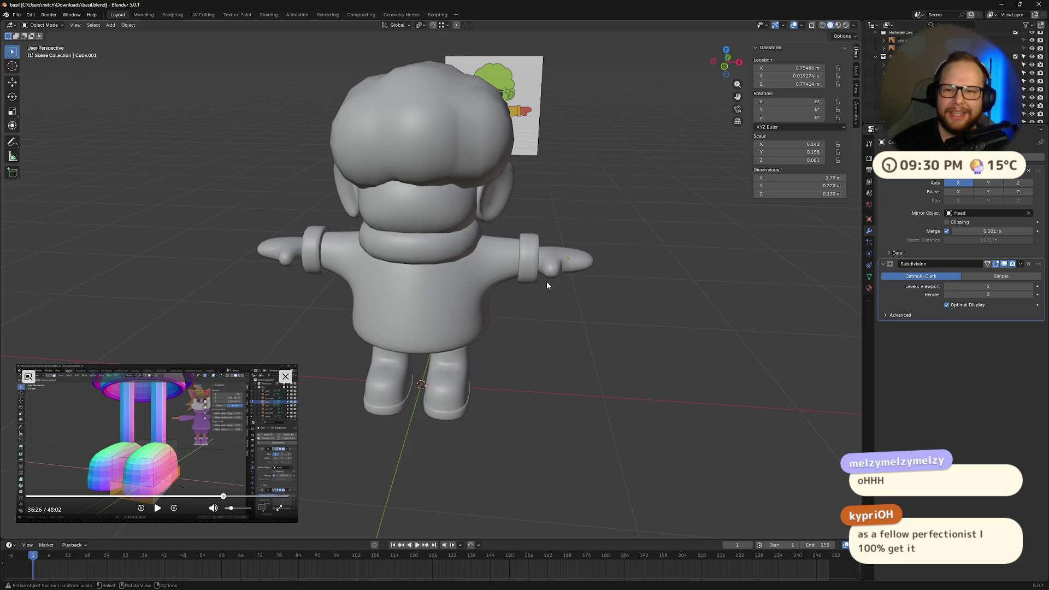
{"action": "left_click", "coordinate": [530, 271]}
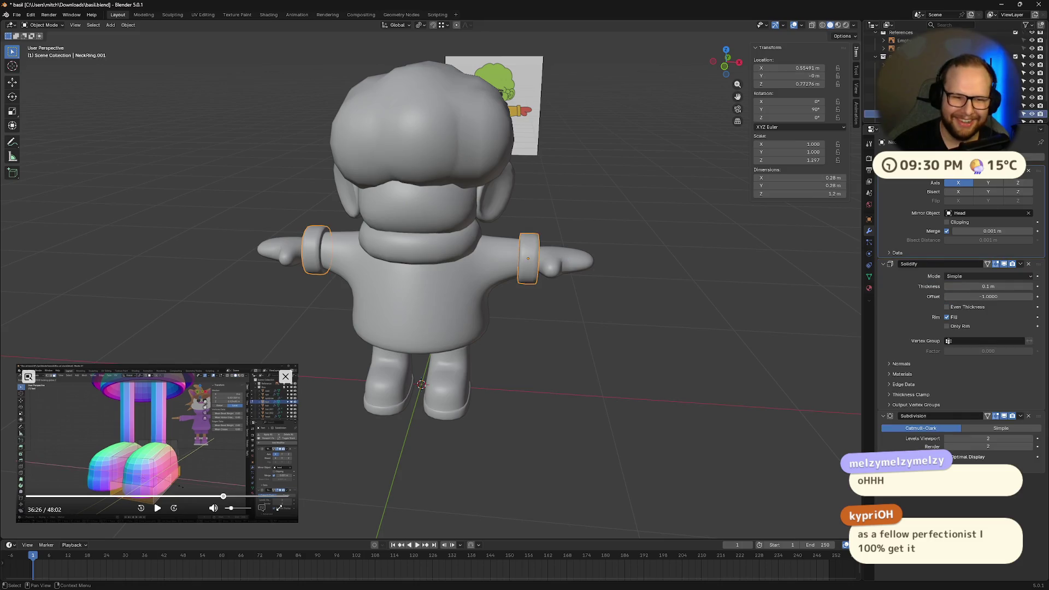
Rename the wrist rings to Cuffs and the boots to Wellies
{"action": "scroll", "coordinate": [951, 76], "scroll_direction": "down", "scroll_amount": 2}
{"action": "key", "text": "F2"}
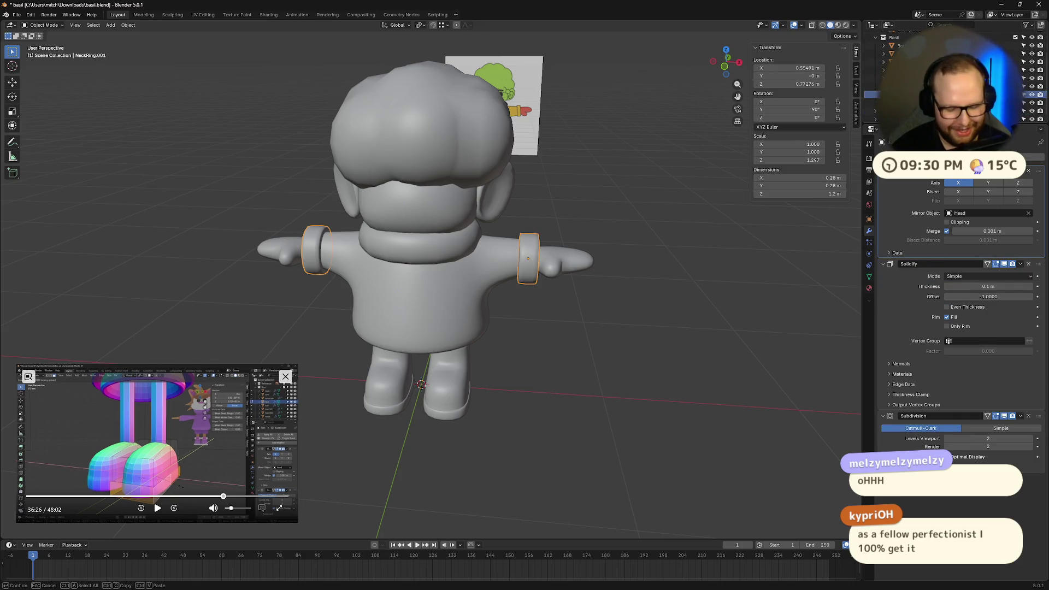
{"action": "key", "text": "Return"}
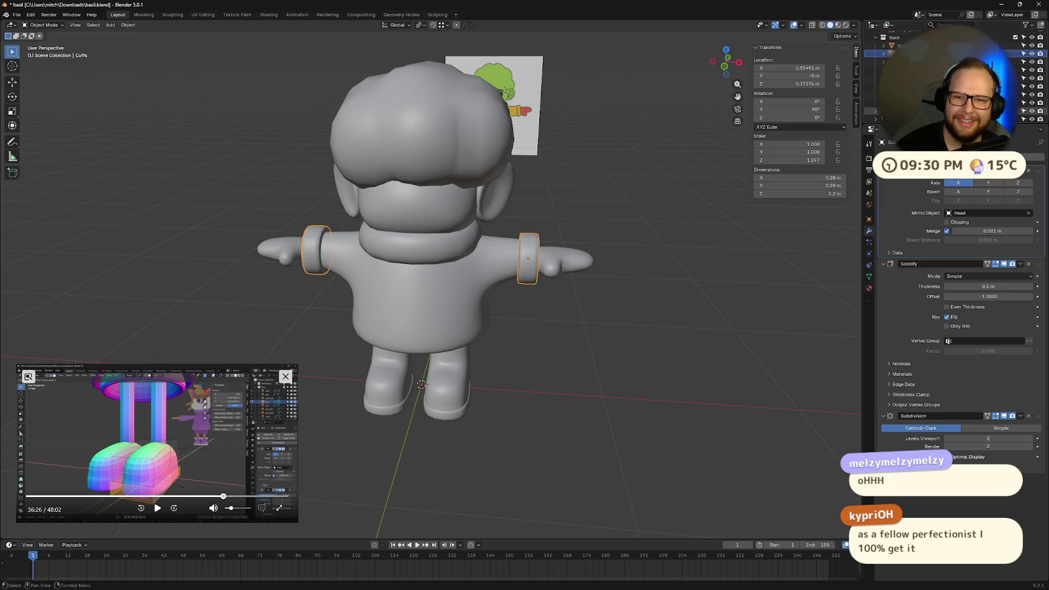
{"action": "left_click", "coordinate": [908, 110]}
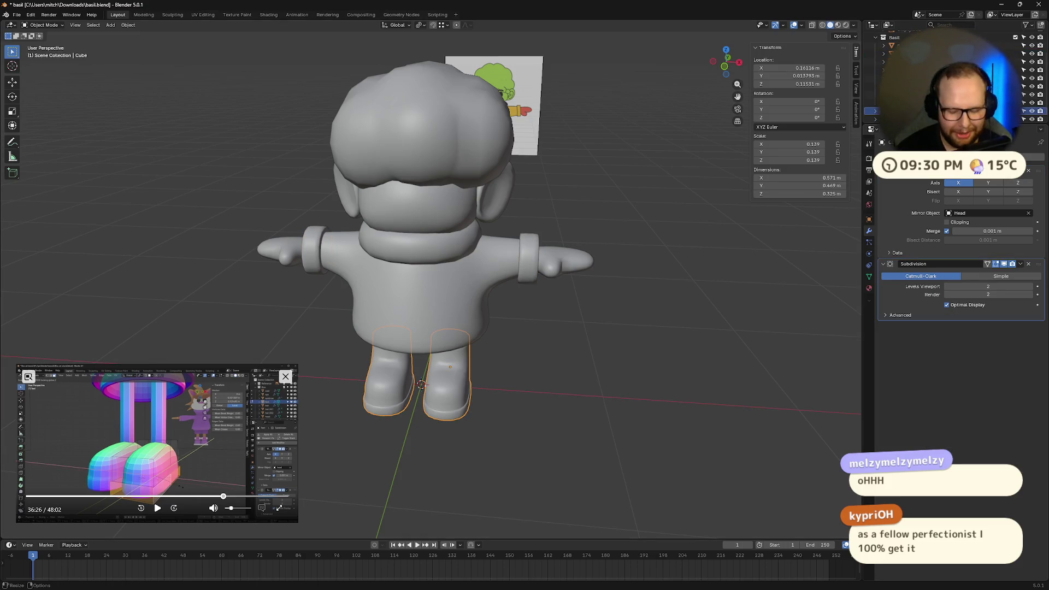
{"action": "key", "text": "F2"}
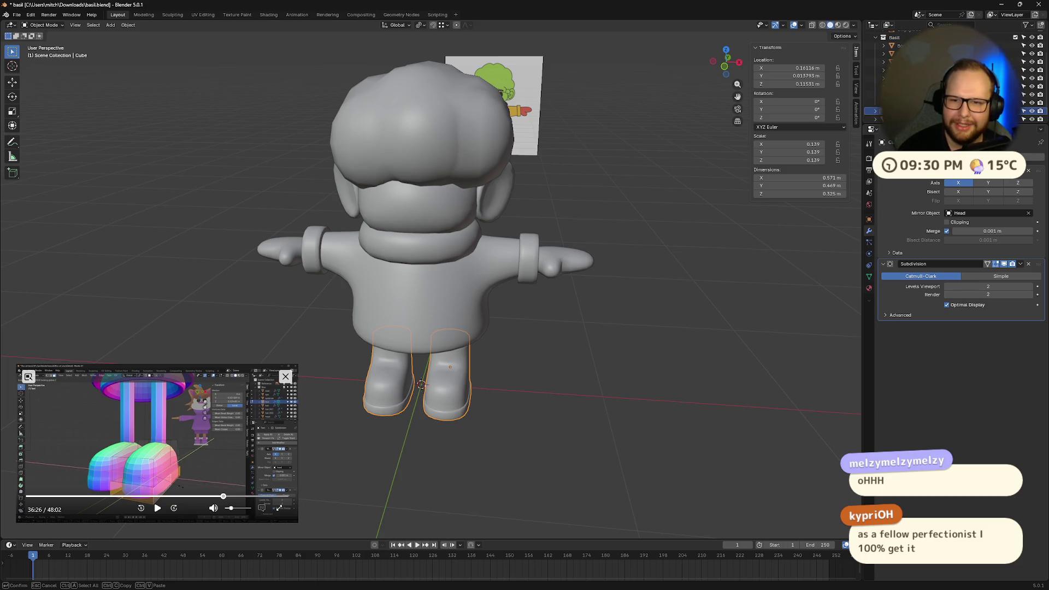
{"action": "key", "text": "Return"}
Rename the hands object to Mittens in the Outliner
{"action": "scroll", "coordinate": [929, 71], "scroll_direction": "up", "scroll_amount": 2}
{"action": "scroll", "coordinate": [929, 71], "scroll_direction": "down", "scroll_amount": 2}
{"action": "left_click", "coordinate": [929, 114]}
{"action": "double_click", "coordinate": [929, 113]}
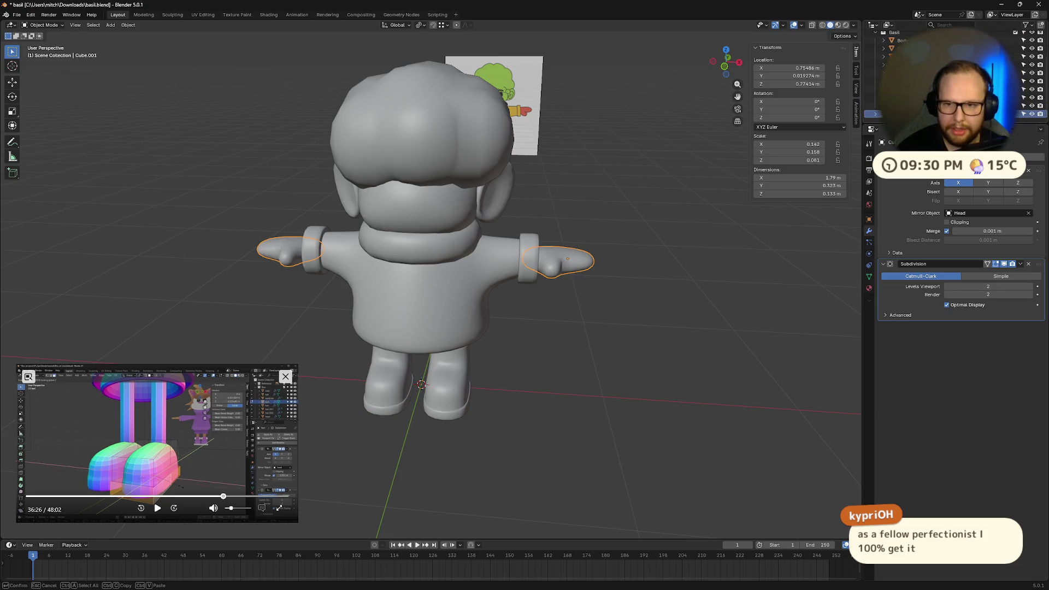
{"action": "type", "text": "Mittens"}
{"action": "key", "text": "Return"}
{"action": "scroll", "coordinate": [930, 71], "scroll_direction": "up", "scroll_amount": 2}
{"action": "scroll", "coordinate": [929, 71], "scroll_direction": "up", "scroll_amount": 3}
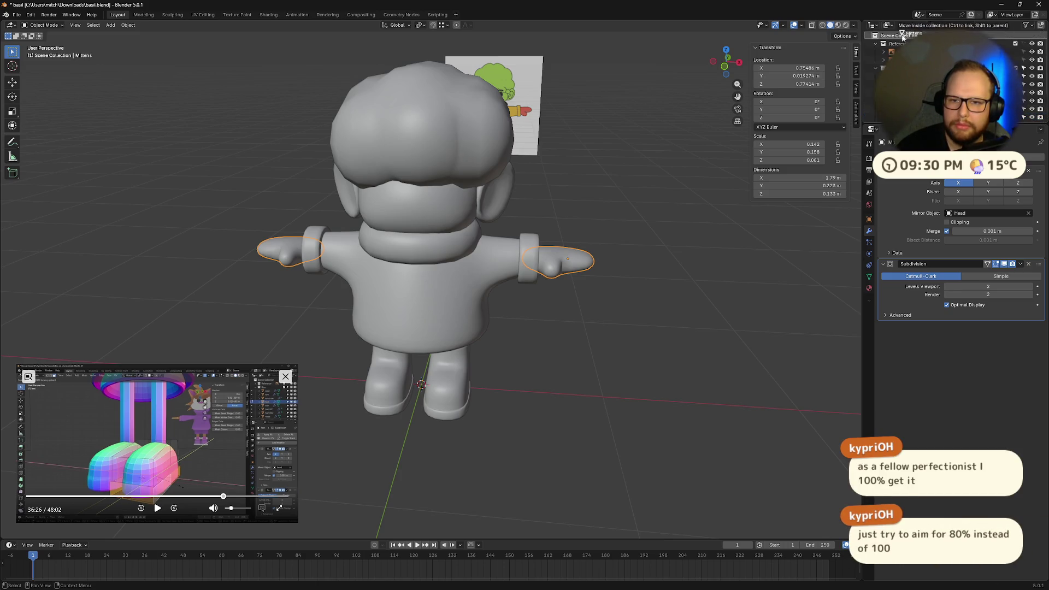
Clear the selection and save basil.blend
{"action": "left_click", "coordinate": [716, 229]}
{"action": "mouse_move", "coordinate": [716, 230]}
{"action": "middle_mouse_down"}
{"action": "mouse_move", "coordinate": [629, 272]}
{"action": "mouse_move", "coordinate": [599, 304]}
{"action": "mouse_move", "coordinate": [624, 274]}
{"action": "mouse_move", "coordinate": [632, 218]}
{"action": "mouse_move", "coordinate": [730, 232]}
{"action": "mouse_move", "coordinate": [772, 261]}
{"action": "mouse_move", "coordinate": [819, 264]}
{"action": "mouse_move", "coordinate": [705, 236]}
{"action": "mouse_move", "coordinate": [720, 255]}
{"action": "middle_mouse_up"}
{"action": "key", "text": "ctrl+s"}
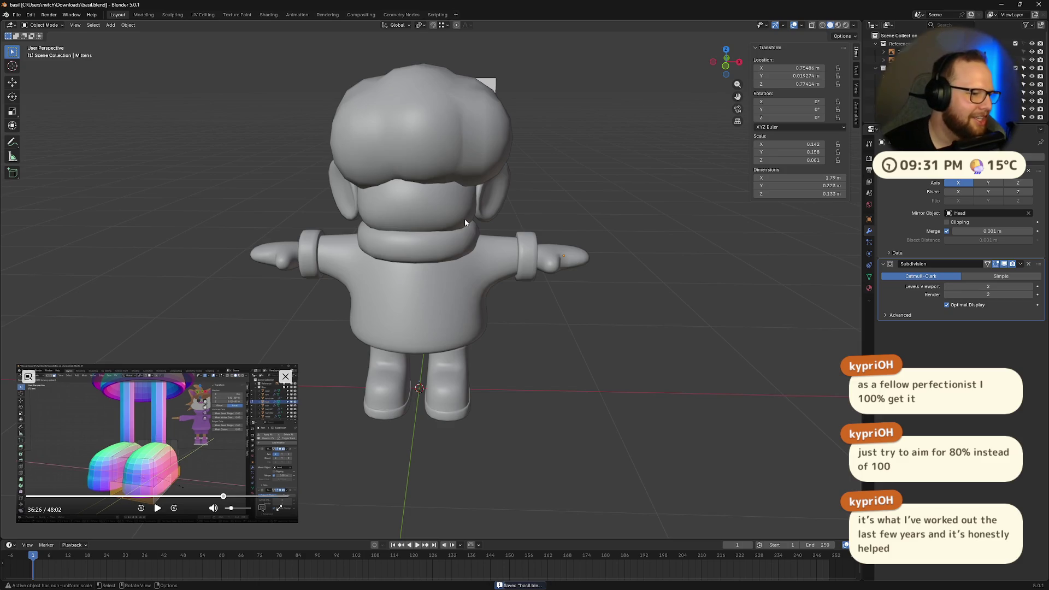
{"action": "key", "text": "KP_Decimal"}
{"action": "mouse_move", "coordinate": [465, 223]}
{"action": "middle_mouse_down"}
{"action": "mouse_move", "coordinate": [546, 223]}
{"action": "mouse_move", "coordinate": [482, 202]}
{"action": "middle_mouse_up"}
{"action": "scroll", "coordinate": [491, 236], "scroll_direction": "down", "scroll_amount": 8}
{"action": "left_click", "coordinate": [533, 197]}
{"action": "scroll", "coordinate": [482, 202], "scroll_direction": "up", "scroll_amount": 5}
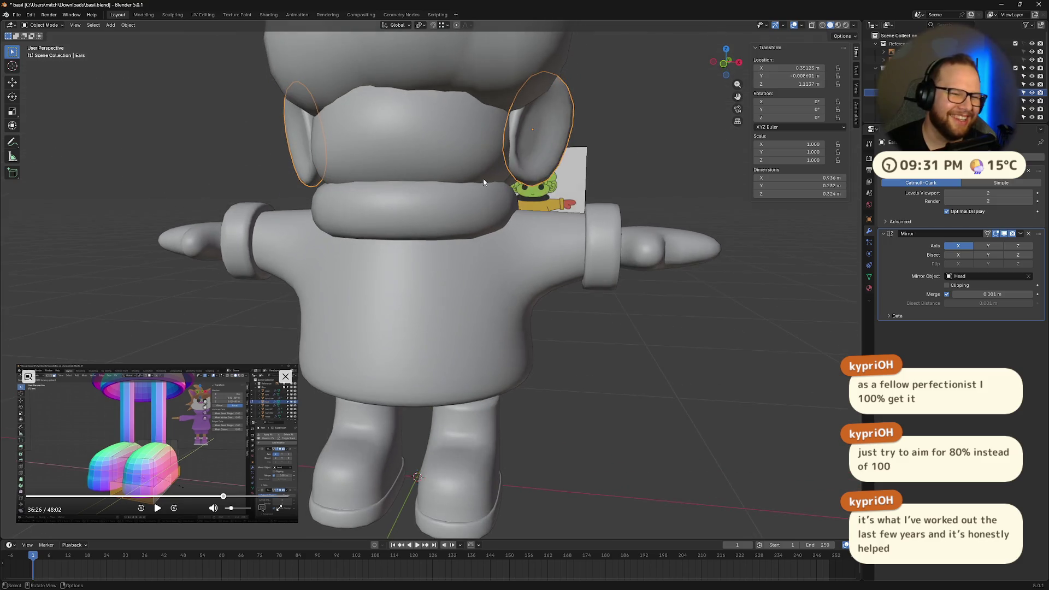
{"action": "middle_click_drag", "start_coordinate": [484, 182], "coordinate": [520, 197]}
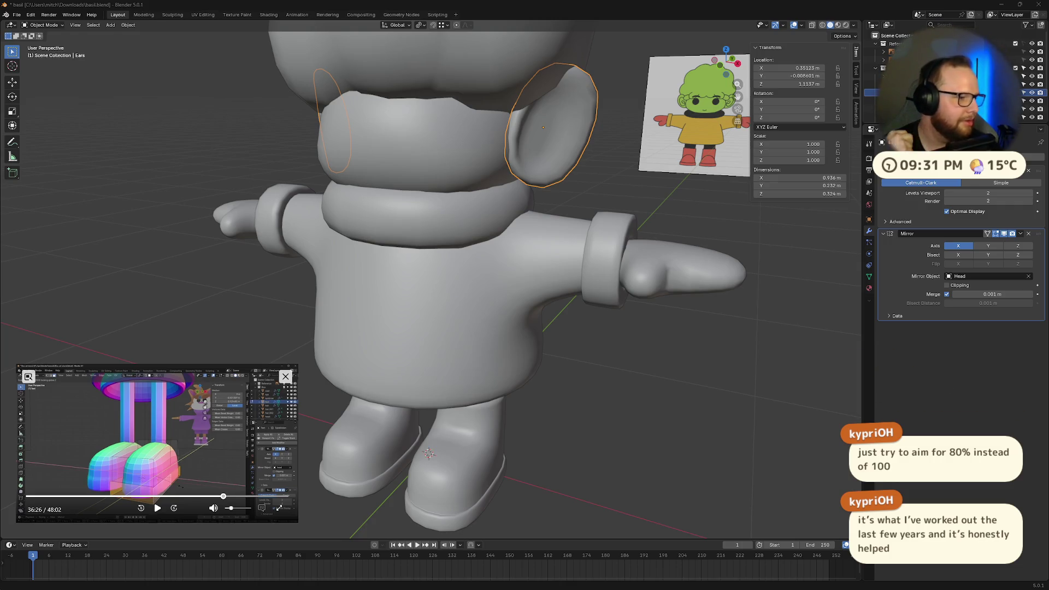
{"action": "left_click", "coordinate": [520, 406]}
{"action": "scroll", "coordinate": [473, 225], "scroll_direction": "down", "scroll_amount": 5}
{"action": "mouse_move", "coordinate": [473, 225]}
{"action": "middle_mouse_down"}
{"action": "mouse_move", "coordinate": [502, 212]}
{"action": "mouse_move", "coordinate": [523, 225]}
{"action": "mouse_move", "coordinate": [490, 214]}
{"action": "mouse_move", "coordinate": [504, 222]}
{"action": "mouse_move", "coordinate": [476, 246]}
{"action": "middle_mouse_up"}
{"action": "scroll", "coordinate": [504, 222], "scroll_direction": "up", "scroll_amount": 6}
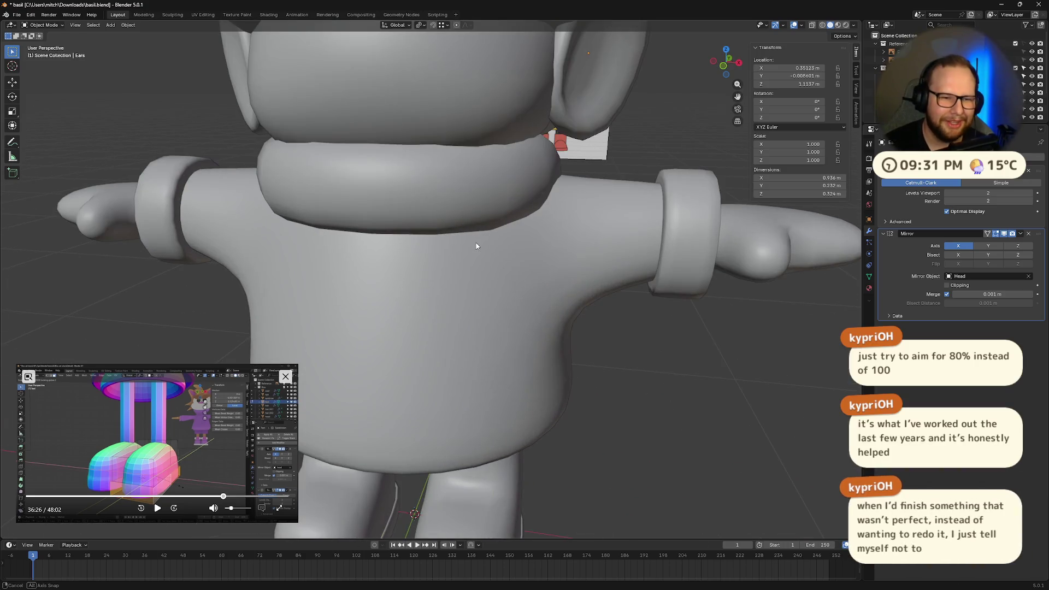
{"action": "scroll", "coordinate": [476, 246], "scroll_direction": "down", "scroll_amount": 4}
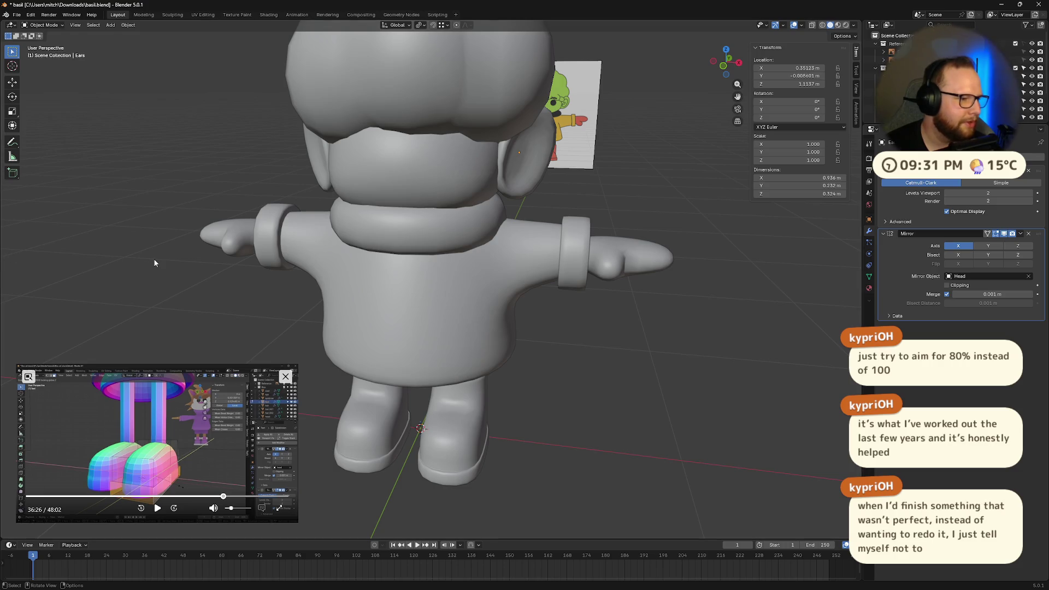
{"action": "mouse_move", "coordinate": [221, 271]}
{"action": "middle_mouse_down"}
{"action": "mouse_move", "coordinate": [263, 255]}
{"action": "mouse_move", "coordinate": [417, 260]}
{"action": "mouse_move", "coordinate": [583, 309]}
{"action": "middle_mouse_up"}
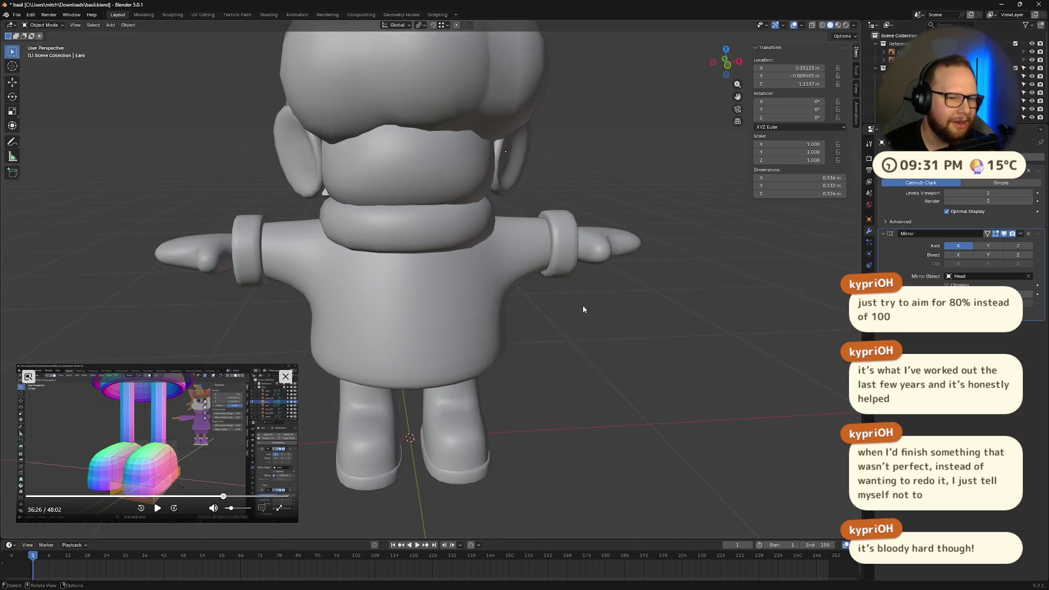
{"action": "left_click", "coordinate": [507, 162]}
{"action": "middle_click_drag", "start_coordinate": [508, 163], "coordinate": [631, 200]}
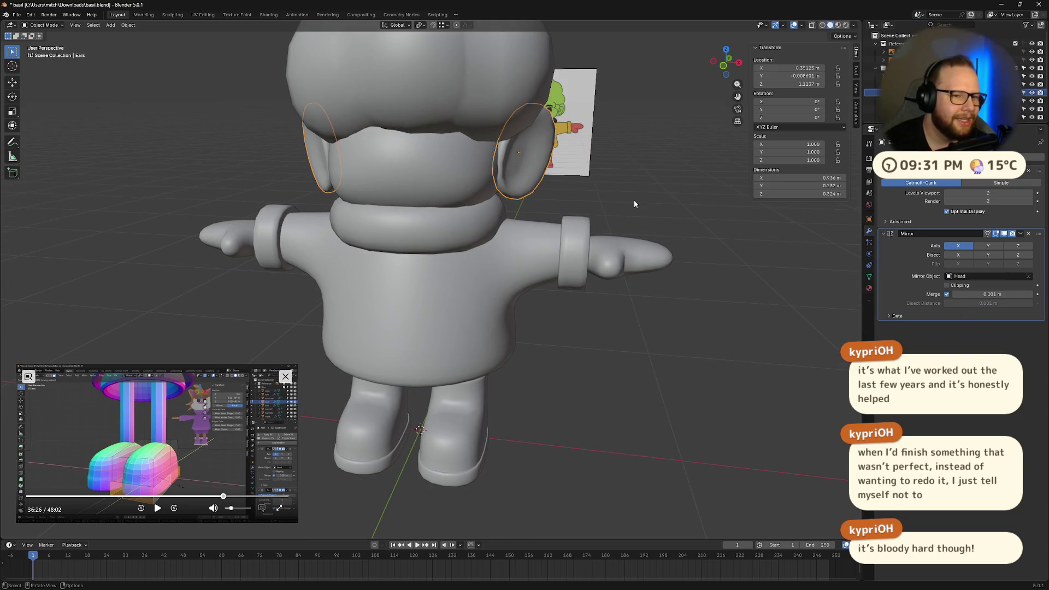
{"action": "middle_click_drag", "start_coordinate": [634, 200], "coordinate": [612, 277]}
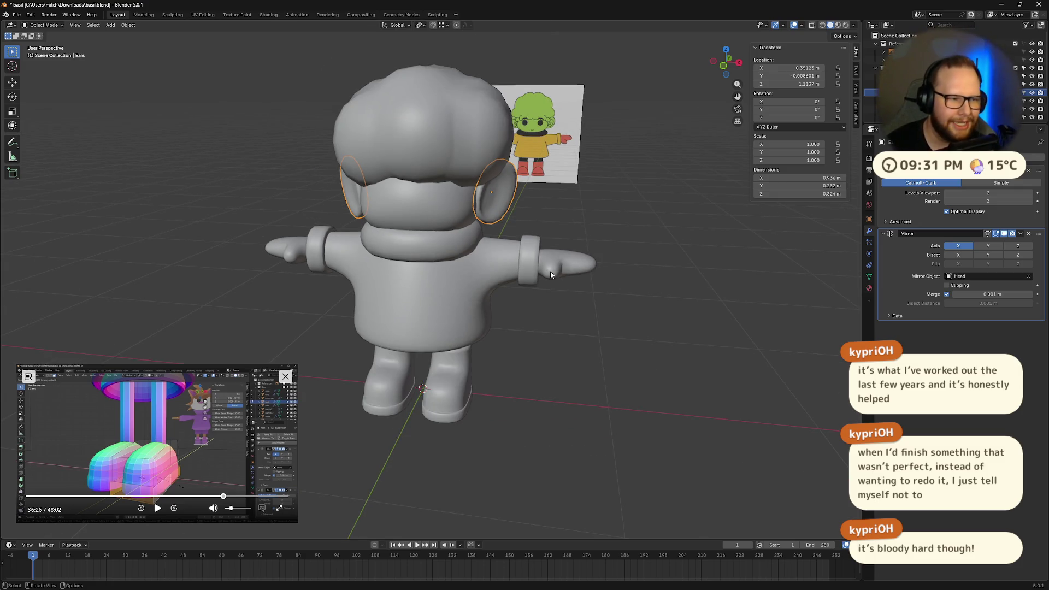
{"action": "mouse_move", "coordinate": [550, 271]}
{"action": "middle_mouse_down"}
{"action": "mouse_move", "coordinate": [445, 225]}
{"action": "mouse_move", "coordinate": [470, 264]}
{"action": "mouse_move", "coordinate": [645, 235]}
{"action": "mouse_move", "coordinate": [584, 239]}
{"action": "middle_mouse_up"}
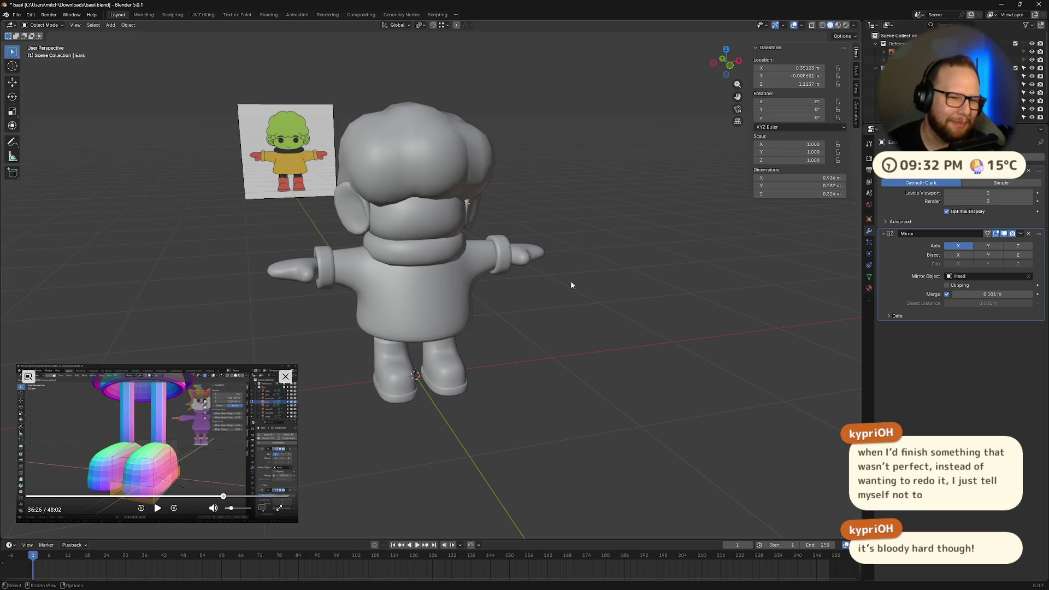
{"action": "middle_click_drag", "start_coordinate": [571, 285], "coordinate": [541, 328]}
{"action": "left_click", "coordinate": [471, 213]}
{"action": "middle_click_drag", "start_coordinate": [471, 213], "coordinate": [536, 256]}
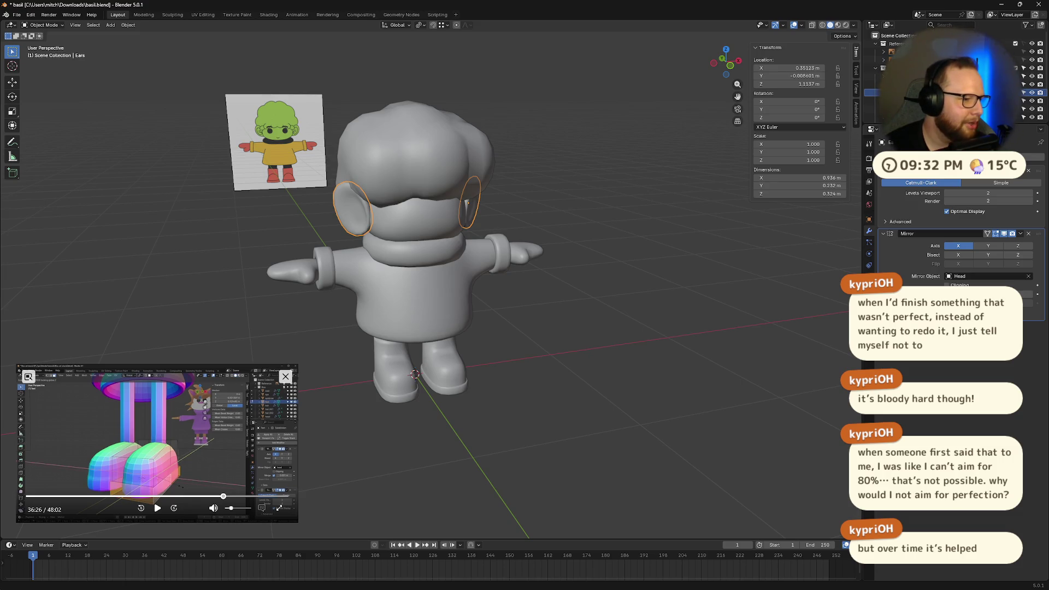
{"action": "mouse_move", "coordinate": [552, 328]}
{"action": "middle_mouse_down"}
{"action": "mouse_move", "coordinate": [568, 347]}
{"action": "mouse_move", "coordinate": [551, 417]}
{"action": "middle_mouse_up"}
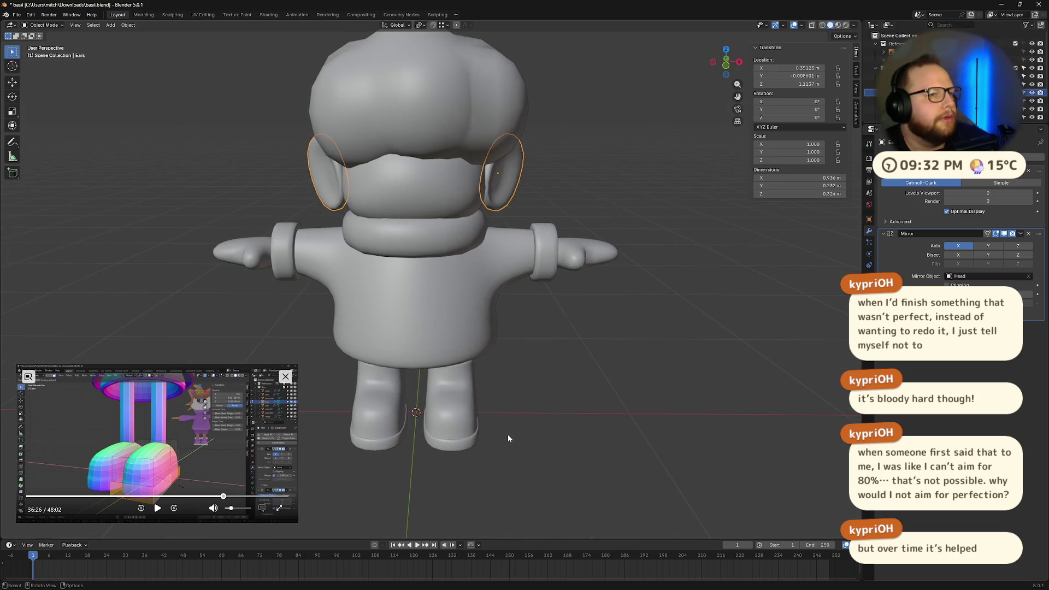
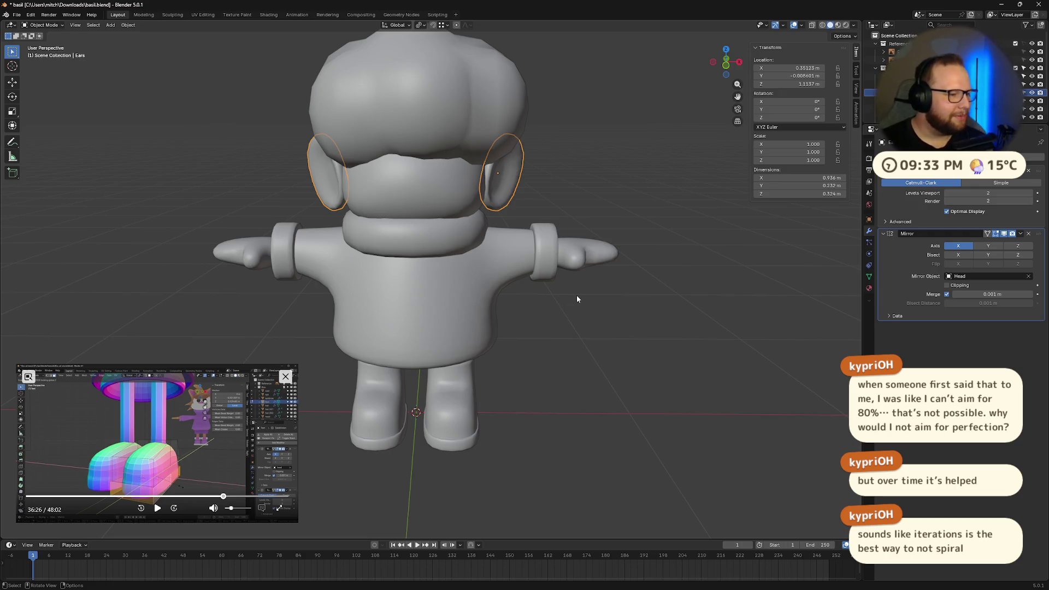
Orbit around the character to check the reference image, then save basil.blend
{"action": "scroll", "coordinate": [569, 294], "scroll_direction": "down", "scroll_amount": 2}
{"action": "mouse_move", "coordinate": [619, 240]}
{"action": "middle_mouse_down"}
{"action": "mouse_move", "coordinate": [575, 258]}
{"action": "mouse_move", "coordinate": [582, 266]}
{"action": "middle_mouse_up"}
{"action": "scroll", "coordinate": [588, 247], "scroll_direction": "up", "scroll_amount": 1}
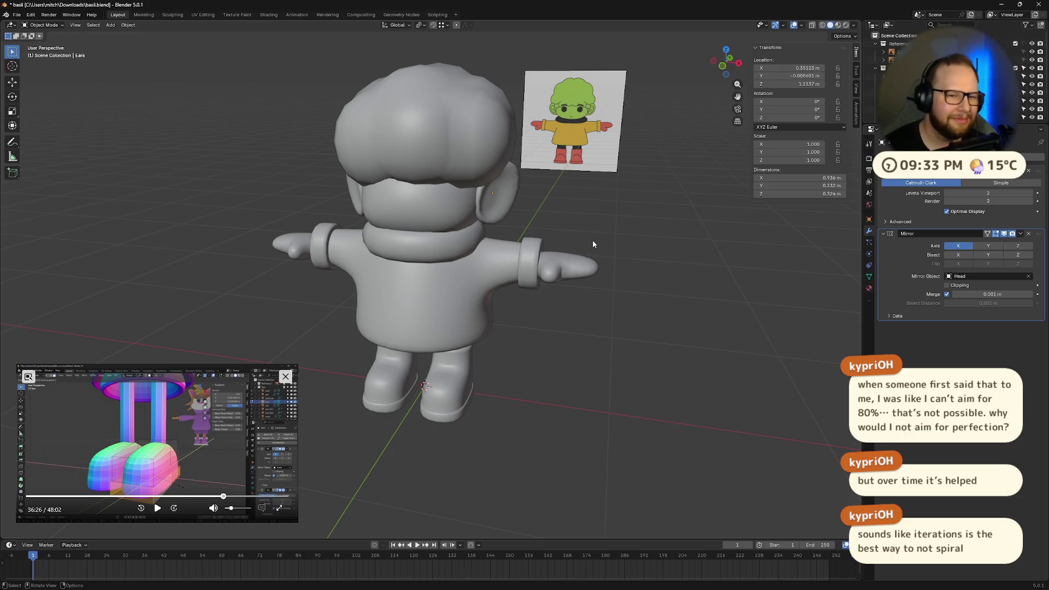
{"action": "mouse_move", "coordinate": [510, 242]}
{"action": "middle_mouse_down"}
{"action": "mouse_move", "coordinate": [541, 226]}
{"action": "mouse_move", "coordinate": [593, 276]}
{"action": "mouse_move", "coordinate": [621, 239]}
{"action": "mouse_move", "coordinate": [638, 251]}
{"action": "mouse_move", "coordinate": [661, 238]}
{"action": "mouse_move", "coordinate": [542, 263]}
{"action": "mouse_move", "coordinate": [605, 229]}
{"action": "mouse_move", "coordinate": [650, 374]}
{"action": "mouse_move", "coordinate": [559, 274]}
{"action": "mouse_move", "coordinate": [638, 377]}
{"action": "mouse_move", "coordinate": [624, 321]}
{"action": "middle_mouse_up"}
{"action": "key", "text": "ctrl+s"}
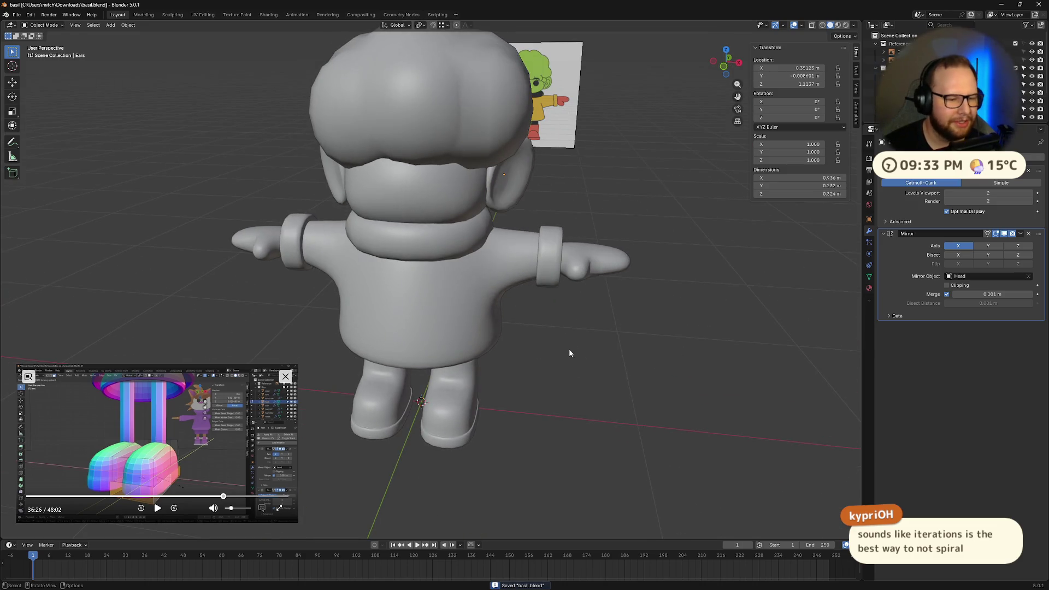
From a rear view of the character, bring up the Add menu of object types
{"action": "mouse_move", "coordinate": [375, 373]}
{"action": "middle_mouse_down"}
{"action": "mouse_move", "coordinate": [466, 327]}
{"action": "mouse_move", "coordinate": [529, 358]}
{"action": "mouse_move", "coordinate": [523, 376]}
{"action": "mouse_move", "coordinate": [428, 396]}
{"action": "mouse_move", "coordinate": [492, 336]}
{"action": "mouse_move", "coordinate": [559, 354]}
{"action": "mouse_move", "coordinate": [525, 377]}
{"action": "middle_mouse_up"}
{"action": "key", "text": "shift+a"}
{"action": "mouse_move", "coordinate": [525, 372]}
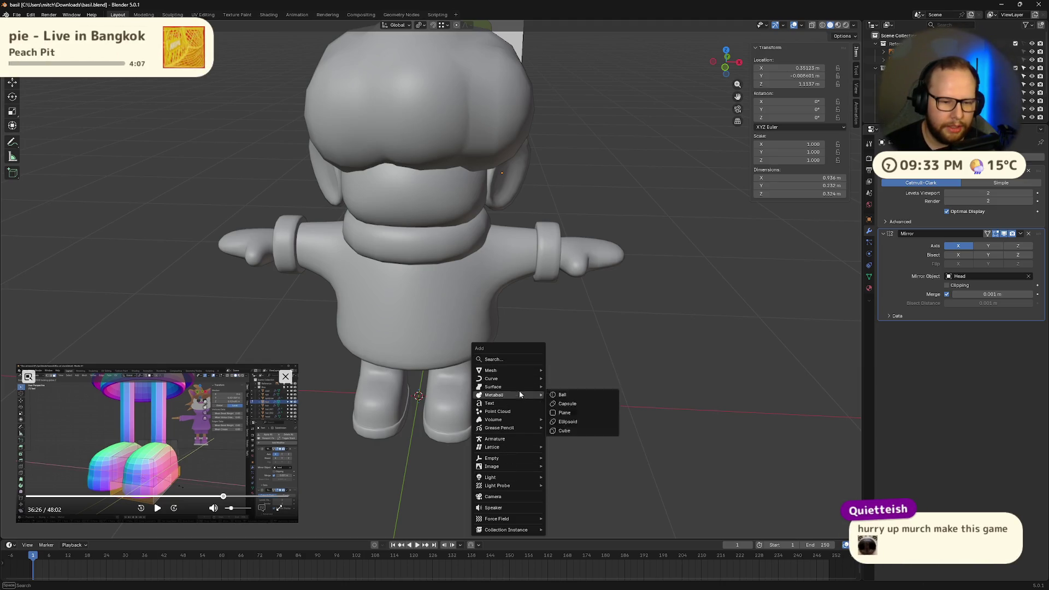
Add a plane, move it sideways along X and scale it down to 0.319
{"action": "left_click", "coordinate": [573, 368]}
{"action": "scroll", "coordinate": [574, 370], "scroll_direction": "down", "scroll_amount": 2}
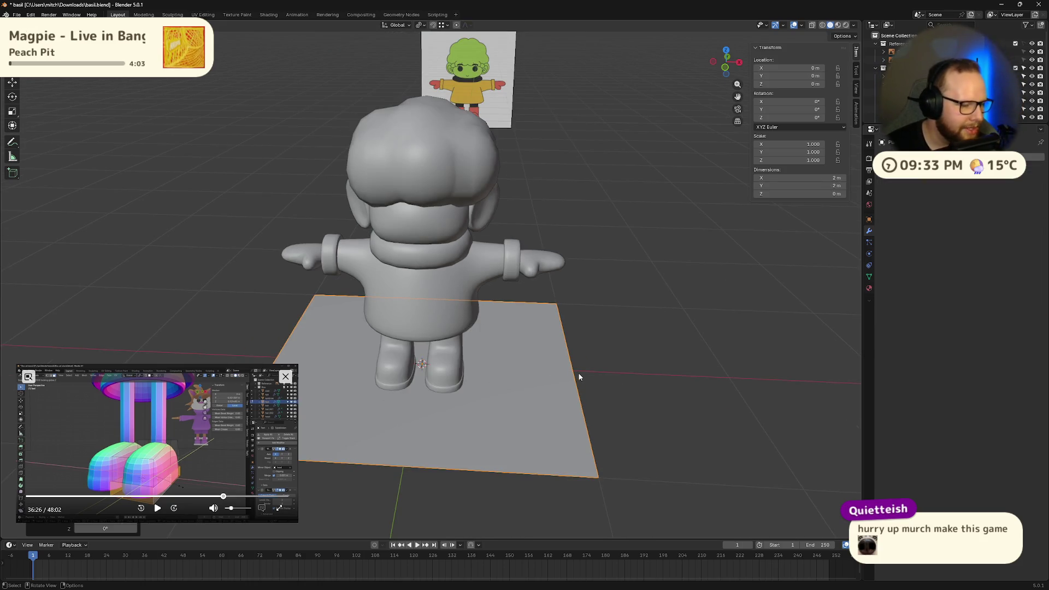
{"action": "key", "text": "g"}
{"action": "key", "text": "z"}
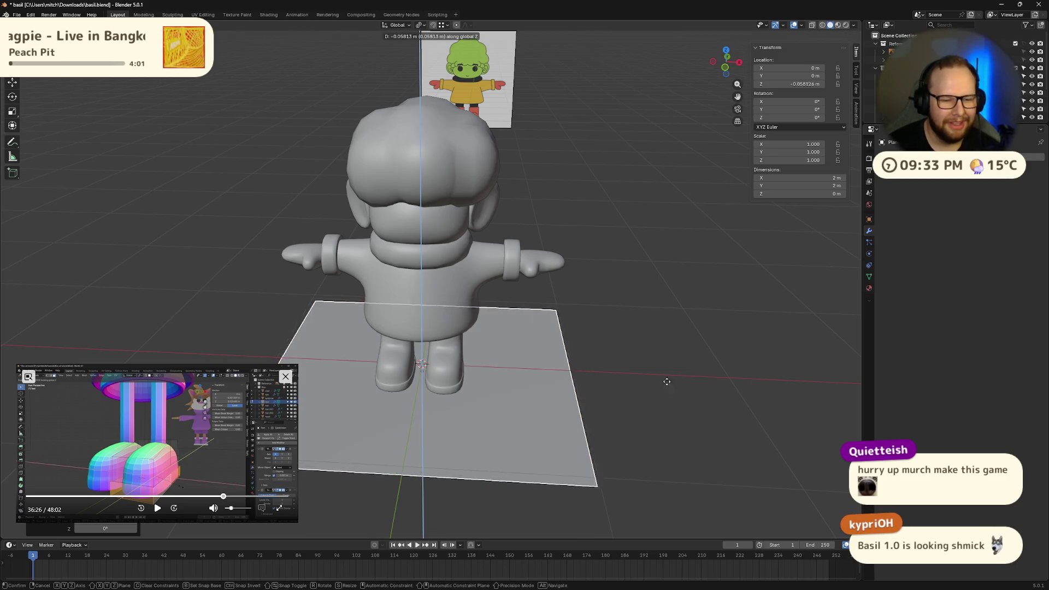
{"action": "key", "text": "Escape"}
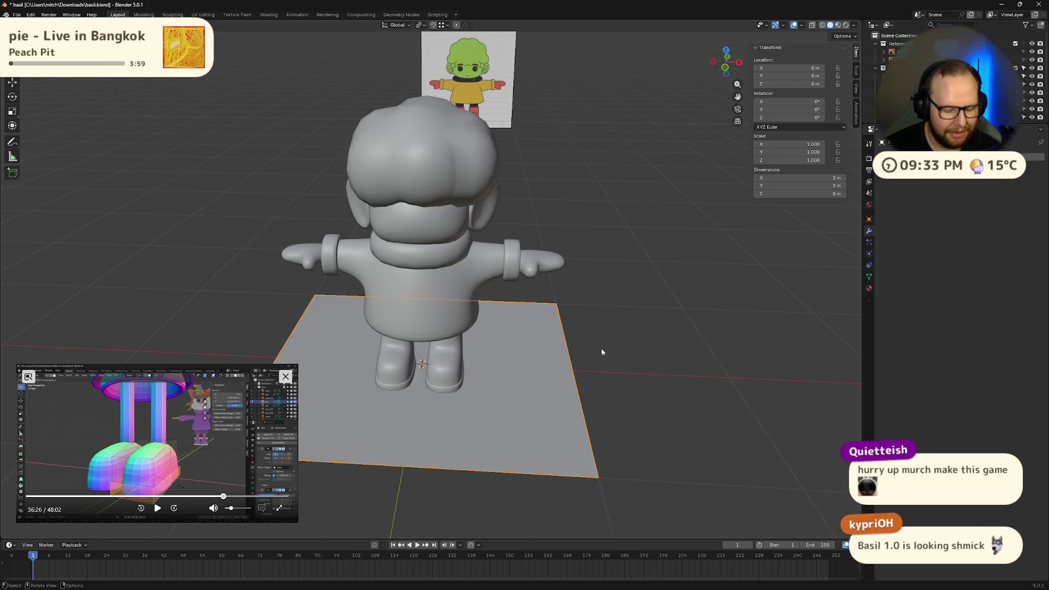
{"action": "key", "text": "g"}
{"action": "key", "text": "x"}
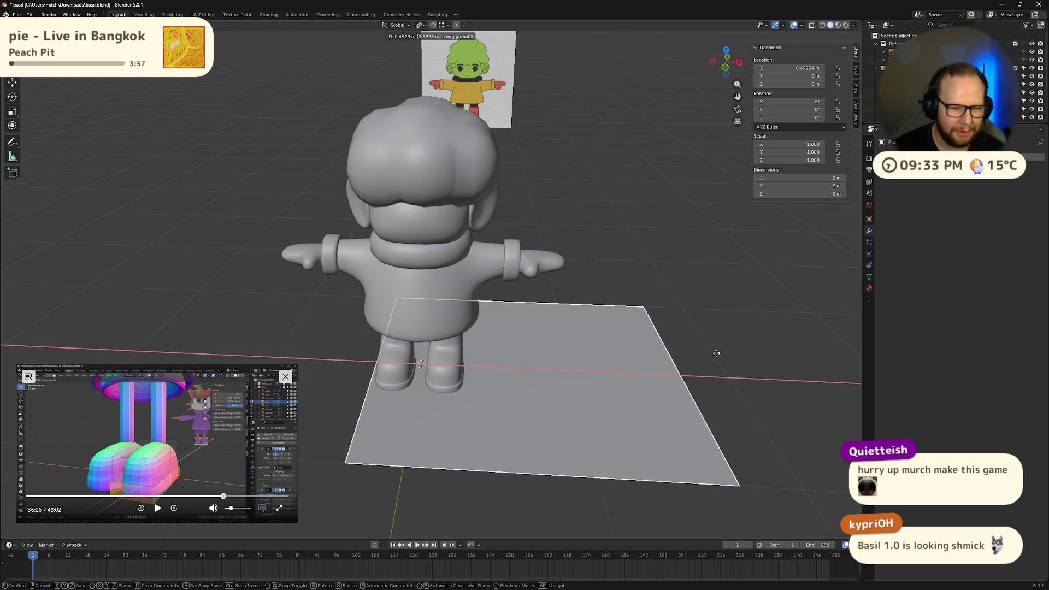
{"action": "key", "text": "s"}
{"action": "left_click", "coordinate": [665, 369]}
Orbit to a lower angle and select the arms object, cancelling its move
{"action": "mouse_move", "coordinate": [680, 411]}
{"action": "middle_mouse_down"}
{"action": "mouse_move", "coordinate": [633, 389]}
{"action": "mouse_move", "coordinate": [541, 435]}
{"action": "middle_mouse_up"}
{"action": "scroll", "coordinate": [522, 396], "scroll_direction": "up", "scroll_amount": 3}
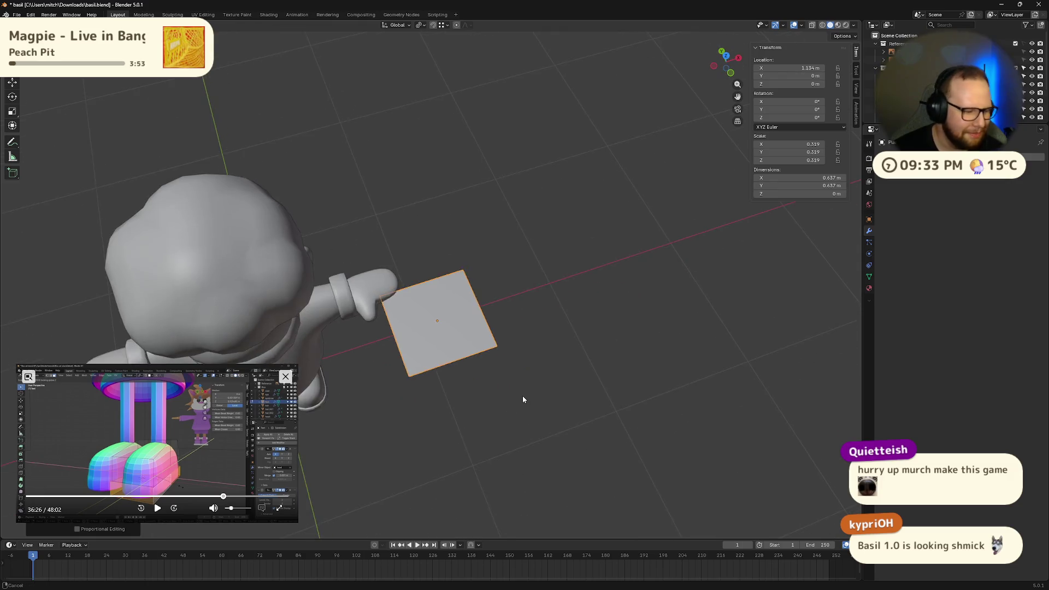
{"action": "mouse_move", "coordinate": [523, 396]}
{"action": "middle_mouse_down"}
{"action": "mouse_move", "coordinate": [513, 345]}
{"action": "mouse_move", "coordinate": [424, 307]}
{"action": "mouse_move", "coordinate": [464, 299]}
{"action": "mouse_move", "coordinate": [522, 316]}
{"action": "mouse_move", "coordinate": [501, 296]}
{"action": "mouse_move", "coordinate": [568, 316]}
{"action": "mouse_move", "coordinate": [251, 314]}
{"action": "mouse_move", "coordinate": [260, 328]}
{"action": "mouse_move", "coordinate": [526, 394]}
{"action": "mouse_move", "coordinate": [462, 412]}
{"action": "mouse_move", "coordinate": [519, 392]}
{"action": "middle_mouse_up"}
{"action": "left_click", "coordinate": [500, 293]}
{"action": "scroll", "coordinate": [569, 316], "scroll_direction": "up", "scroll_amount": 4}
{"action": "key", "text": "g"}
{"action": "right_click", "coordinate": [707, 406]}
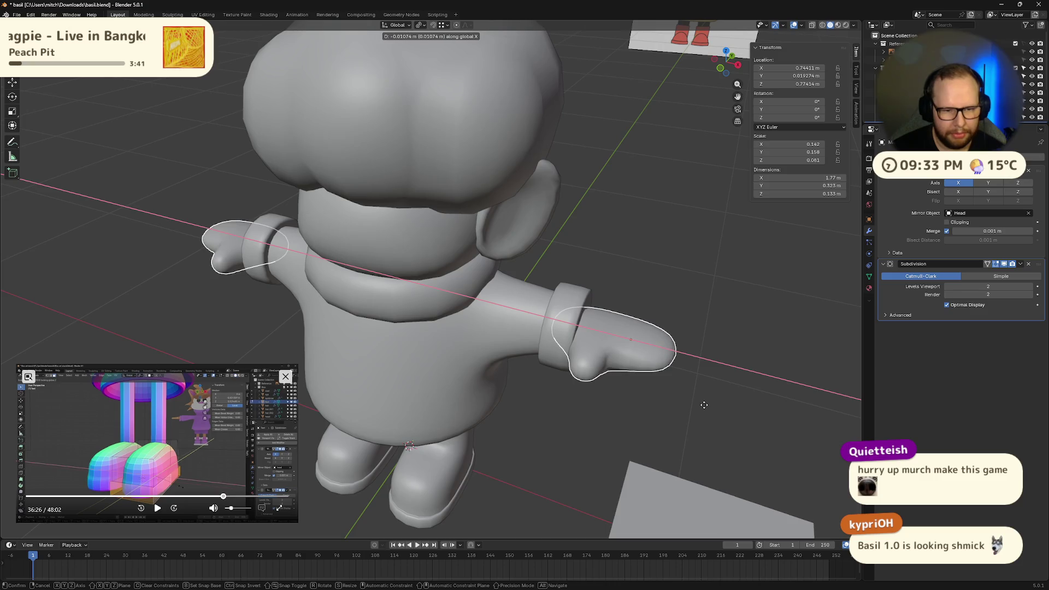
{"action": "middle_click_drag", "start_coordinate": [708, 407], "coordinate": [714, 410]}
{"action": "scroll", "coordinate": [729, 399], "scroll_direction": "down", "scroll_amount": 5}
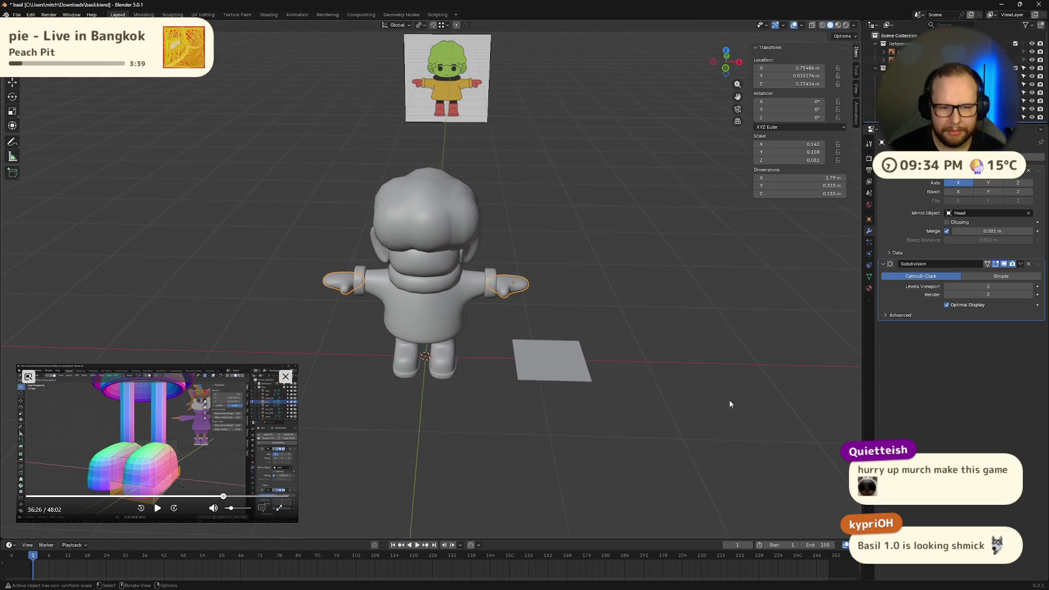
{"action": "scroll", "coordinate": [710, 399], "scroll_direction": "up", "scroll_amount": 4}
Reselect the plane and shrink it further to 0.206 scale
{"action": "left_click", "coordinate": [604, 377]}
{"action": "key", "text": "s"}
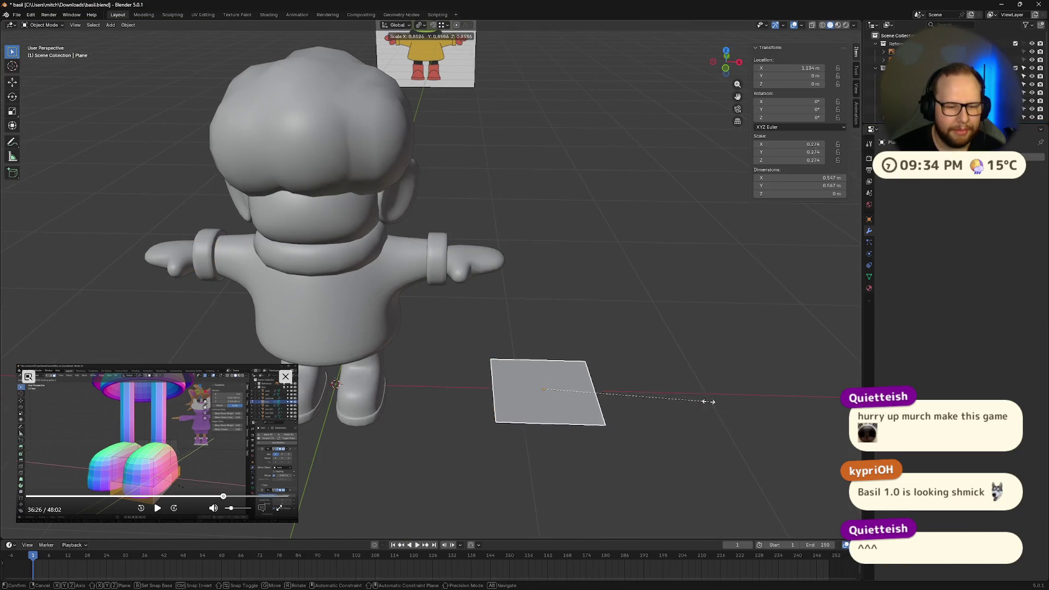
{"action": "left_click", "coordinate": [673, 403]}
{"action": "middle_click_drag", "start_coordinate": [684, 403], "coordinate": [625, 390]}
{"action": "scroll", "coordinate": [619, 378], "scroll_direction": "up", "scroll_amount": 4}
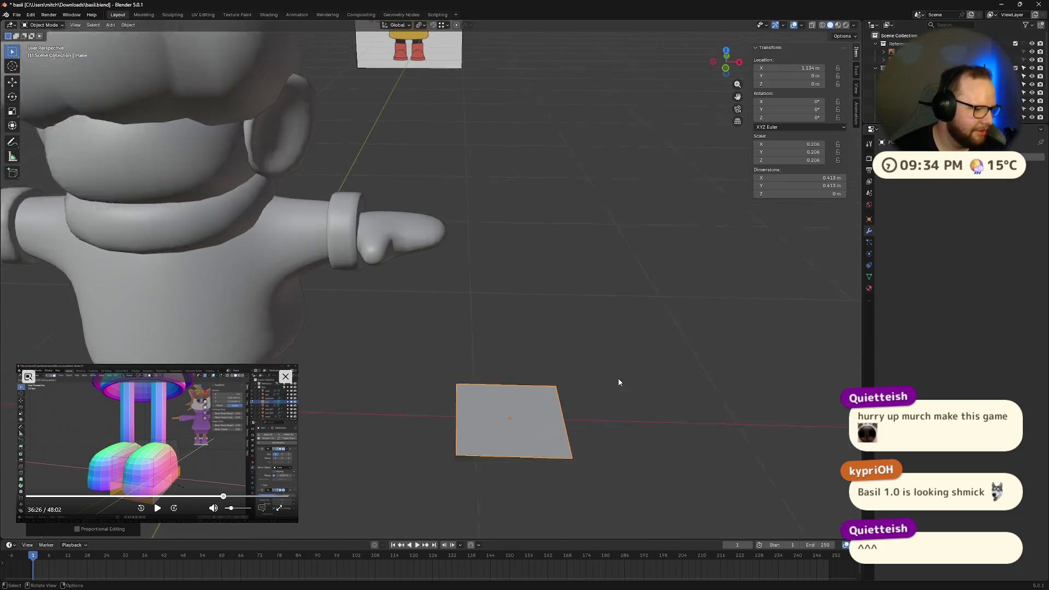
{"action": "left_click", "coordinate": [918, 160]}
Add a Solidify modifier to the plane and shade it smooth
{"action": "type", "text": "solid"}
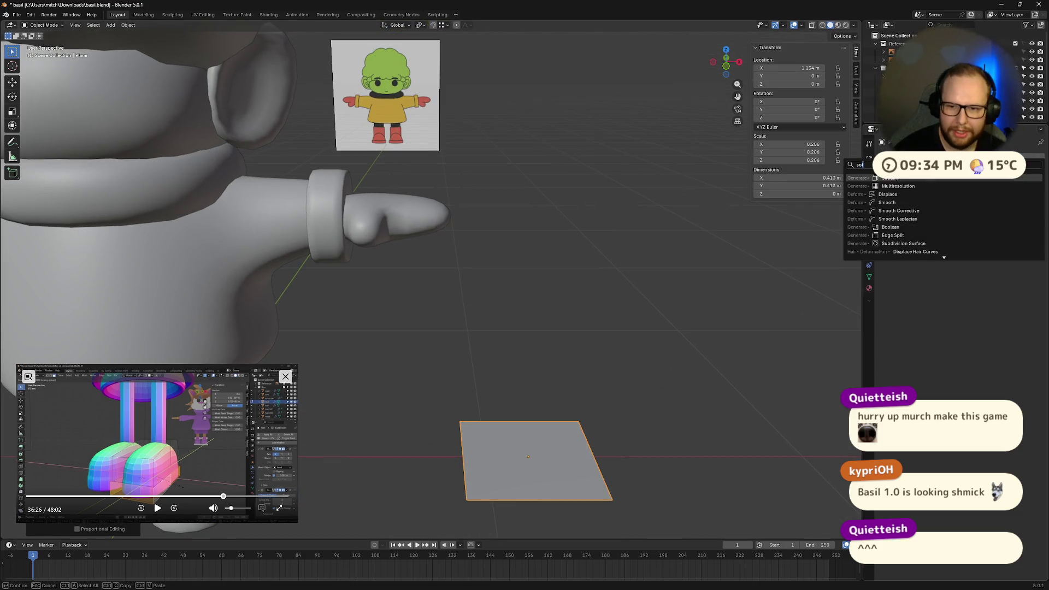
{"action": "key", "text": "Return"}
{"action": "mouse_move", "coordinate": [631, 323]}
{"action": "middle_mouse_down"}
{"action": "mouse_move", "coordinate": [646, 304]}
{"action": "mouse_move", "coordinate": [642, 398]}
{"action": "mouse_move", "coordinate": [573, 408]}
{"action": "middle_mouse_up"}
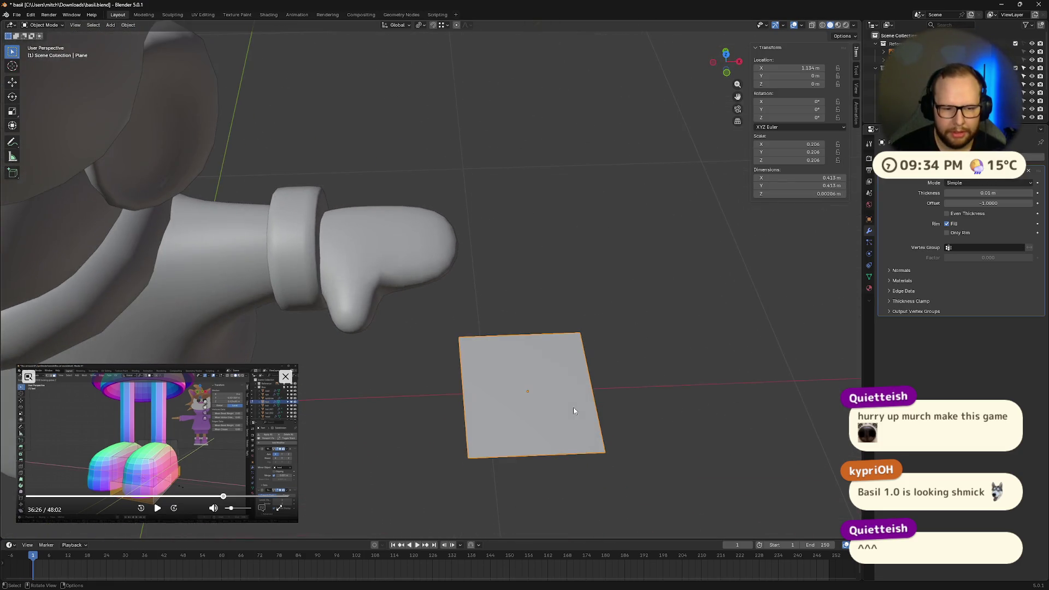
{"action": "right_click", "coordinate": [556, 402]}
{"action": "left_click", "coordinate": [555, 402]}
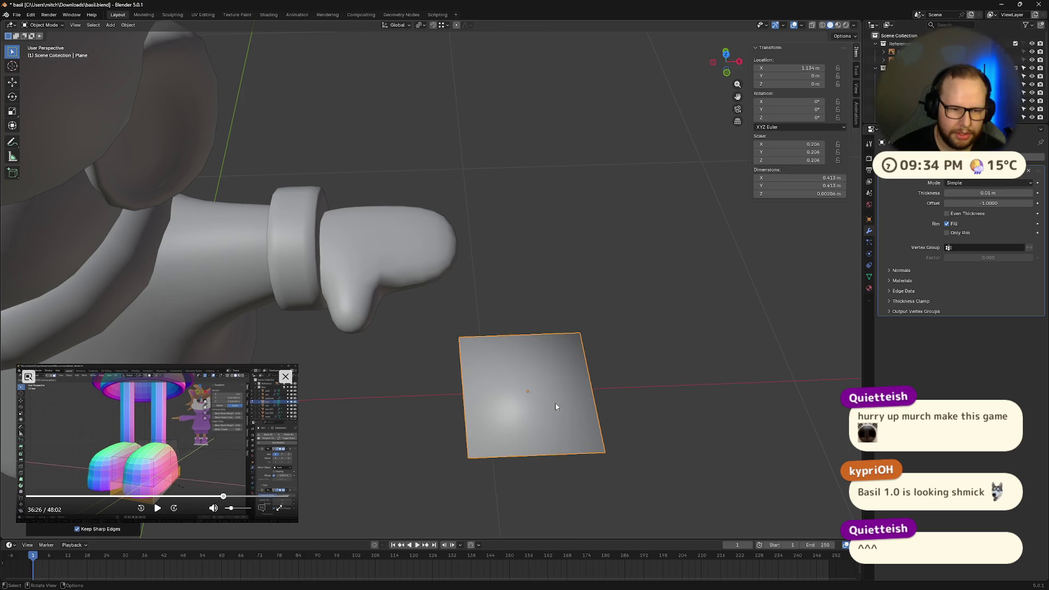
{"action": "right_click", "coordinate": [547, 383]}
{"action": "mouse_move", "coordinate": [540, 409]}
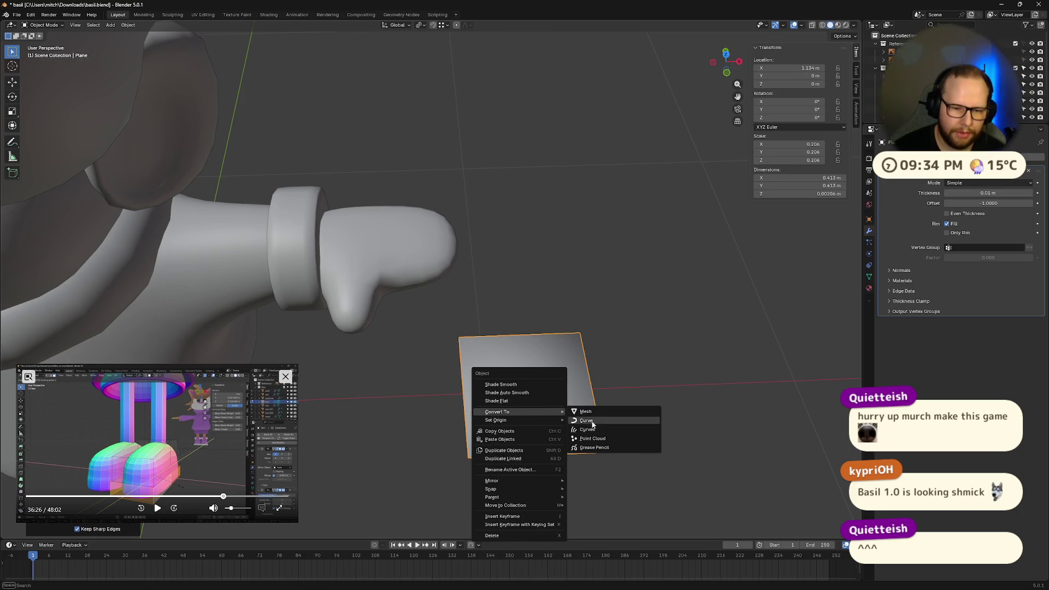
{"action": "left_click", "coordinate": [527, 381]}
Subdivide the plane's geometry and add a level-2 Subdivision modifier to round it into a disc
{"action": "key", "text": "Tab"}
{"action": "right_click", "coordinate": [527, 382]}
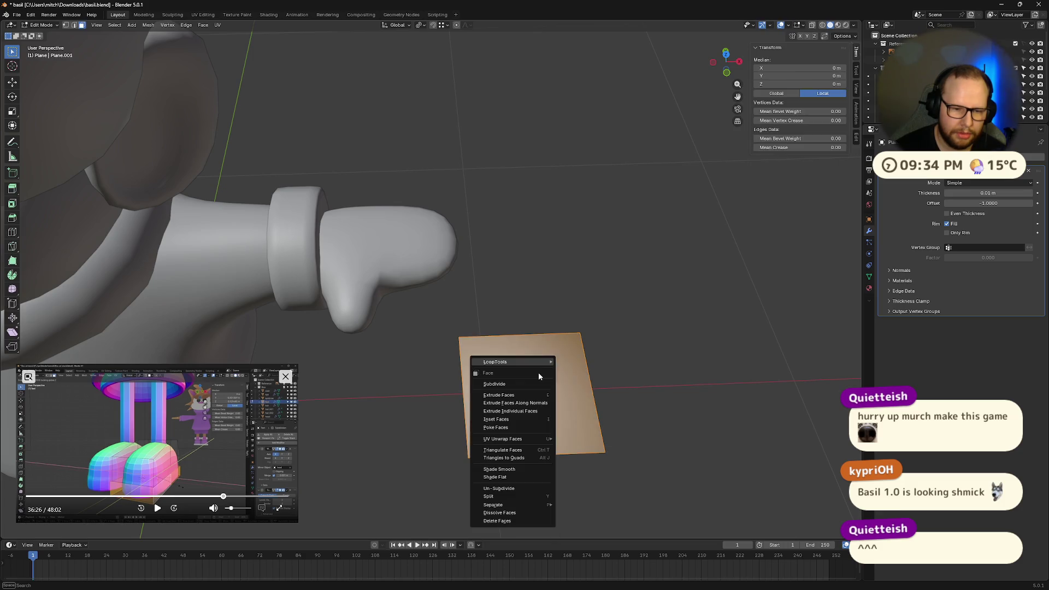
{"action": "mouse_move", "coordinate": [544, 368]}
{"action": "left_click", "coordinate": [590, 371]}
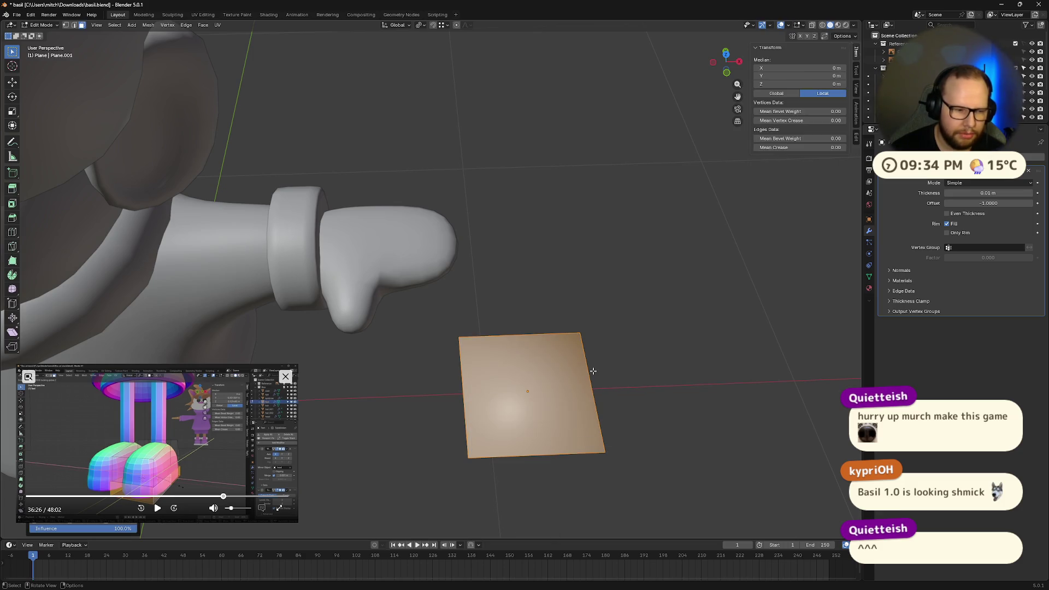
{"action": "mouse_move", "coordinate": [611, 384]}
{"action": "middle_mouse_down"}
{"action": "mouse_move", "coordinate": [631, 355]}
{"action": "mouse_move", "coordinate": [650, 388]}
{"action": "mouse_move", "coordinate": [619, 387]}
{"action": "middle_mouse_up"}
{"action": "key", "text": "2"}
{"action": "key", "text": "alt+a"}
{"action": "key", "text": "a"}
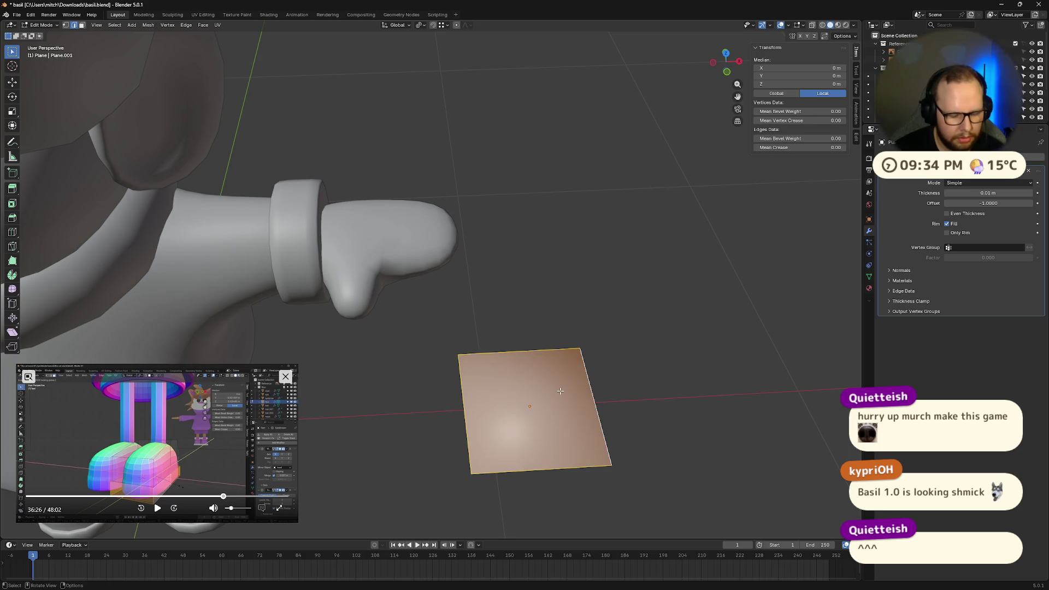
{"action": "key", "text": "Tab"}
{"action": "key", "text": "ctrl+2"}
Rotate the disc 90° on X and raise it vertically to about 0.85 m
{"action": "mouse_move", "coordinate": [562, 392]}
{"action": "middle_mouse_down"}
{"action": "mouse_move", "coordinate": [623, 386]}
{"action": "mouse_move", "coordinate": [655, 464]}
{"action": "mouse_move", "coordinate": [673, 422]}
{"action": "mouse_move", "coordinate": [662, 443]}
{"action": "middle_mouse_up"}
{"action": "type", "text": "rx90"}
{"action": "key", "text": "Return"}
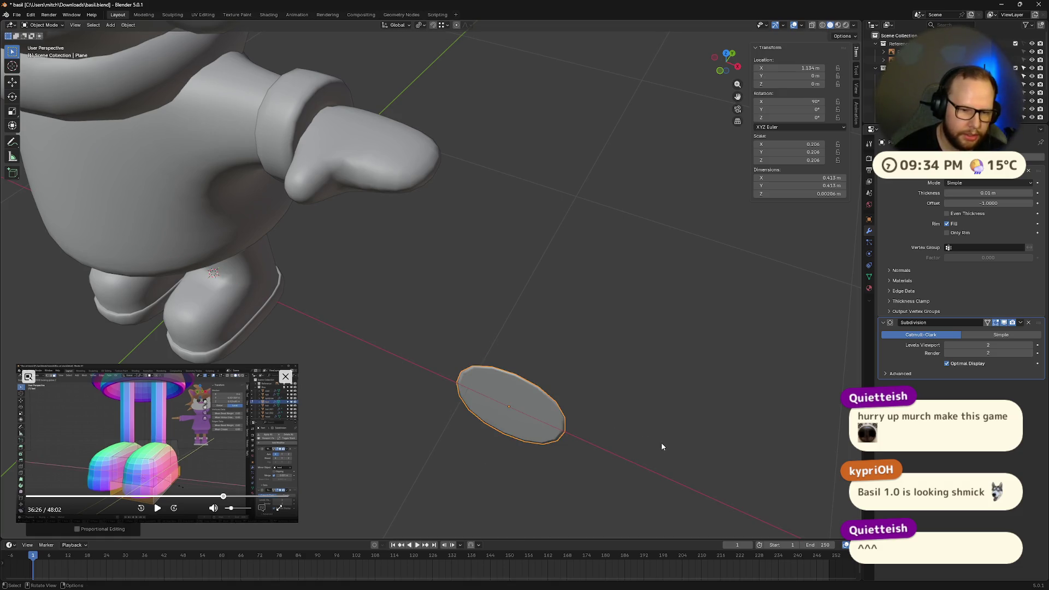
{"action": "middle_click_drag", "start_coordinate": [683, 407], "coordinate": [632, 381]}
{"action": "key", "text": "g"}
{"action": "key", "text": "z"}
{"action": "left_click", "coordinate": [581, 191]}
{"action": "middle_click_drag", "start_coordinate": [581, 191], "coordinate": [522, 287]}
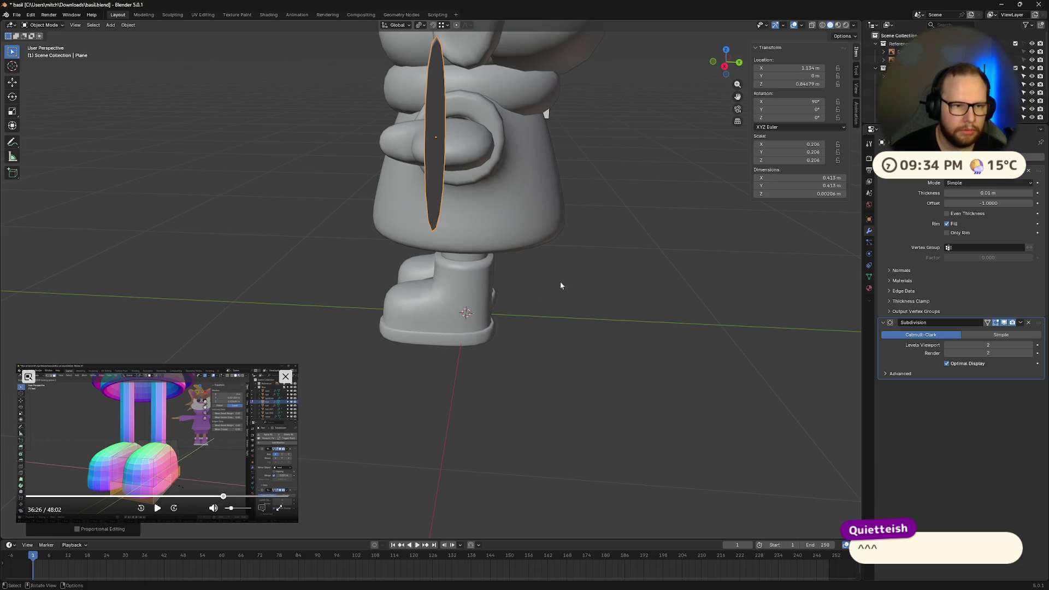
Shift the disc's geometry along Y in Edit Mode
{"action": "left_click", "coordinate": [519, 258]}
{"action": "left_click", "coordinate": [438, 182]}
{"action": "key", "text": "Tab"}
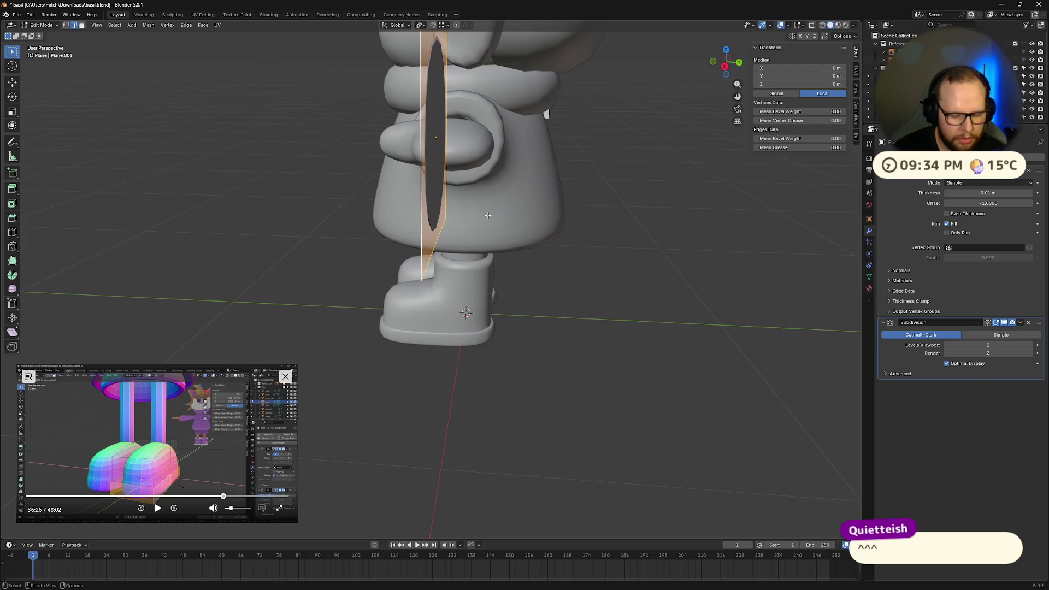
{"action": "key", "text": "g"}
{"action": "key", "text": "y"}
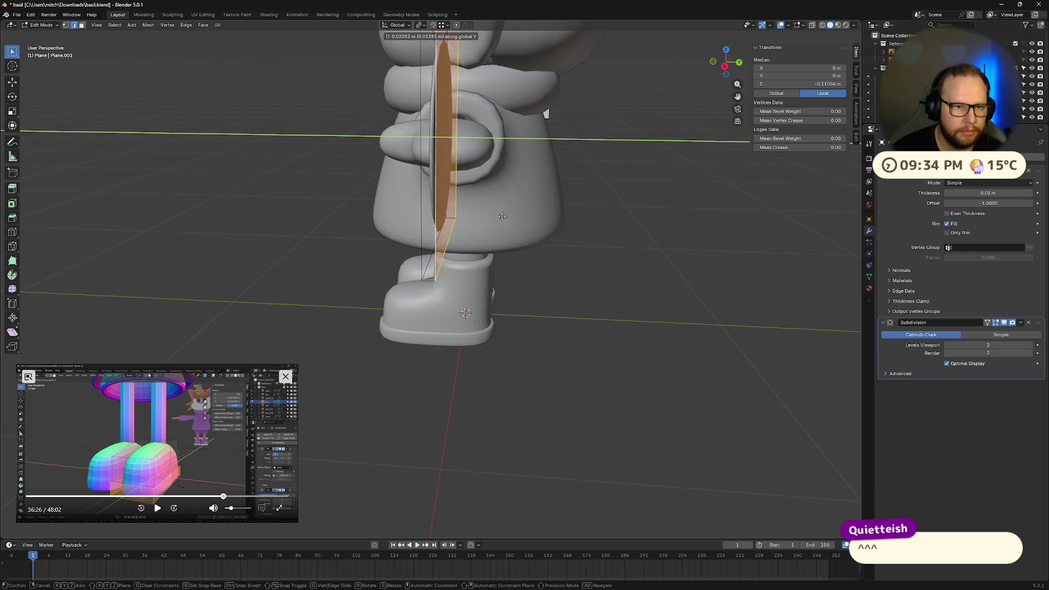
{"action": "left_click", "coordinate": [541, 229]}
{"action": "mouse_move", "coordinate": [541, 228]}
{"action": "middle_mouse_down"}
{"action": "mouse_move", "coordinate": [671, 275]}
{"action": "mouse_move", "coordinate": [637, 323]}
{"action": "mouse_move", "coordinate": [536, 300]}
{"action": "mouse_move", "coordinate": [560, 316]}
{"action": "mouse_move", "coordinate": [736, 307]}
{"action": "middle_mouse_up"}
{"action": "key", "text": "alt+a"}
{"action": "key", "text": "Tab"}
Shrink the disc to 0.137 scale and place it in front of the face
{"action": "key", "text": "s"}
{"action": "left_click", "coordinate": [649, 276]}
{"action": "key", "text": "g"}
{"action": "key", "text": "z"}
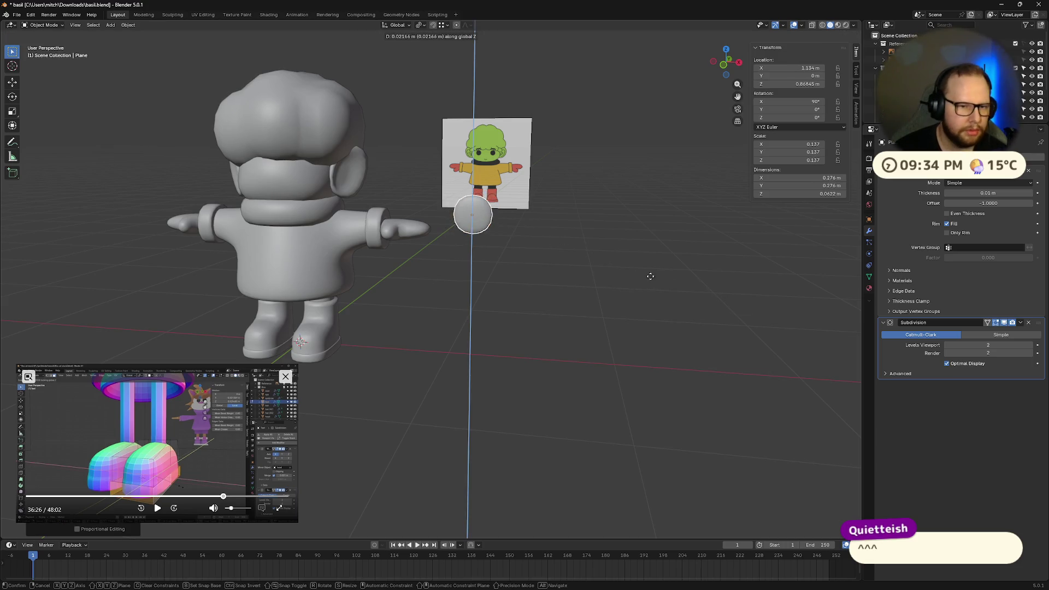
{"action": "key", "text": "z"}
{"action": "left_click", "coordinate": [453, 257]}
{"action": "mouse_move", "coordinate": [453, 257]}
{"action": "middle_mouse_down"}
{"action": "mouse_move", "coordinate": [439, 261]}
{"action": "mouse_move", "coordinate": [465, 262]}
{"action": "mouse_move", "coordinate": [395, 248]}
{"action": "middle_mouse_up"}
Push the disc along Y onto the face front and shrink it to 0.062 eye size
{"action": "key", "text": "g"}
{"action": "key", "text": "y"}
{"action": "left_click", "coordinate": [492, 262]}
{"action": "scroll", "coordinate": [396, 250], "scroll_direction": "up", "scroll_amount": 3}
{"action": "key", "text": "s"}
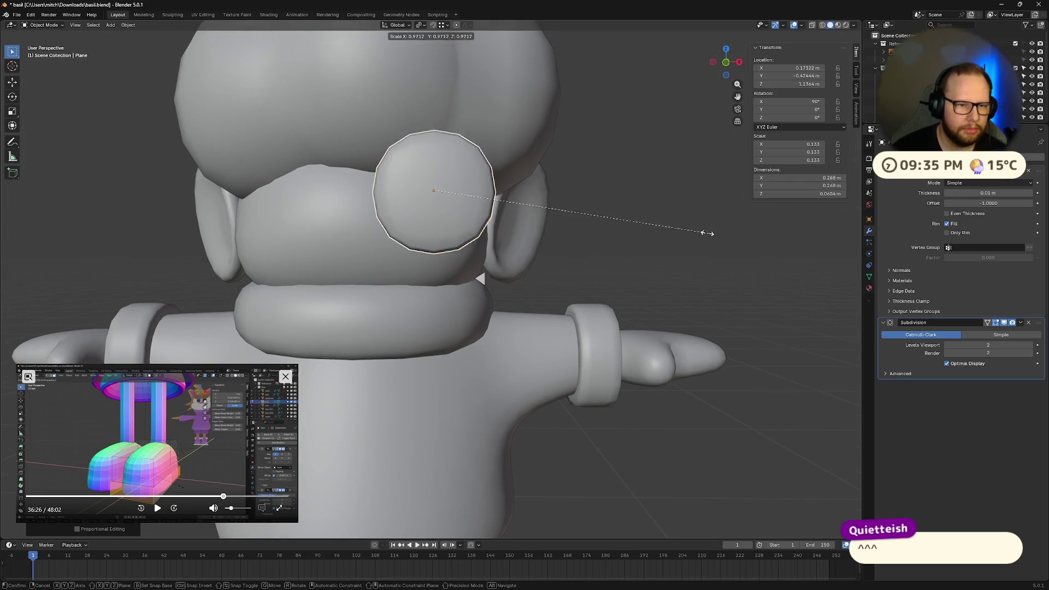
{"action": "left_click", "coordinate": [601, 225]}
{"action": "scroll", "coordinate": [322, 251], "scroll_direction": "down", "scroll_amount": 2}
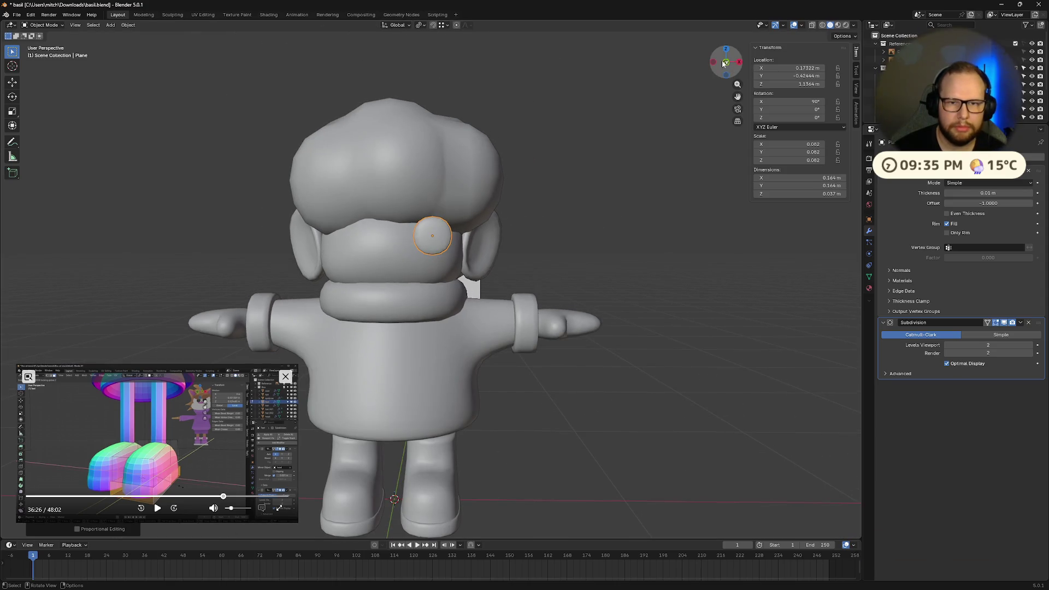
In front view, align the eye disc over the reference eye at 0.069 scale
{"action": "left_click", "coordinate": [724, 61]}
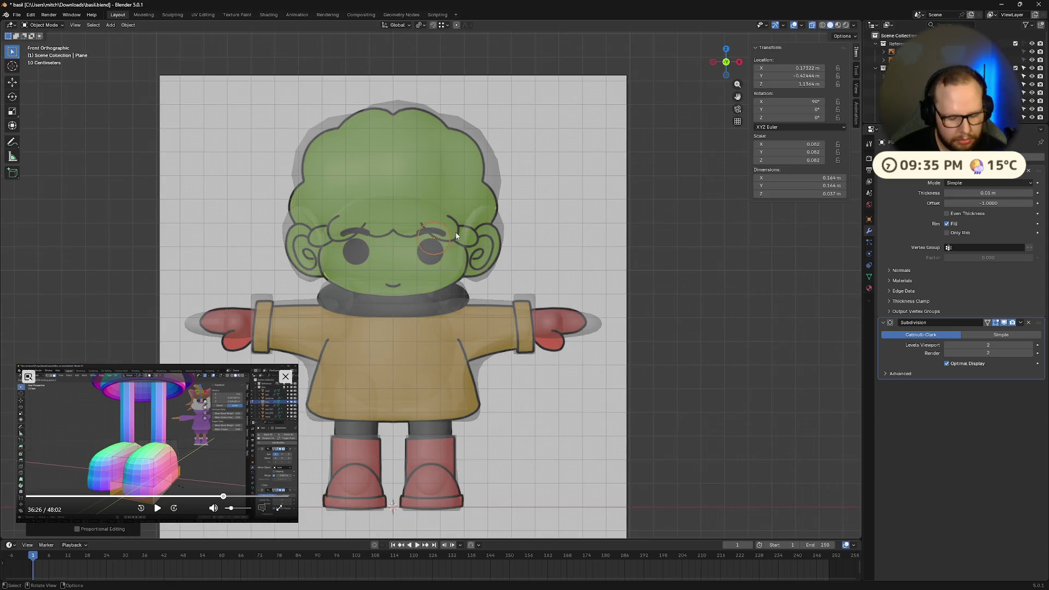
{"action": "key", "text": "g"}
{"action": "left_click", "coordinate": [454, 248]}
{"action": "key", "text": "s"}
{"action": "left_click", "coordinate": [539, 253]}
{"action": "key", "text": "g"}
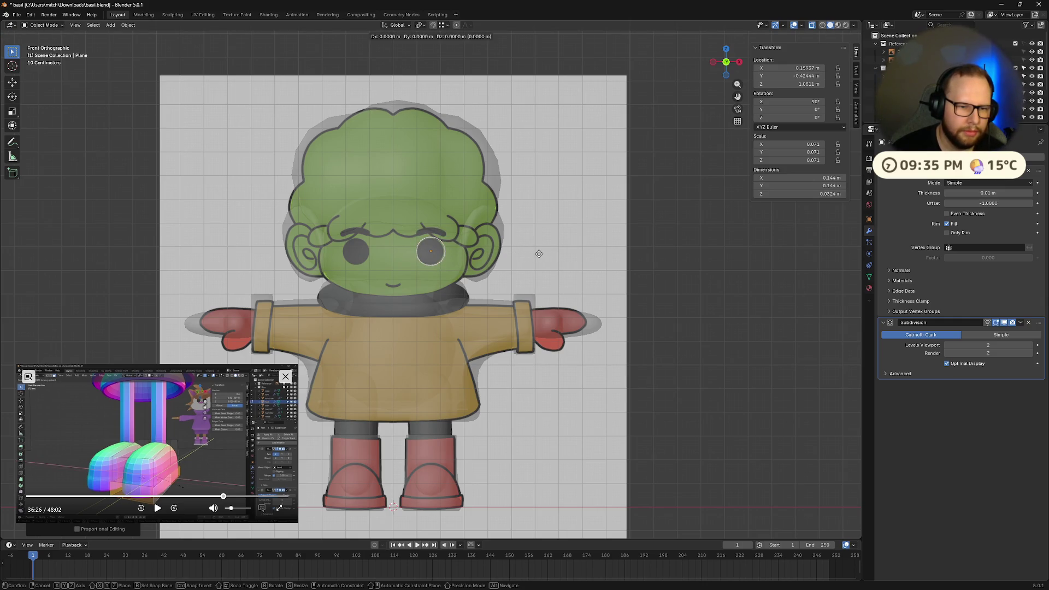
{"action": "left_click", "coordinate": [538, 253]}
{"action": "key", "text": "s"}
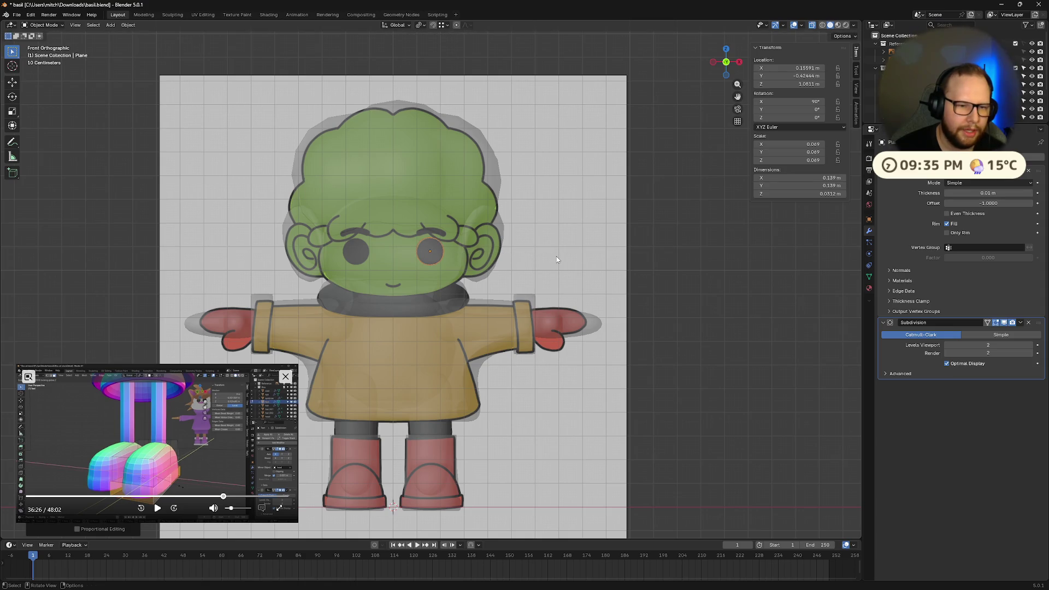
{"action": "left_click", "coordinate": [556, 257]}
Return to a perspective view with X-ray turned off
{"action": "mouse_move", "coordinate": [556, 257]}
{"action": "middle_mouse_down"}
{"action": "mouse_move", "coordinate": [552, 271]}
{"action": "mouse_move", "coordinate": [510, 273]}
{"action": "mouse_move", "coordinate": [572, 159]}
{"action": "middle_mouse_up"}
{"action": "mouse_move", "coordinate": [559, 222]}
{"action": "middle_mouse_down"}
{"action": "mouse_move", "coordinate": [488, 257]}
{"action": "mouse_move", "coordinate": [475, 277]}
{"action": "middle_mouse_up"}
{"action": "key", "text": "alt+z"}
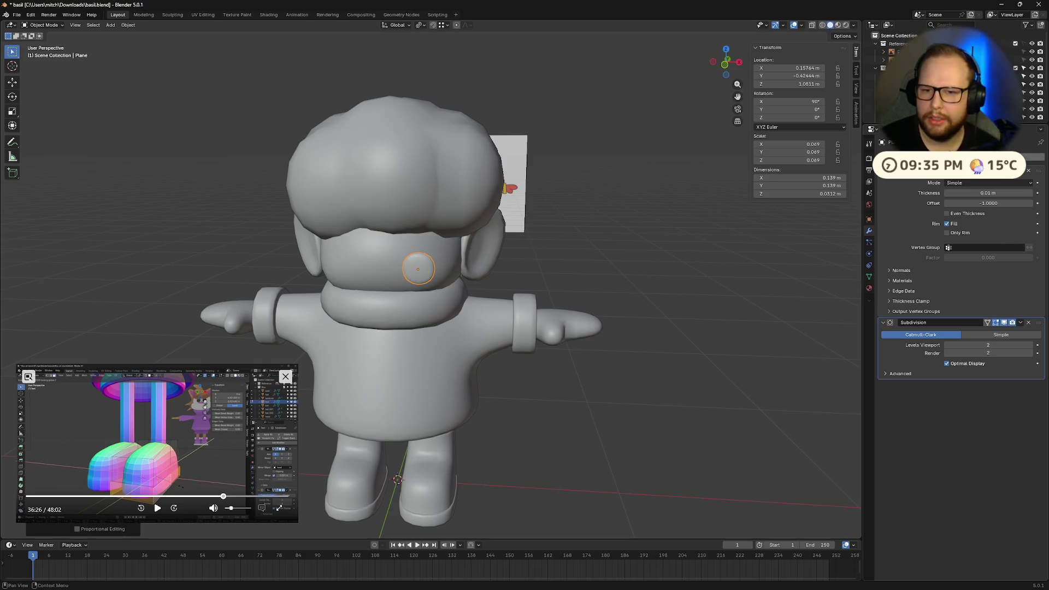
Add a Mirror modifier at the top of the stack, mirroring the eye across Head
{"action": "left_click", "coordinate": [929, 171]}
{"action": "left_click", "coordinate": [897, 246]}
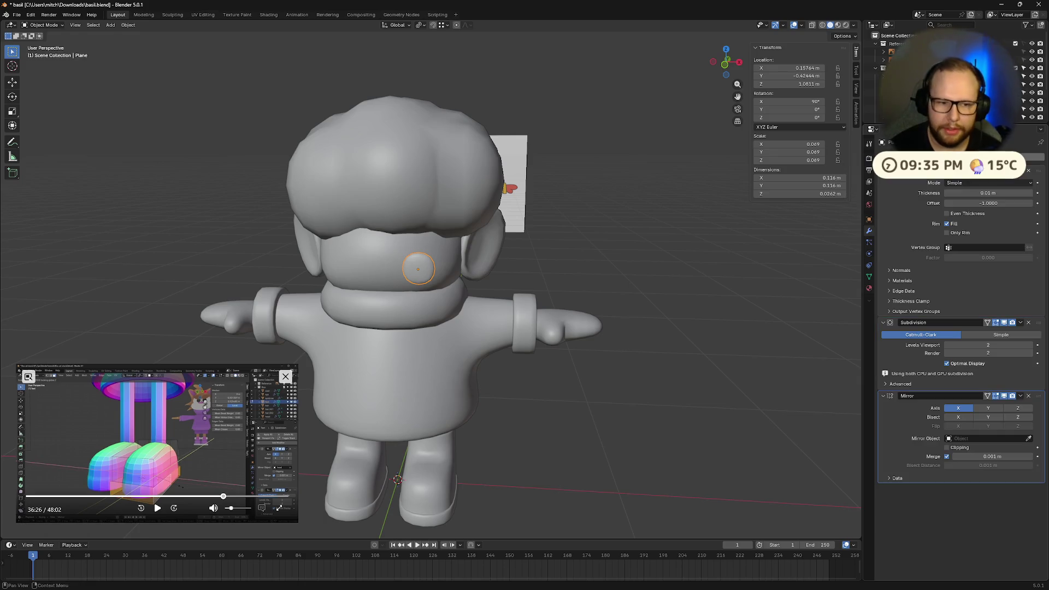
{"action": "left_click_drag", "start_coordinate": [1039, 395], "coordinate": [1033, 217]}
{"action": "left_click", "coordinate": [1029, 213]}
{"action": "left_click", "coordinate": [361, 258]}
{"action": "mouse_move", "coordinate": [586, 354]}
{"action": "middle_mouse_down"}
{"action": "mouse_move", "coordinate": [475, 386]}
{"action": "mouse_move", "coordinate": [503, 375]}
{"action": "mouse_move", "coordinate": [481, 377]}
{"action": "middle_mouse_up"}
Move the Subdivision modifier above Solidify in the stack
{"action": "left_click_drag", "start_coordinate": [1040, 419], "coordinate": [1038, 265]}
{"action": "mouse_move", "coordinate": [546, 298]}
{"action": "middle_mouse_down"}
{"action": "mouse_move", "coordinate": [382, 300]}
{"action": "mouse_move", "coordinate": [438, 268]}
{"action": "mouse_move", "coordinate": [348, 268]}
{"action": "mouse_move", "coordinate": [510, 251]}
{"action": "mouse_move", "coordinate": [428, 264]}
{"action": "mouse_move", "coordinate": [377, 297]}
{"action": "mouse_move", "coordinate": [383, 328]}
{"action": "mouse_move", "coordinate": [383, 284]}
{"action": "middle_mouse_up"}
{"action": "scroll", "coordinate": [466, 295], "scroll_direction": "up", "scroll_amount": 6}
{"action": "scroll", "coordinate": [425, 271], "scroll_direction": "down", "scroll_amount": 4}
{"action": "scroll", "coordinate": [437, 268], "scroll_direction": "down", "scroll_amount": 3}
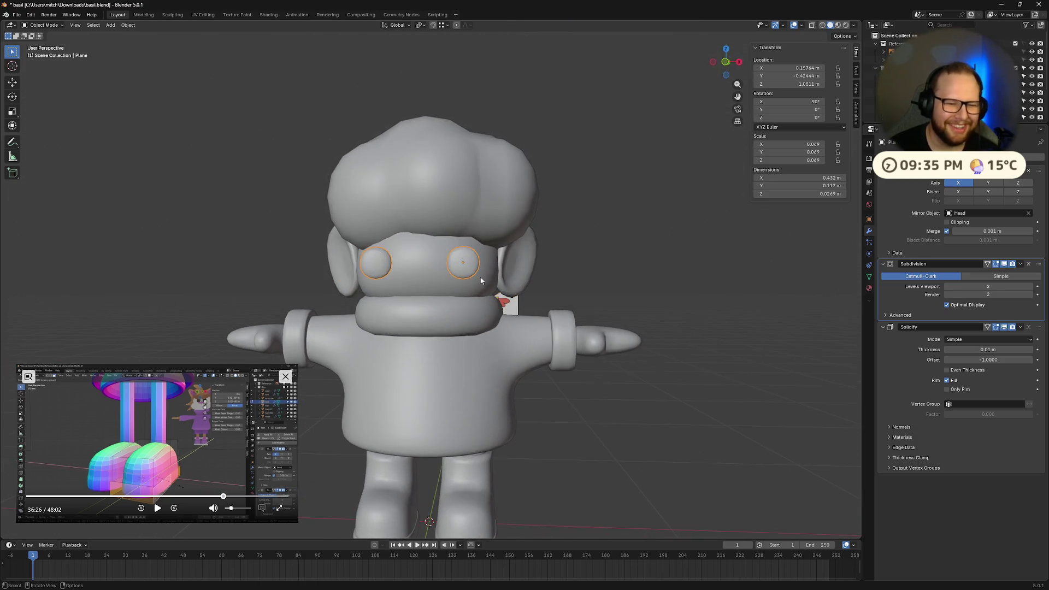
{"action": "mouse_move", "coordinate": [722, 72]}
{"action": "left_mouse_down"}
{"action": "mouse_move", "coordinate": [543, 262]}
{"action": "mouse_move", "coordinate": [322, 463]}
{"action": "left_mouse_up"}
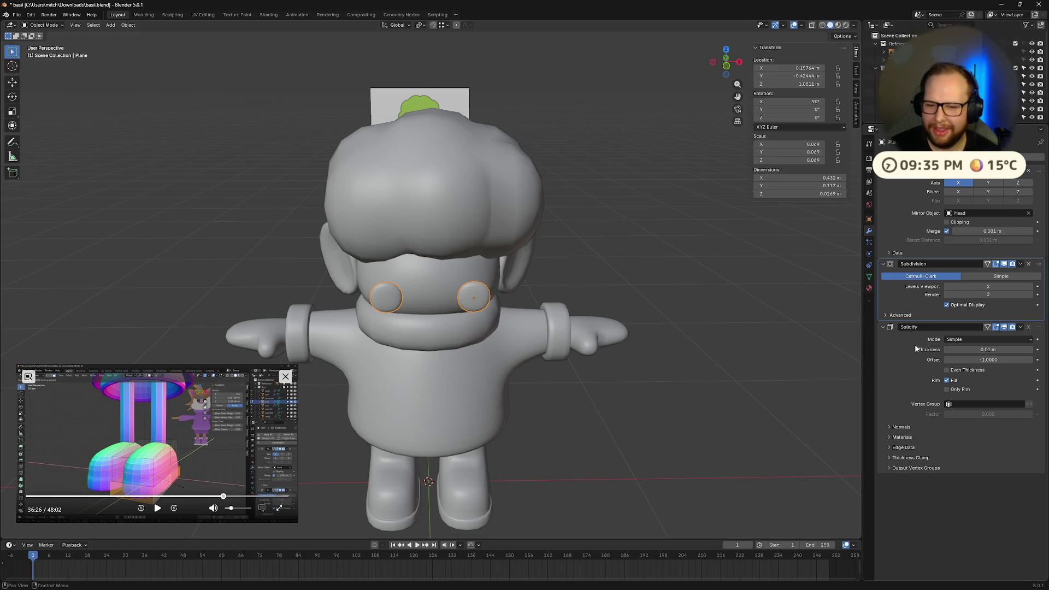
{"action": "key", "text": "shift+a"}
Add a Shrinkwrap modifier targeting Head, keeping Nearest Surface Point wrapping
{"action": "type", "text": "shr"}
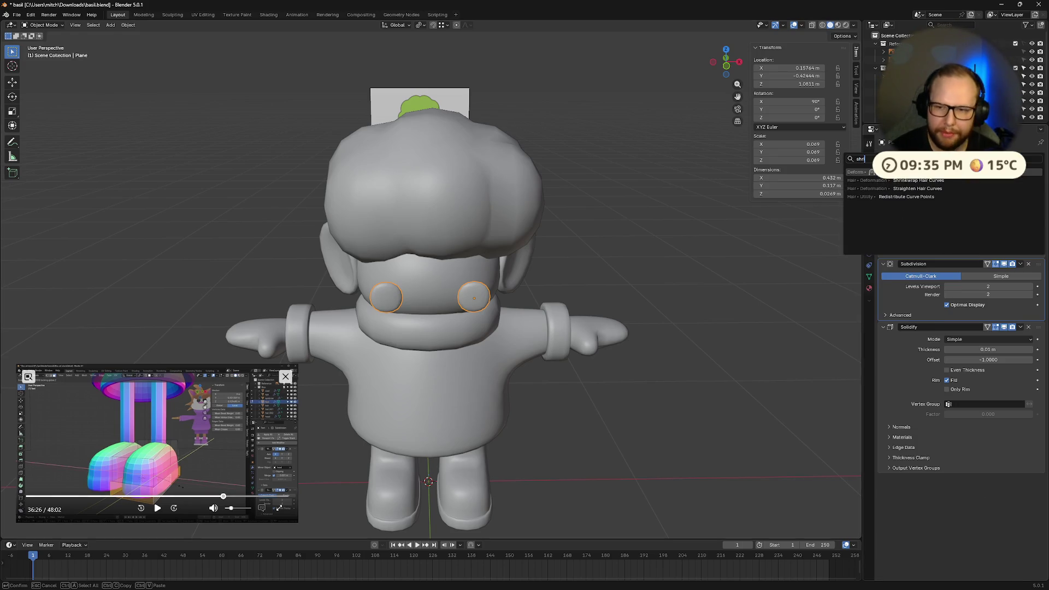
{"action": "key", "text": "Return"}
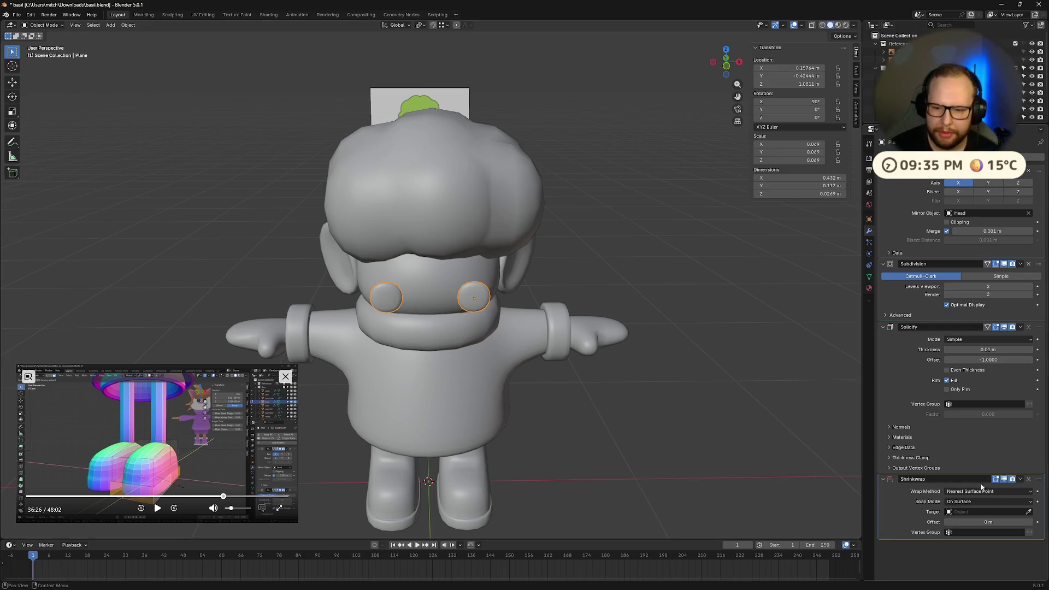
{"action": "left_click", "coordinate": [434, 277]}
{"action": "mouse_move", "coordinate": [434, 277]}
{"action": "middle_mouse_down"}
{"action": "mouse_move", "coordinate": [547, 285]}
{"action": "mouse_move", "coordinate": [905, 461]}
{"action": "middle_mouse_up"}
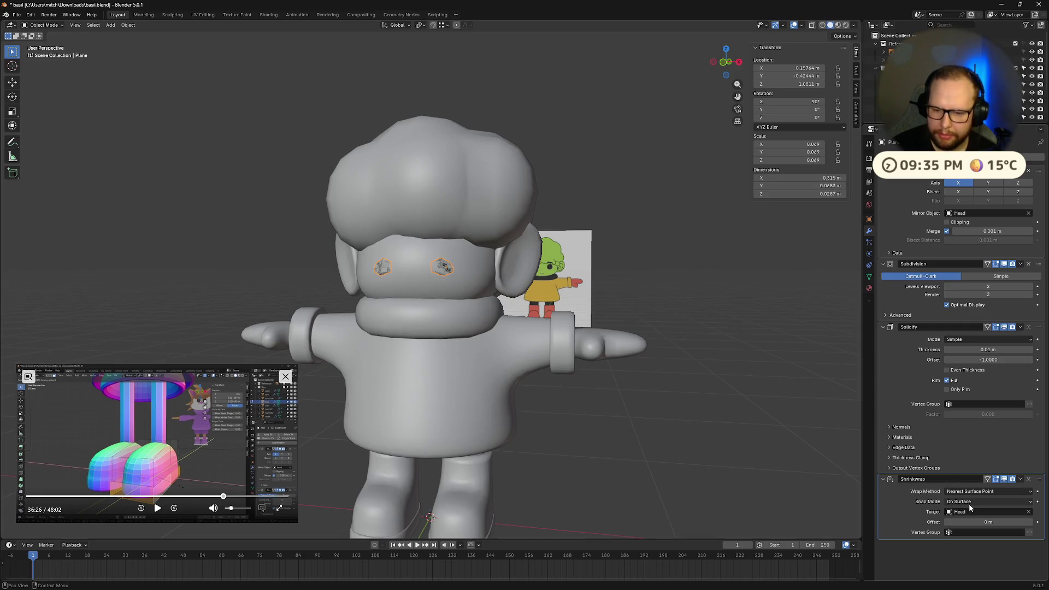
{"action": "left_click", "coordinate": [978, 491]}
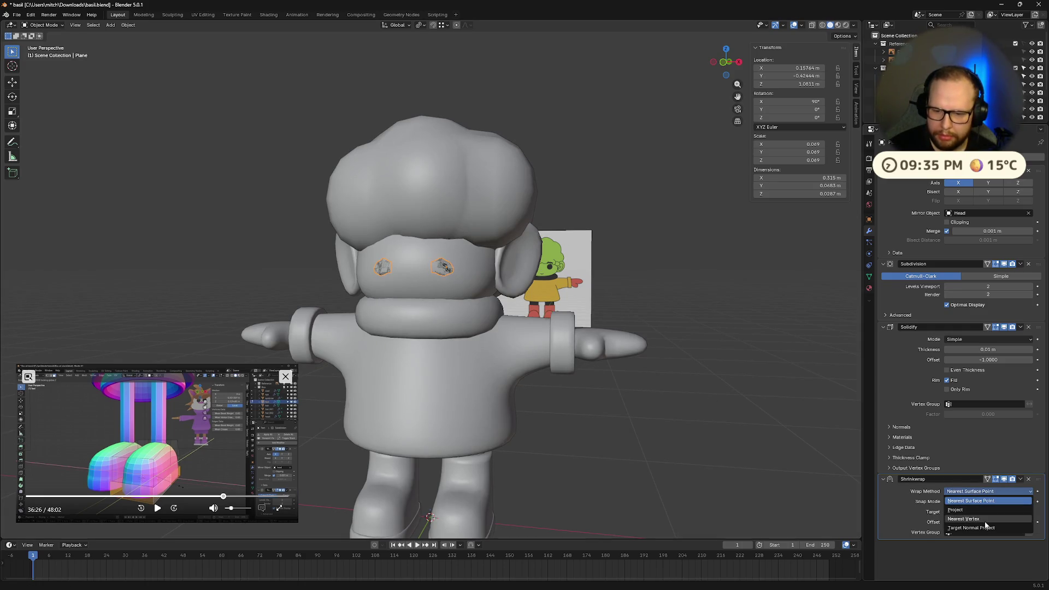
{"action": "left_click", "coordinate": [978, 518]}
{"action": "left_click", "coordinate": [980, 491]}
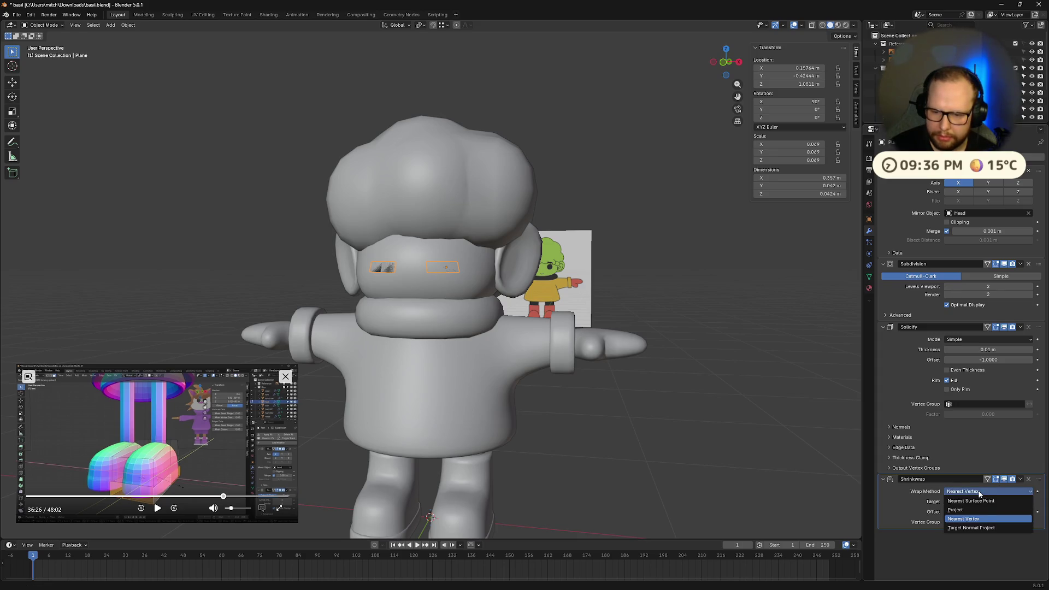
Set the Shrinkwrap offset to 0.01 m
{"action": "left_click", "coordinate": [970, 503]}
{"action": "left_click", "coordinate": [991, 523]}
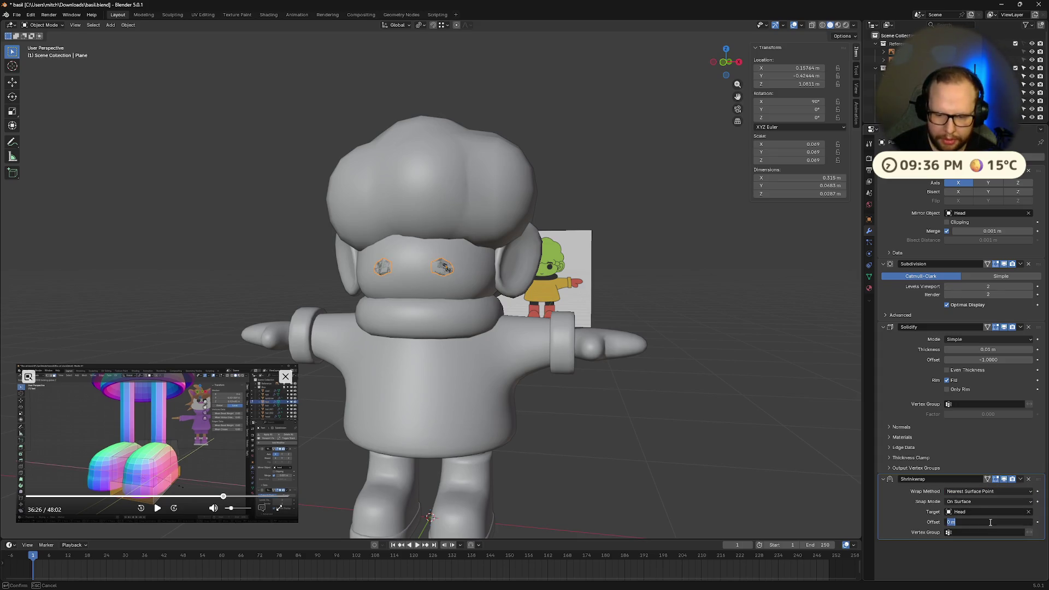
{"action": "key", "text": "Return"}
{"action": "left_click", "coordinate": [989, 522]}
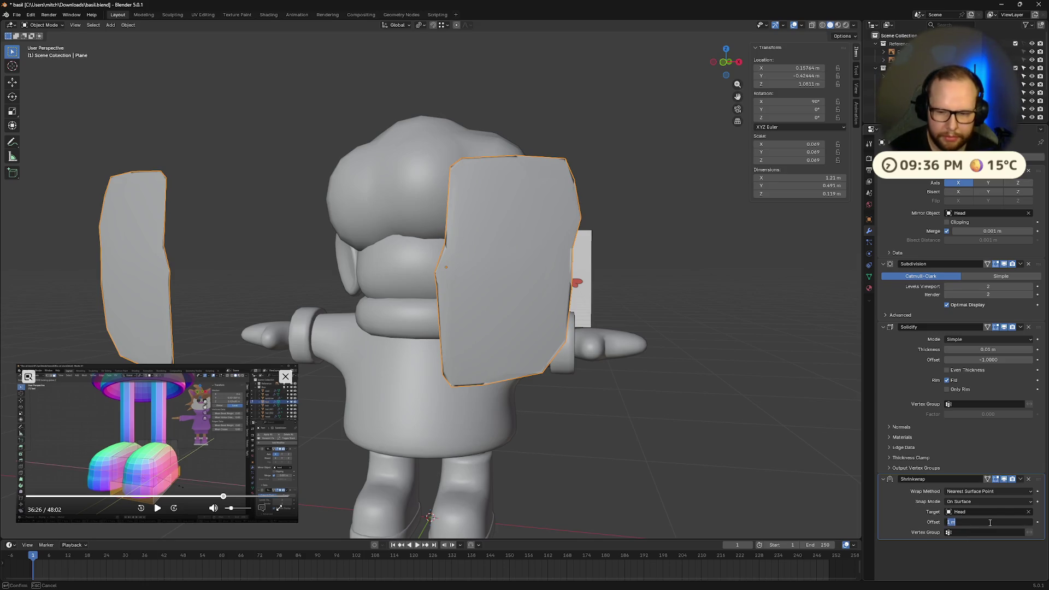
{"action": "type", "text": "1"}
{"action": "key", "text": "Return"}
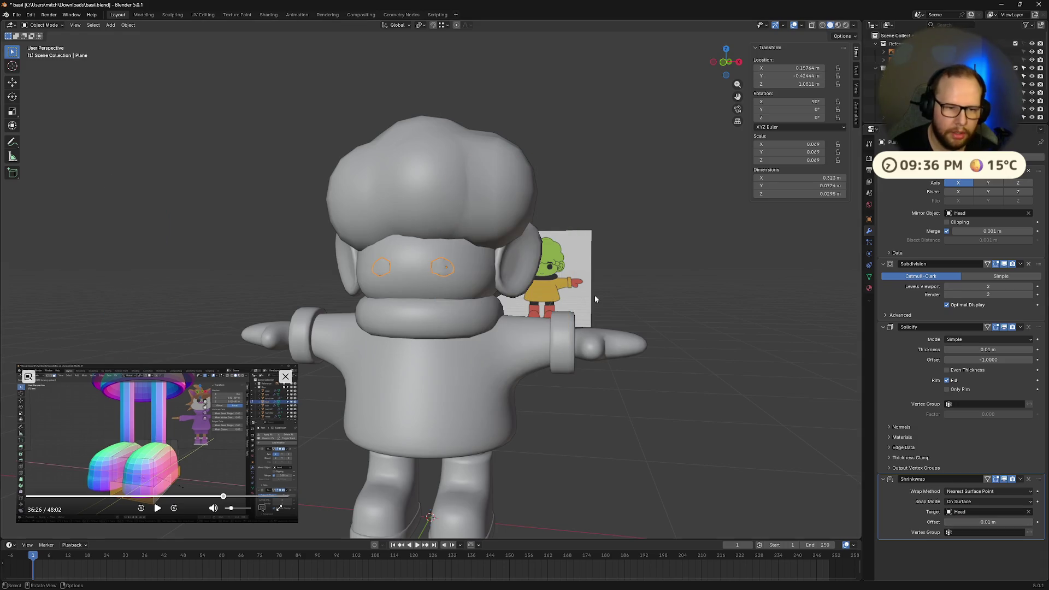
Apply the eye plane's scale so it reads 1.000
{"action": "key", "text": "ctrl+a"}
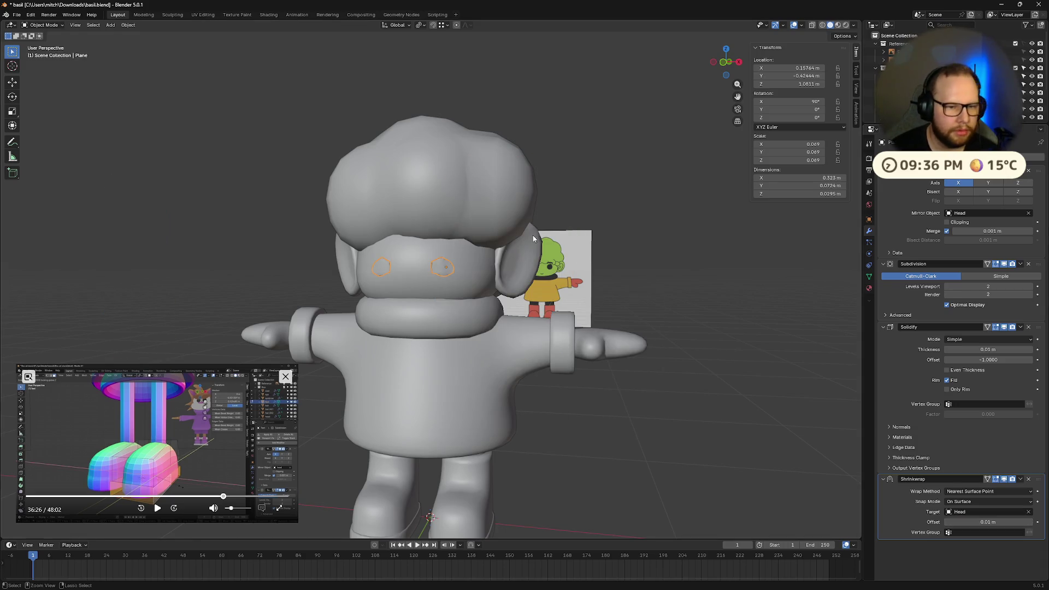
{"action": "key", "text": "ctrl+a"}
{"action": "left_click", "coordinate": [524, 235]}
{"action": "key", "text": "ctrl+a"}
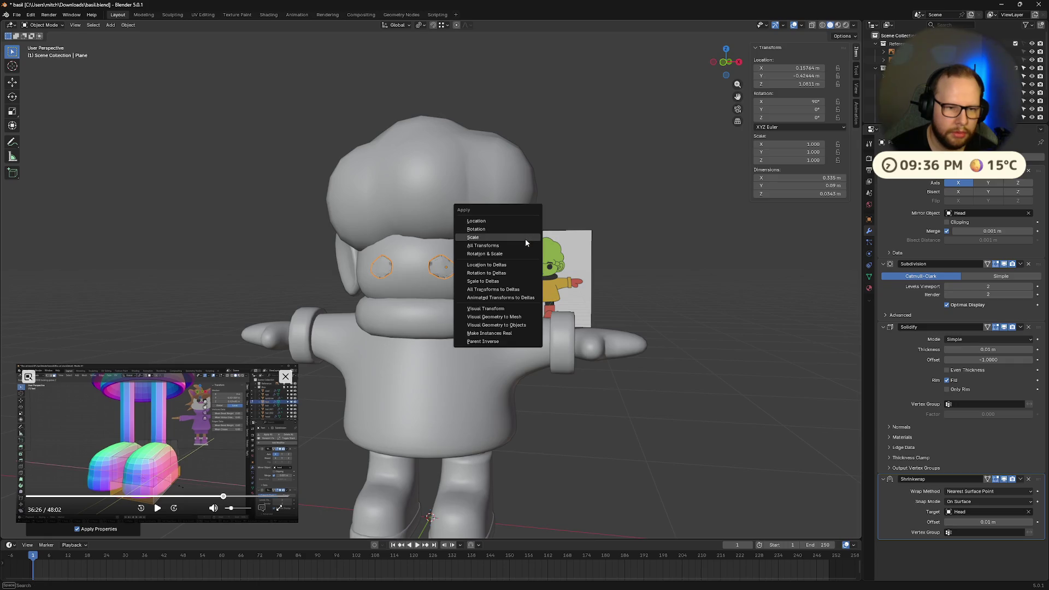
Try raising the Shrinkwrap offset to 0.05 m and then 0.09 m
{"action": "mouse_move", "coordinate": [523, 225]}
{"action": "middle_mouse_down"}
{"action": "mouse_move", "coordinate": [547, 310]}
{"action": "mouse_move", "coordinate": [596, 306]}
{"action": "middle_mouse_up"}
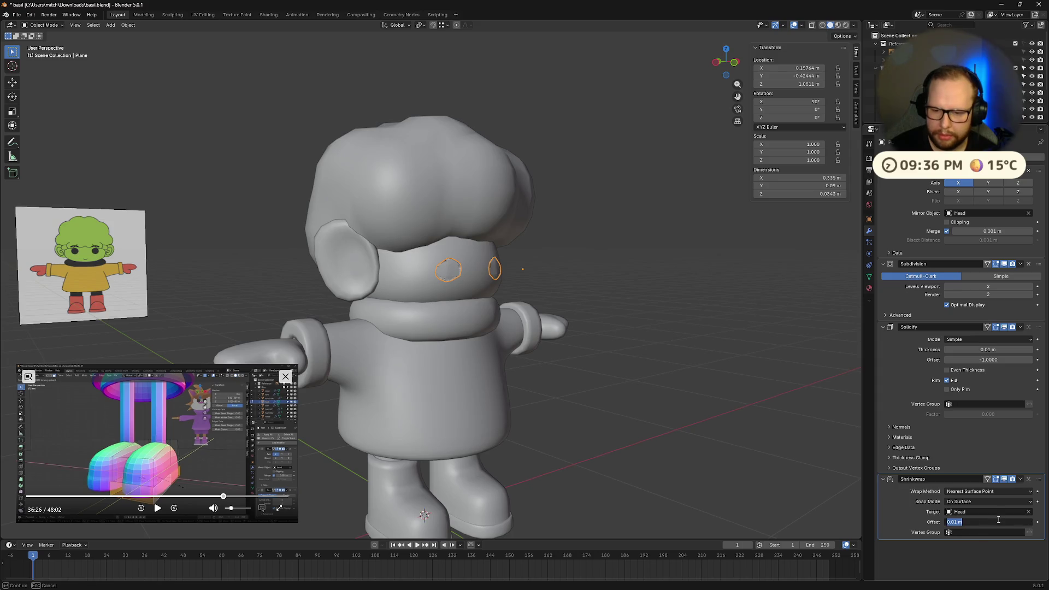
{"action": "key", "text": "Return"}
{"action": "left_click_drag", "start_coordinate": [967, 522], "coordinate": [1003, 522]}
{"action": "mouse_move", "coordinate": [852, 484]}
{"action": "middle_mouse_down"}
{"action": "mouse_move", "coordinate": [720, 438]}
{"action": "mouse_move", "coordinate": [328, 253]}
{"action": "mouse_move", "coordinate": [451, 284]}
{"action": "mouse_move", "coordinate": [413, 277]}
{"action": "middle_mouse_up"}
Inspect the eye mesh in Edit Mode, selecting and deselecting its geometry
{"action": "key", "text": "Tab"}
{"action": "middle_click_drag", "start_coordinate": [752, 274], "coordinate": [197, 232]}
{"action": "key", "text": "a"}
{"action": "key", "text": "alt+a"}
{"action": "left_click_drag", "start_coordinate": [176, 211], "coordinate": [221, 351]}
{"action": "mouse_move", "coordinate": [221, 351]}
{"action": "middle_mouse_down"}
{"action": "mouse_move", "coordinate": [215, 335]}
{"action": "mouse_move", "coordinate": [266, 287]}
{"action": "mouse_move", "coordinate": [337, 279]}
{"action": "mouse_move", "coordinate": [863, 474]}
{"action": "middle_mouse_up"}
{"action": "key", "text": "alt+a"}
Move Shrinkwrap to the top of the modifier stack and set its offset to 0 m
{"action": "left_click_drag", "start_coordinate": [1036, 481], "coordinate": [1033, 264]}
{"action": "middle_click_drag", "start_coordinate": [632, 270], "coordinate": [831, 350]}
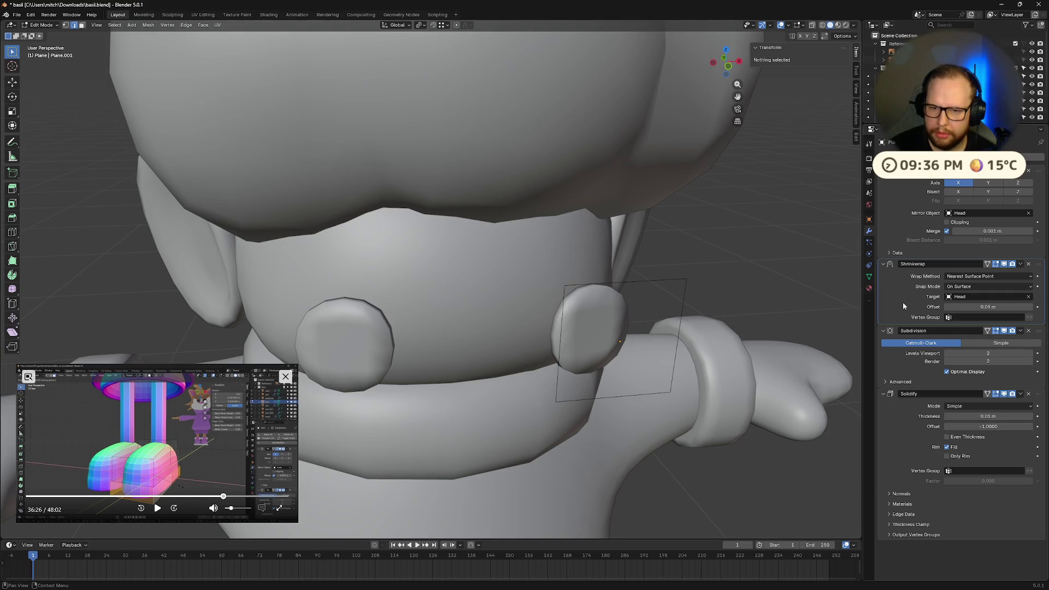
{"action": "left_click_drag", "start_coordinate": [988, 307], "coordinate": [970, 306]}
{"action": "mouse_move", "coordinate": [842, 306]}
{"action": "middle_mouse_down"}
{"action": "mouse_move", "coordinate": [788, 294]}
{"action": "mouse_move", "coordinate": [697, 310]}
{"action": "mouse_move", "coordinate": [715, 298]}
{"action": "middle_mouse_up"}
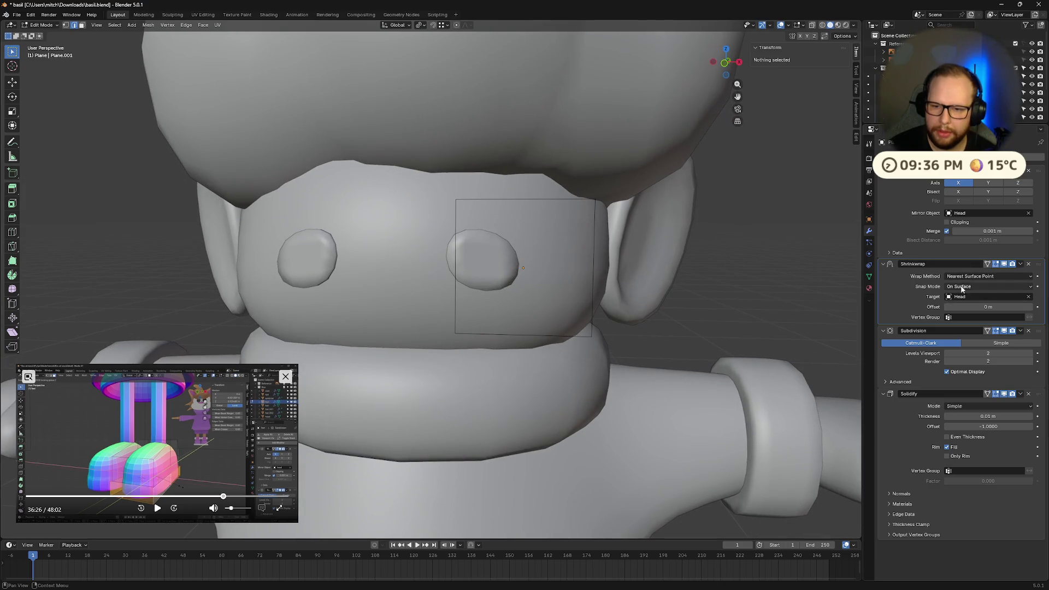
Try the Shrinkwrap wrap methods Project, Nearest Vertex and Target Normal Project on the eyes
{"action": "left_click", "coordinate": [990, 277]}
{"action": "left_click", "coordinate": [978, 296]}
{"action": "left_click", "coordinate": [982, 277]}
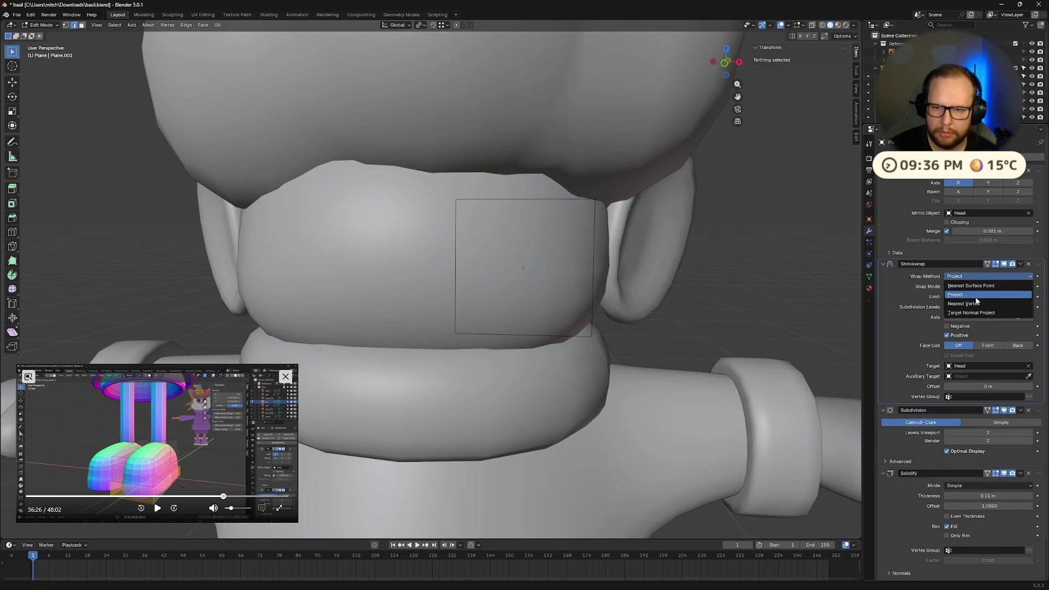
{"action": "left_click", "coordinate": [975, 304]}
{"action": "middle_click_drag", "start_coordinate": [667, 305], "coordinate": [711, 290]}
{"action": "left_click", "coordinate": [989, 276]}
{"action": "left_click", "coordinate": [976, 316]}
Set the wrap method back to Nearest Surface Point and return to Object Mode
{"action": "left_click", "coordinate": [990, 277]}
{"action": "left_click", "coordinate": [973, 280]}
{"action": "scroll", "coordinate": [541, 263], "scroll_direction": "down", "scroll_amount": 3}
{"action": "mouse_move", "coordinate": [541, 263]}
{"action": "middle_mouse_down"}
{"action": "mouse_move", "coordinate": [508, 291]}
{"action": "mouse_move", "coordinate": [514, 303]}
{"action": "middle_mouse_up"}
{"action": "key", "text": "Tab"}
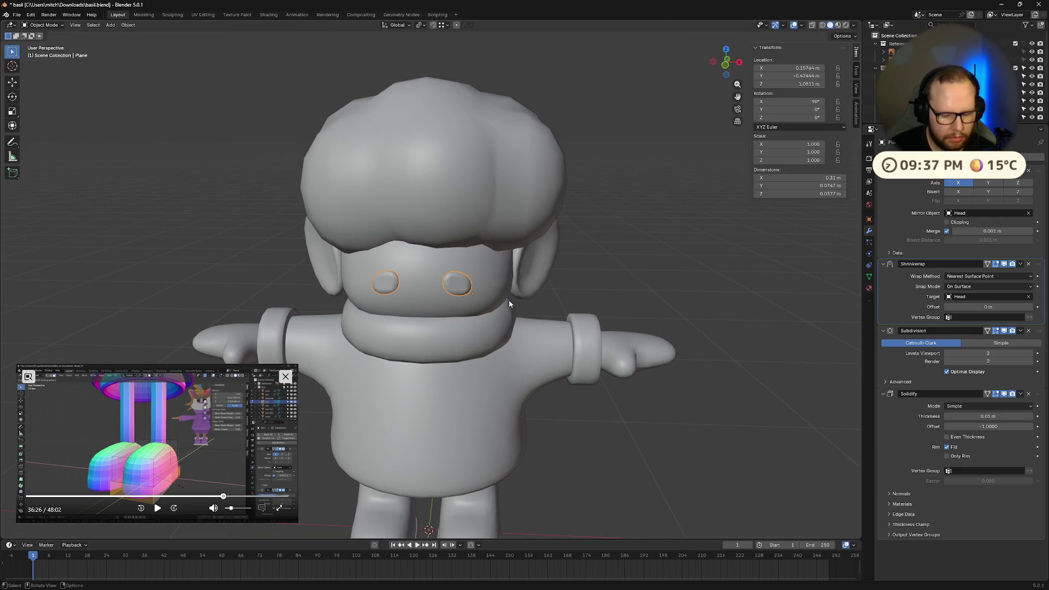
Undo a trial move of the eyes and delete their Shrinkwrap modifier
{"action": "key", "text": "g"}
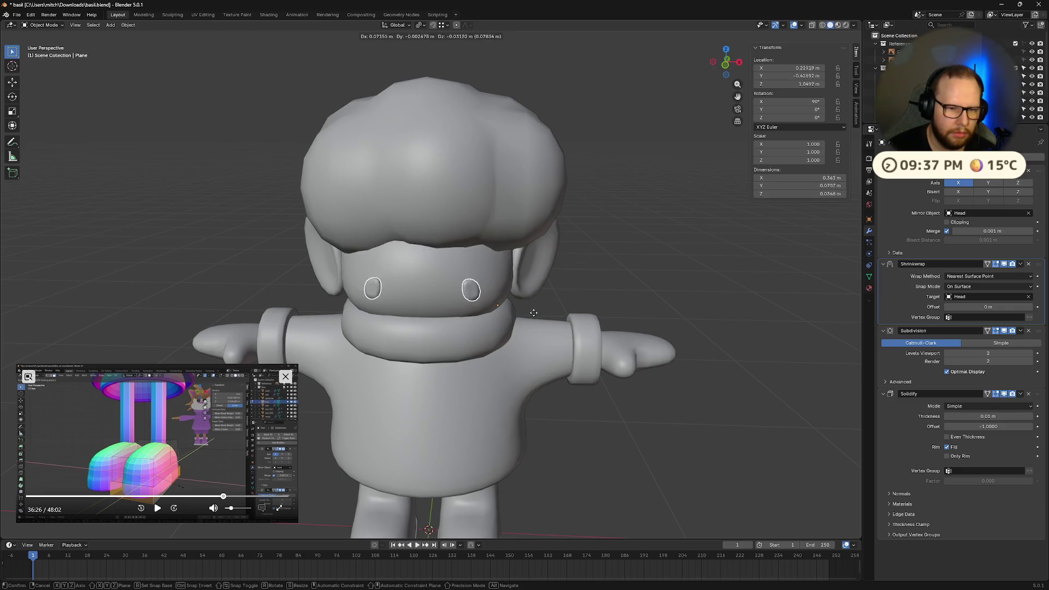
{"action": "left_click", "coordinate": [517, 307]}
{"action": "mouse_move", "coordinate": [516, 305]}
{"action": "middle_mouse_down"}
{"action": "mouse_move", "coordinate": [546, 283]}
{"action": "mouse_move", "coordinate": [582, 291]}
{"action": "mouse_move", "coordinate": [524, 306]}
{"action": "mouse_move", "coordinate": [590, 299]}
{"action": "middle_mouse_up"}
{"action": "key", "text": "ctrl+z"}
{"action": "left_click", "coordinate": [1030, 264]}
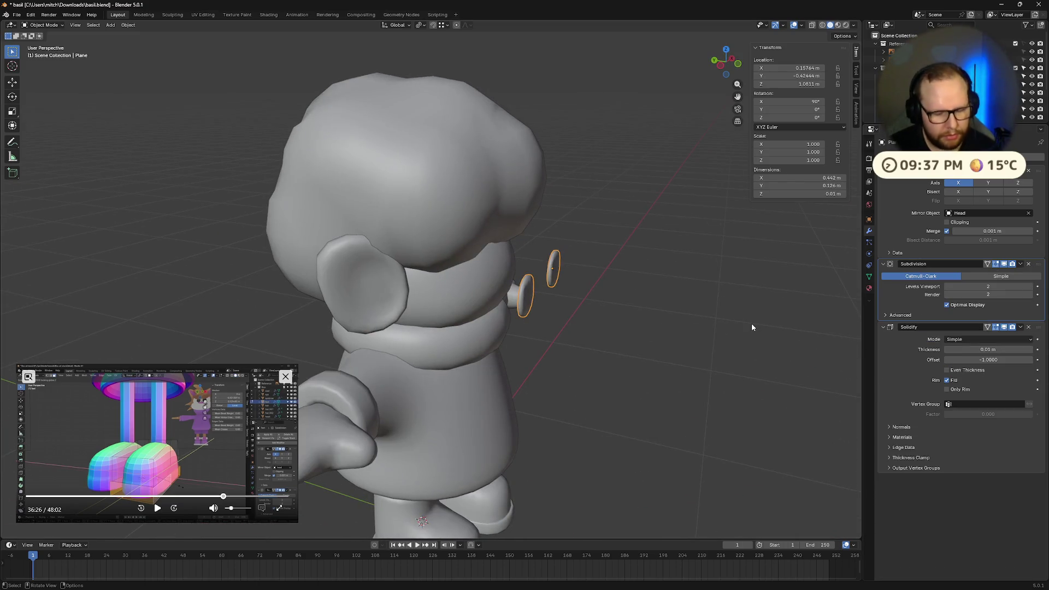
Move the eye discs forward along the global Y axis onto the face
{"action": "key", "text": "g"}
{"action": "key", "text": "x"}
{"action": "key", "text": "y"}
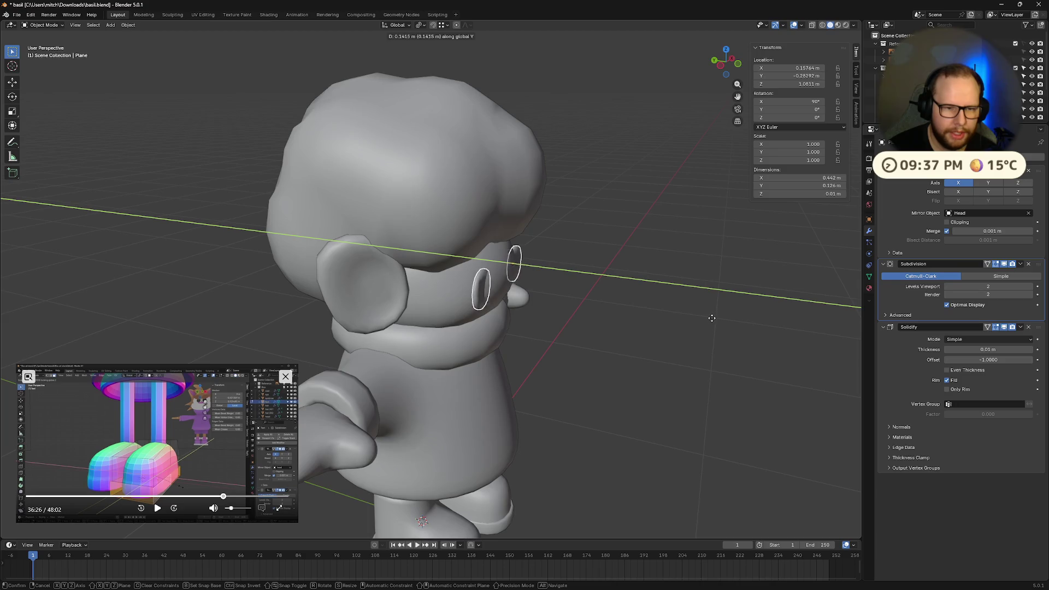
{"action": "left_click", "coordinate": [717, 321]}
{"action": "mouse_move", "coordinate": [717, 320]}
{"action": "middle_mouse_down"}
{"action": "mouse_move", "coordinate": [656, 298]}
{"action": "mouse_move", "coordinate": [640, 314]}
{"action": "middle_mouse_up"}
In front orthographic view, compare with the reference and scale the eyes to 0.95, then 0.93
{"action": "key", "text": "KP_1"}
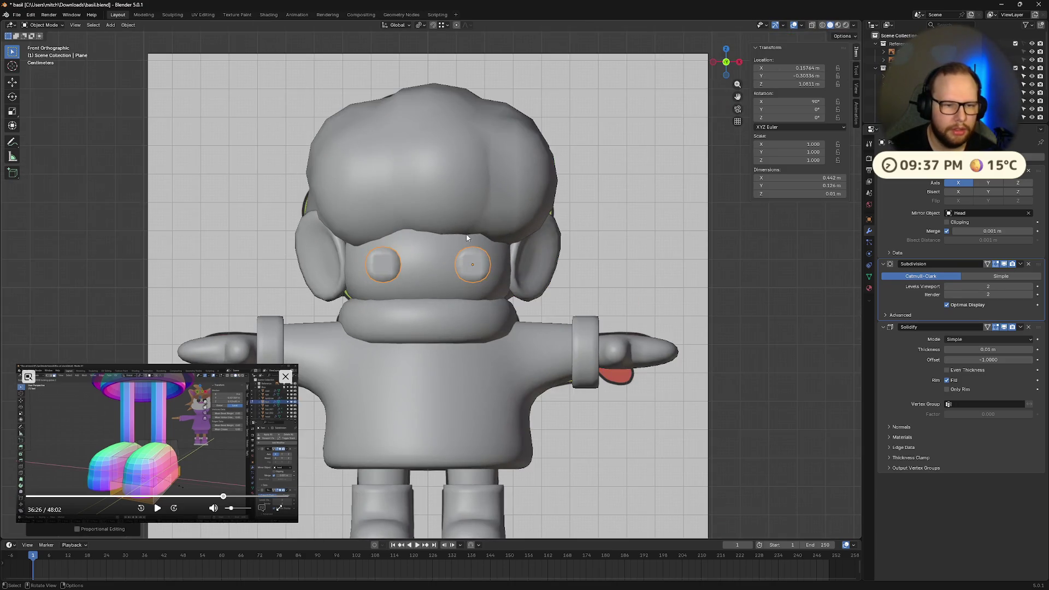
{"action": "key", "text": "alt+z"}
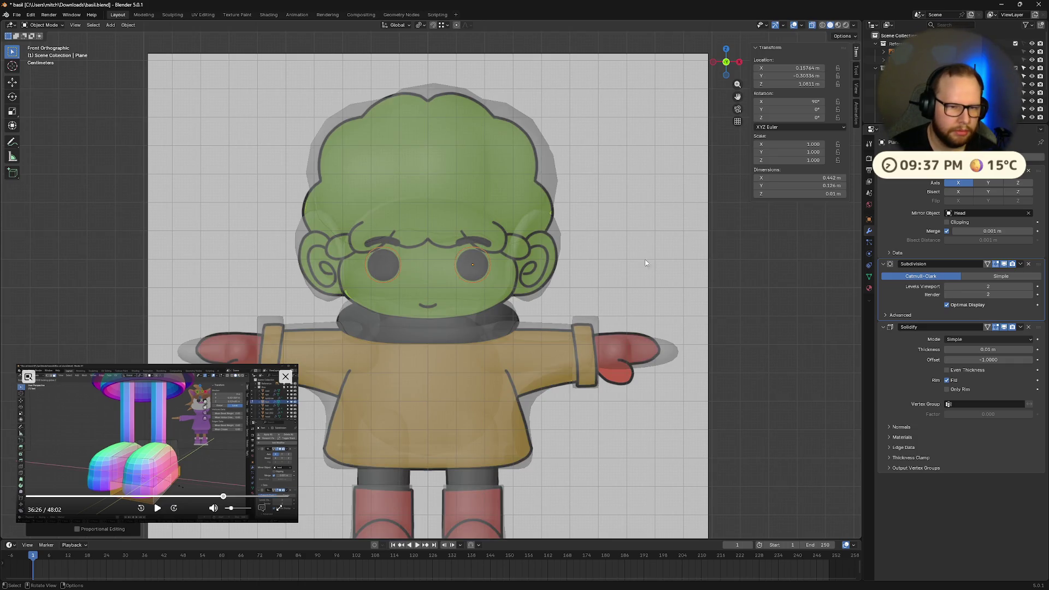
{"action": "key", "text": "alt+z"}
{"action": "key", "text": "s"}
{"action": "left_click", "coordinate": [662, 270]}
{"action": "key", "text": "alt+z"}
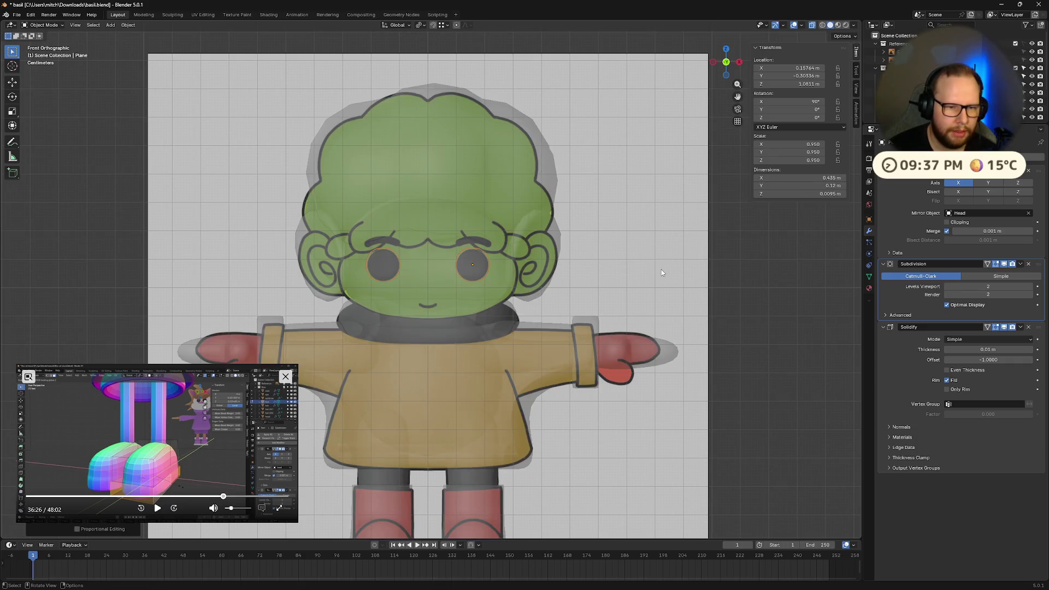
{"action": "key", "text": "alt+z"}
{"action": "key", "text": "s"}
{"action": "left_click", "coordinate": [659, 272]}
{"action": "mouse_move", "coordinate": [566, 269]}
{"action": "middle_mouse_down"}
{"action": "mouse_move", "coordinate": [630, 271]}
{"action": "mouse_move", "coordinate": [553, 284]}
{"action": "mouse_move", "coordinate": [625, 282]}
{"action": "mouse_move", "coordinate": [569, 296]}
{"action": "middle_mouse_up"}
{"action": "left_click", "coordinate": [447, 25]}
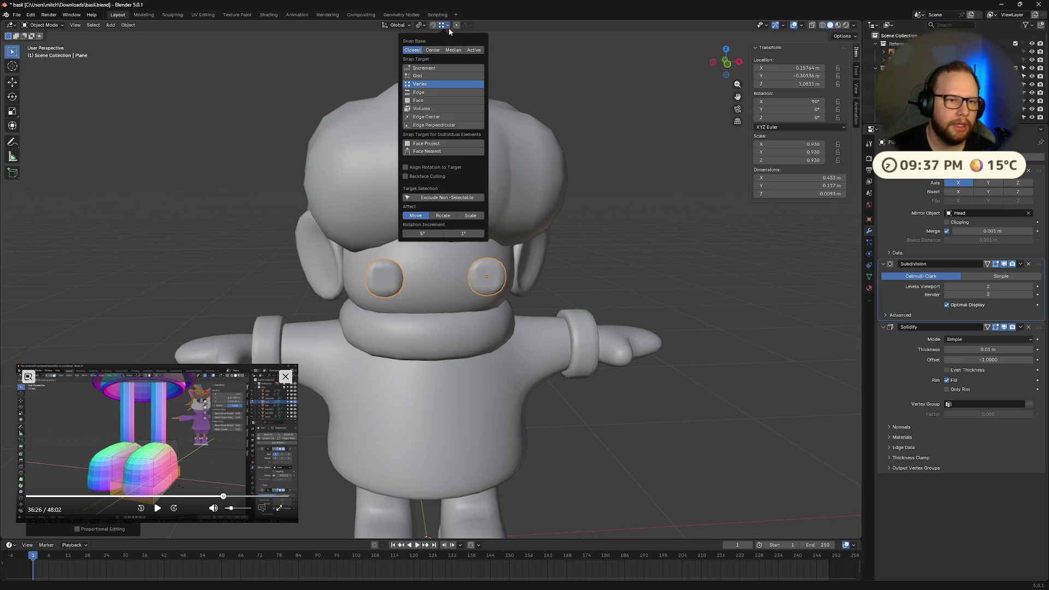
{"action": "left_click", "coordinate": [397, 27]}
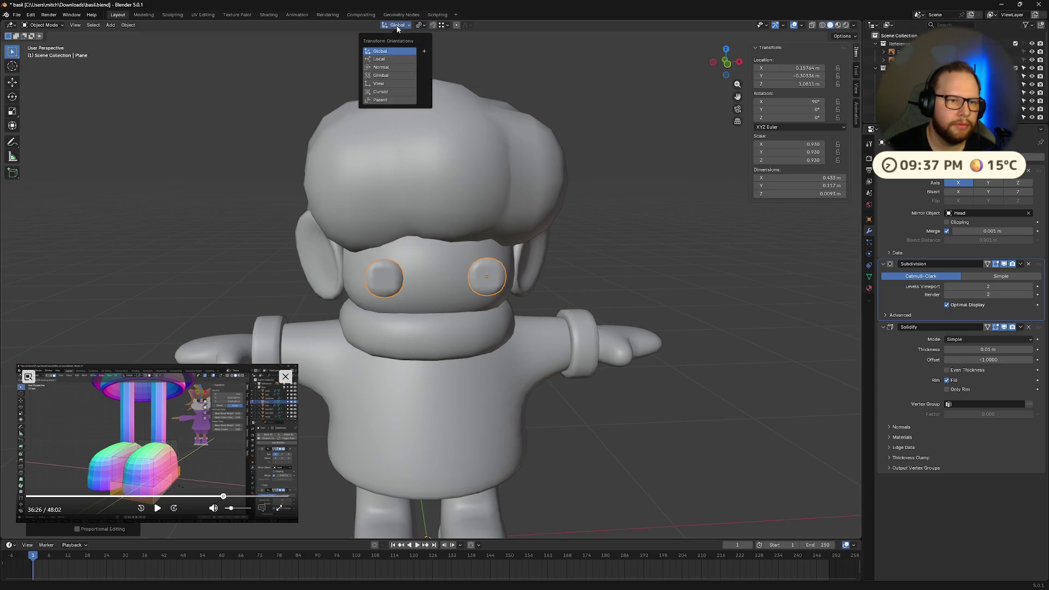
{"action": "left_click", "coordinate": [384, 67]}
{"action": "left_click", "coordinate": [447, 25]}
{"action": "left_click", "coordinate": [435, 101]}
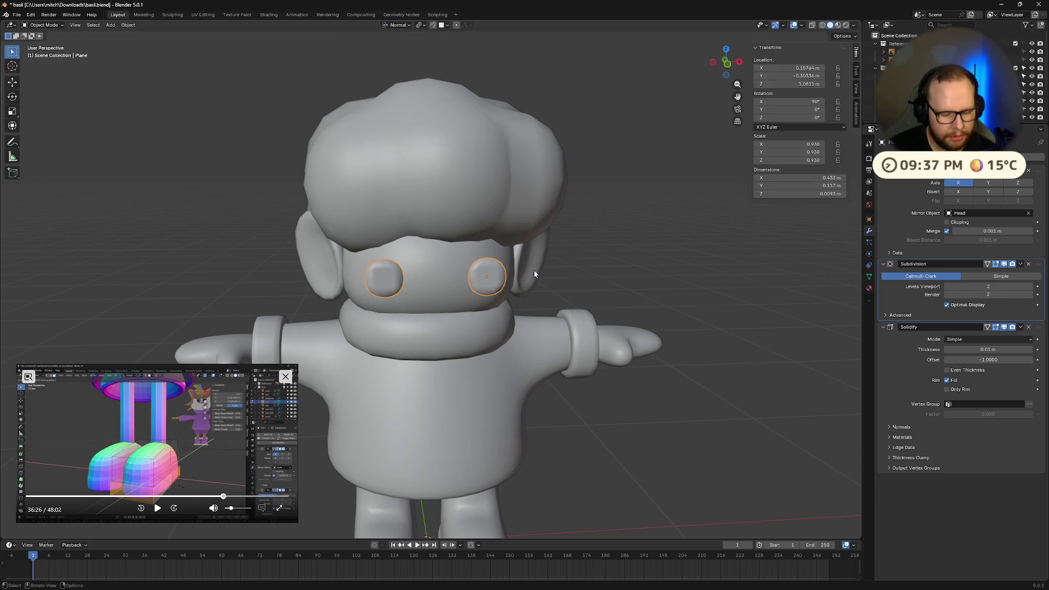
{"action": "middle_click_drag", "start_coordinate": [534, 271], "coordinate": [502, 273]}
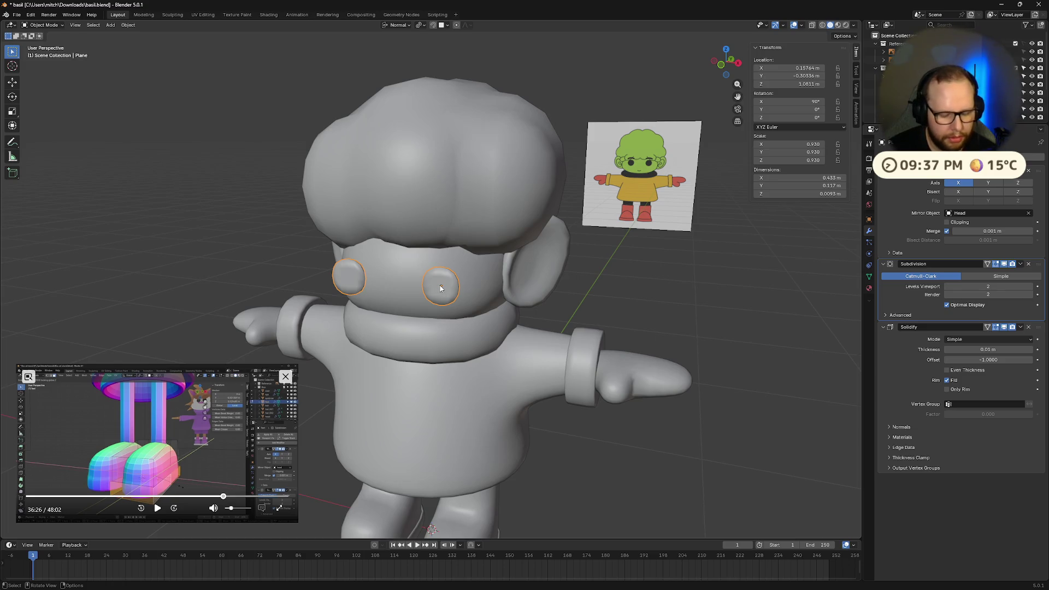
{"action": "key", "text": "g"}
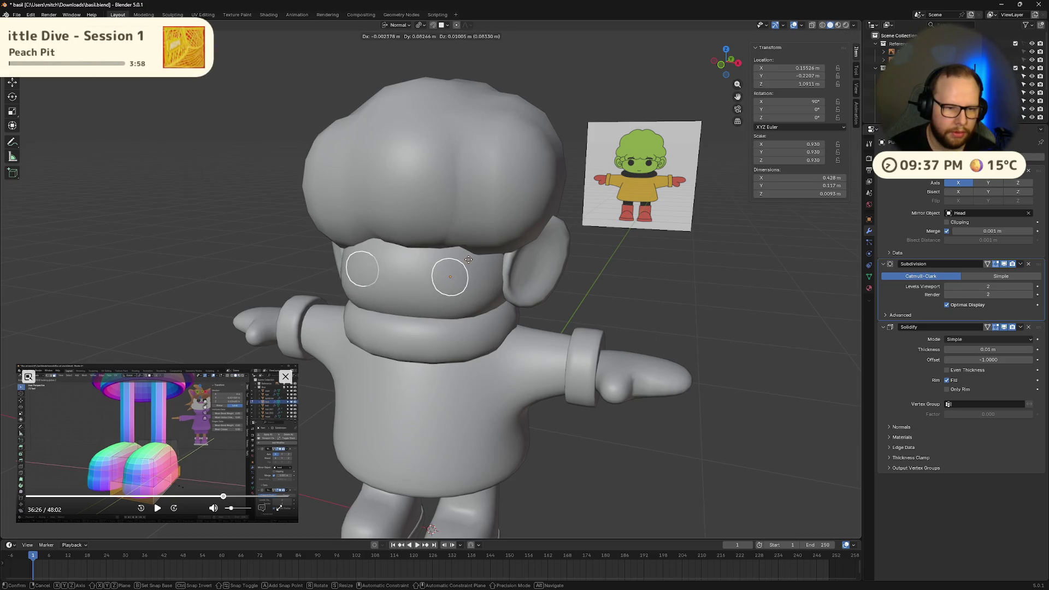
{"action": "left_click", "coordinate": [466, 260]}
{"action": "mouse_move", "coordinate": [465, 261]}
{"action": "middle_mouse_down"}
{"action": "mouse_move", "coordinate": [523, 241]}
{"action": "mouse_move", "coordinate": [595, 241]}
{"action": "mouse_move", "coordinate": [613, 253]}
{"action": "mouse_move", "coordinate": [545, 254]}
{"action": "mouse_move", "coordinate": [470, 274]}
{"action": "middle_mouse_up"}
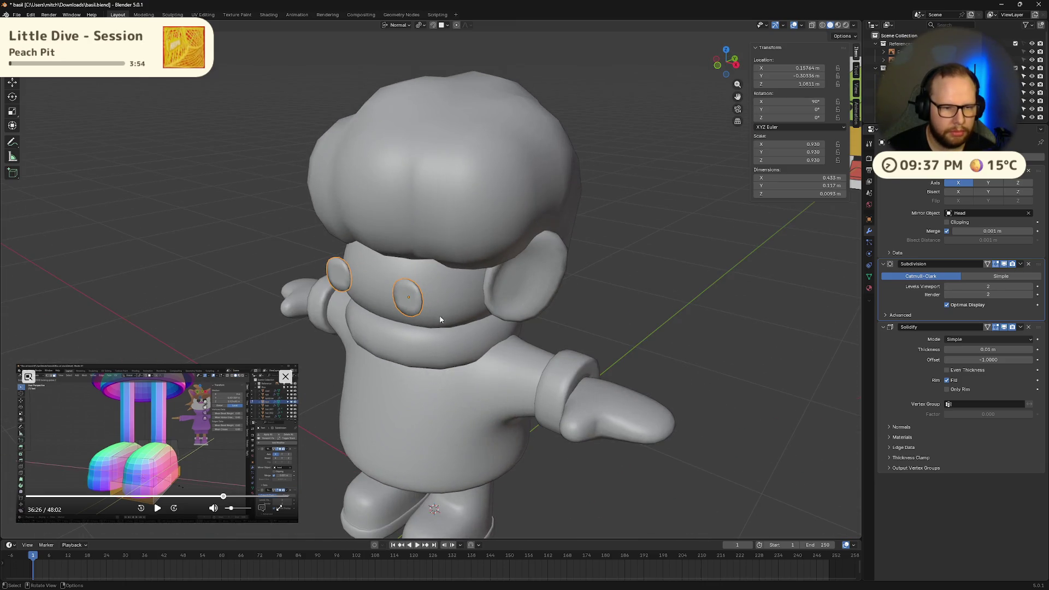
{"action": "mouse_move", "coordinate": [377, 276]}
{"action": "middle_mouse_down"}
{"action": "mouse_move", "coordinate": [435, 291]}
{"action": "mouse_move", "coordinate": [376, 258]}
{"action": "mouse_move", "coordinate": [373, 292]}
{"action": "middle_mouse_up"}
{"action": "left_click_drag", "start_coordinate": [225, 497], "coordinate": [252, 500]}
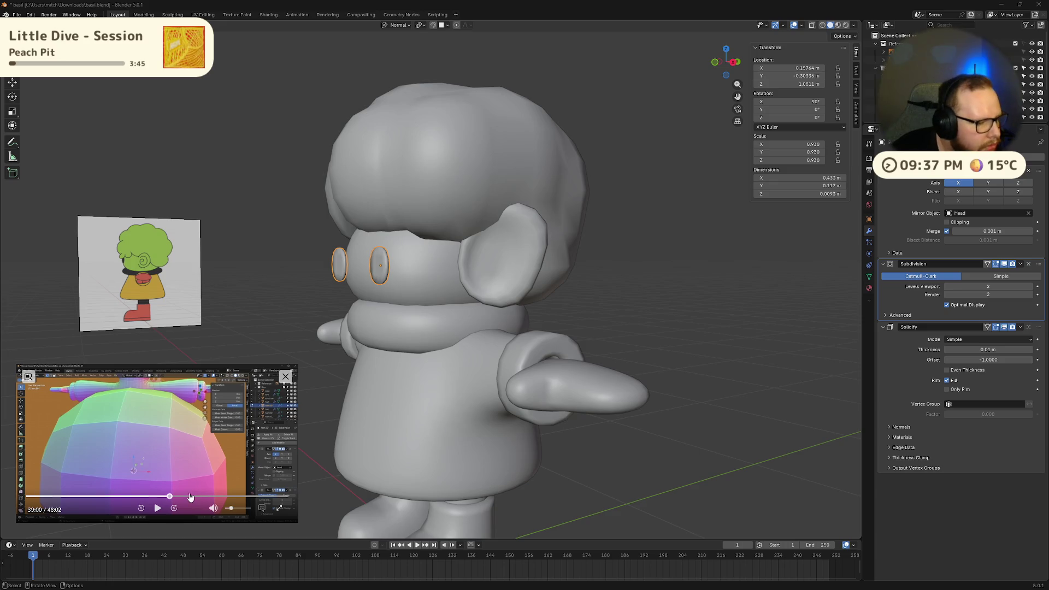
{"action": "left_click", "coordinate": [157, 508]}
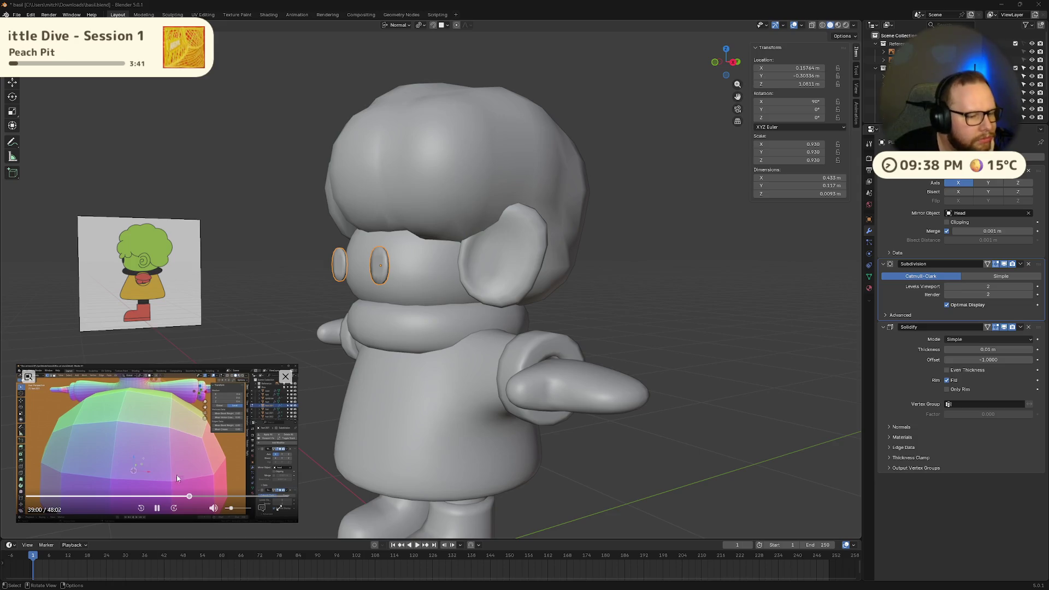
{"action": "left_click", "coordinate": [136, 497]}
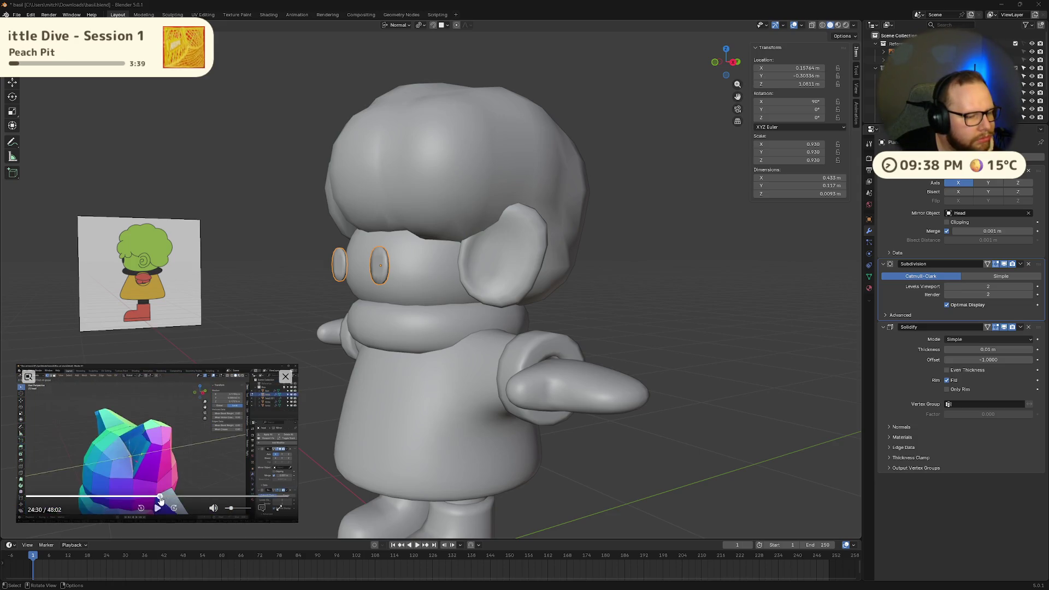
{"action": "left_click", "coordinate": [184, 497]}
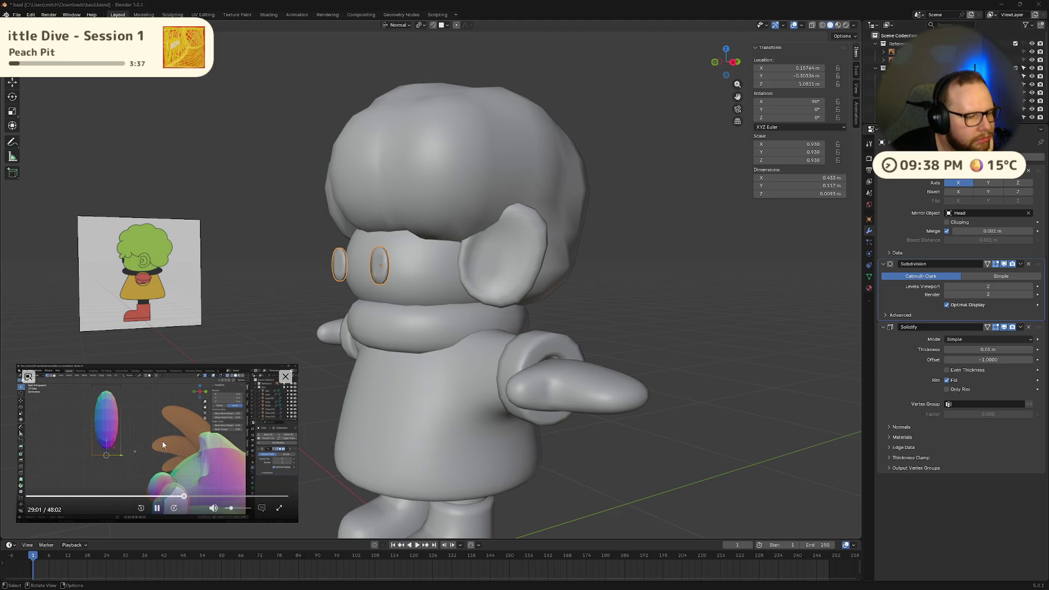
{"action": "left_click", "coordinate": [191, 497]}
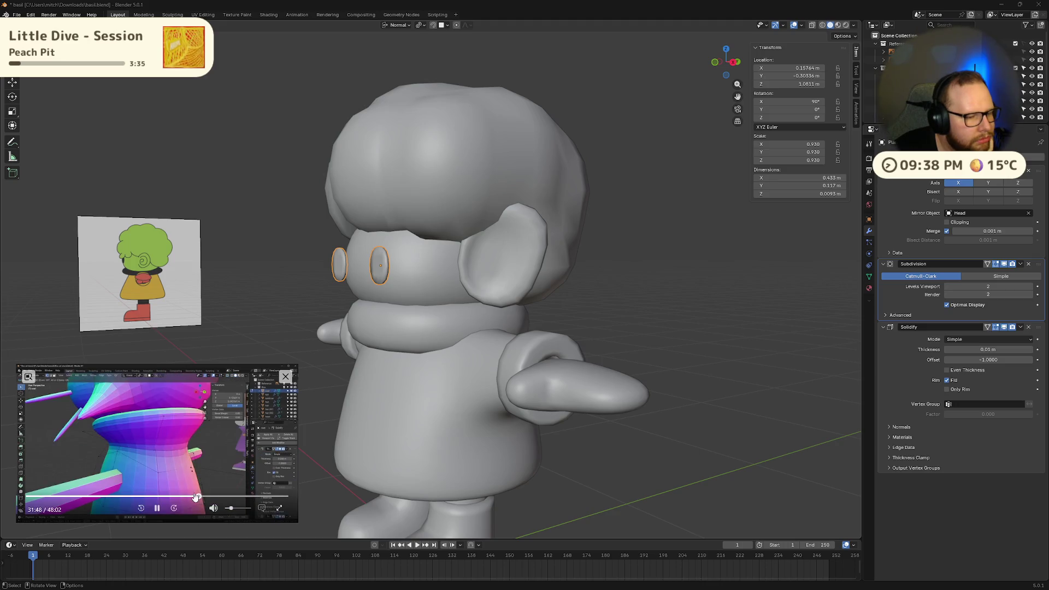
{"action": "left_click", "coordinate": [172, 497]}
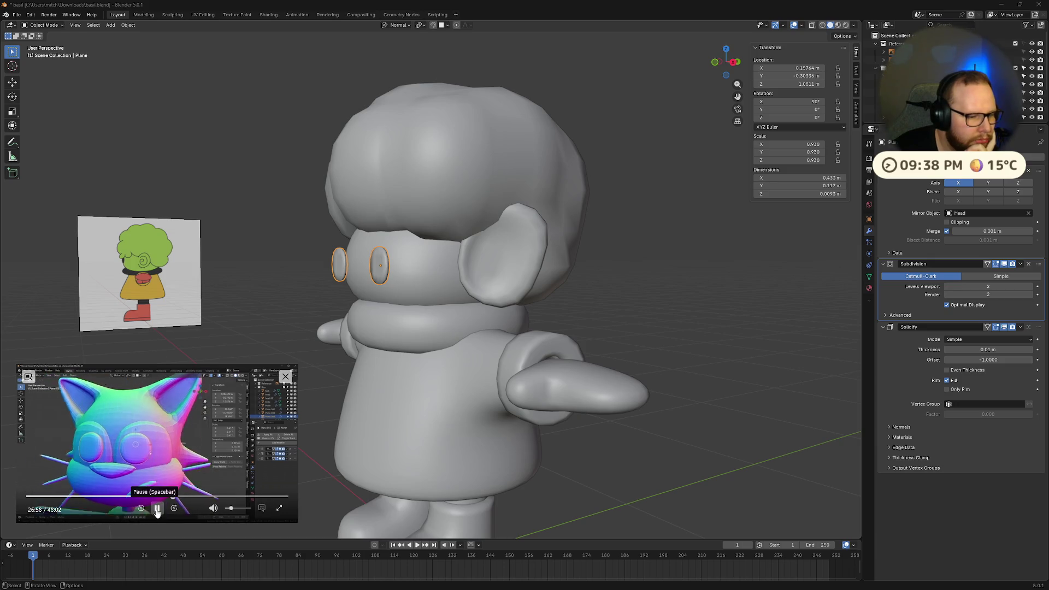
{"action": "left_click", "coordinate": [157, 509]}
Snap to Face with Align Rotation to Target and move both eyes onto the face surface
{"action": "middle_click_drag", "start_coordinate": [393, 306], "coordinate": [474, 252]}
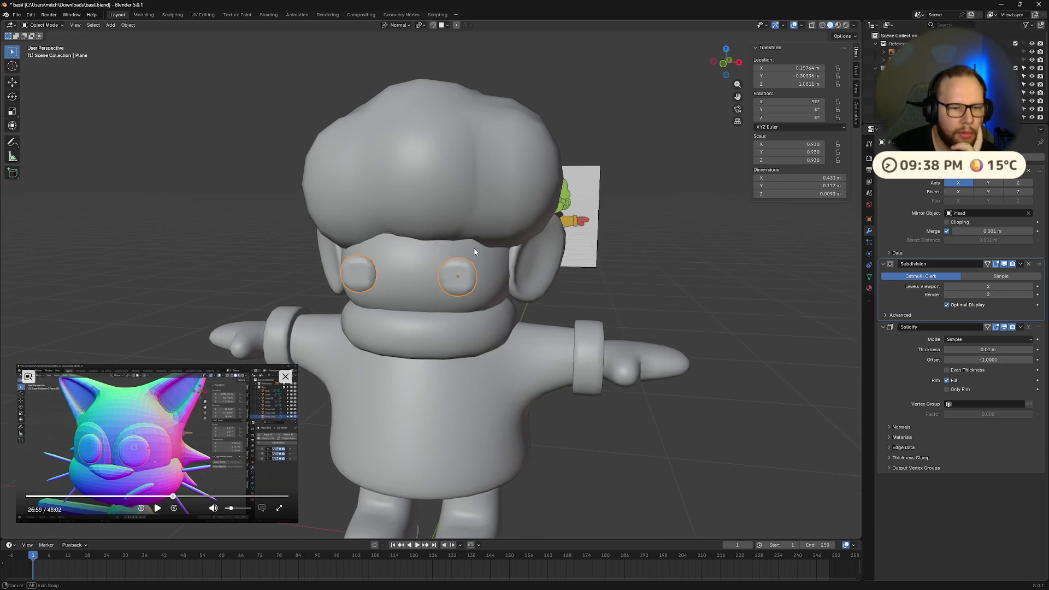
{"action": "left_click", "coordinate": [398, 25]}
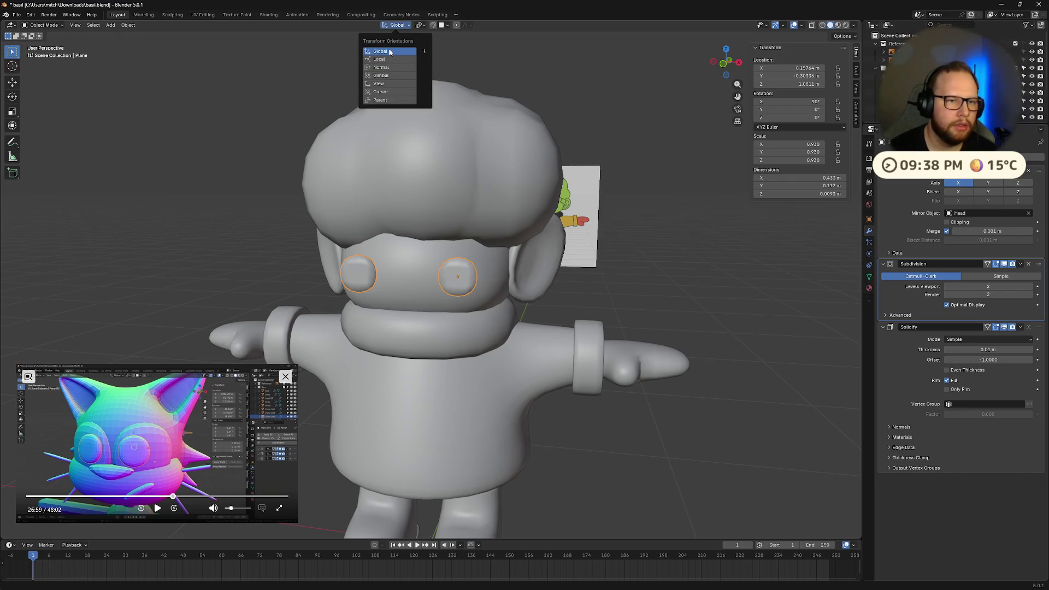
{"action": "left_click", "coordinate": [448, 25]}
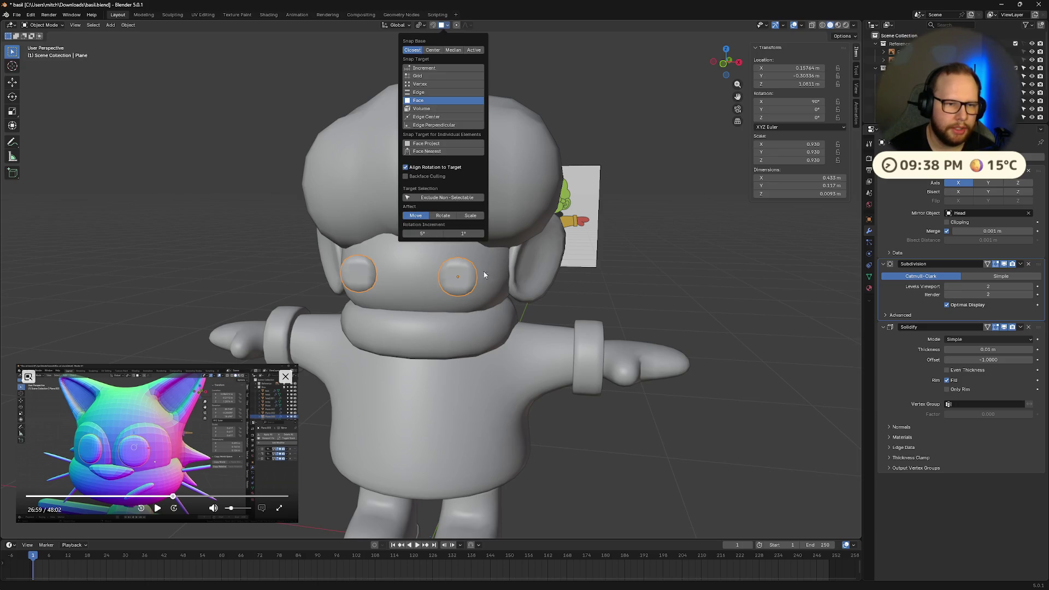
{"action": "scroll", "coordinate": [475, 277], "scroll_direction": "up", "scroll_amount": 4}
{"action": "key", "text": "g"}
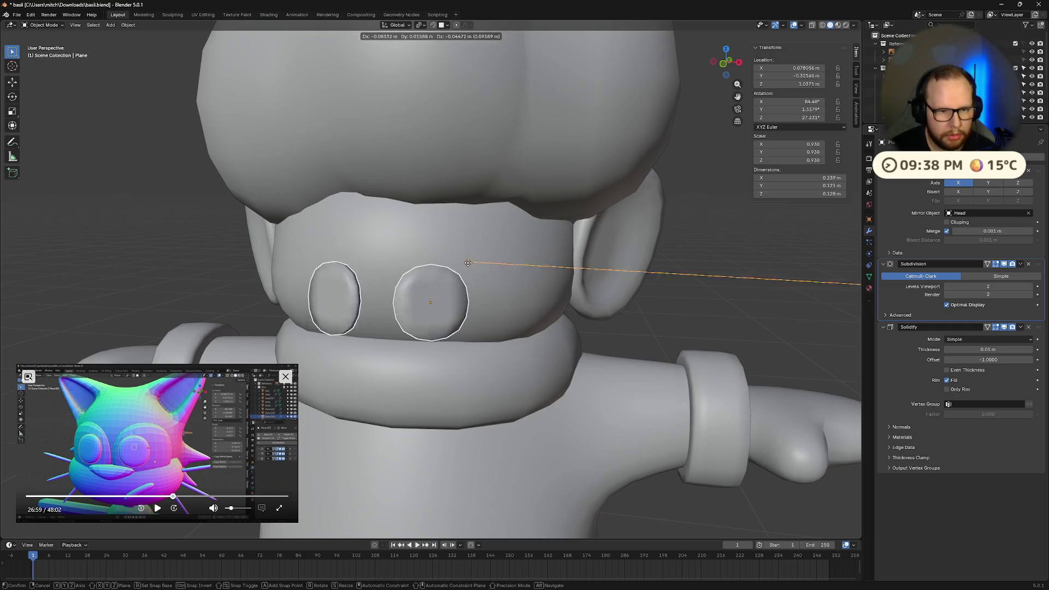
{"action": "left_click", "coordinate": [496, 231]}
{"action": "mouse_move", "coordinate": [497, 231]}
{"action": "middle_mouse_down"}
{"action": "mouse_move", "coordinate": [529, 246]}
{"action": "mouse_move", "coordinate": [611, 245]}
{"action": "mouse_move", "coordinate": [525, 257]}
{"action": "middle_mouse_up"}
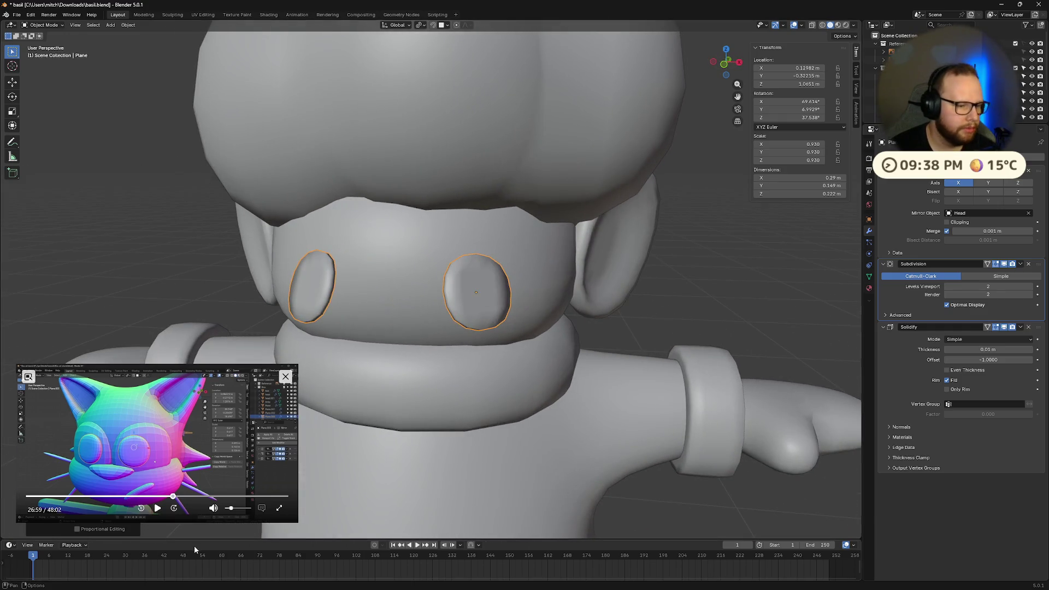
Rewind the reference video a few seconds and pause it to check the eye placement
{"action": "left_click", "coordinate": [162, 498]}
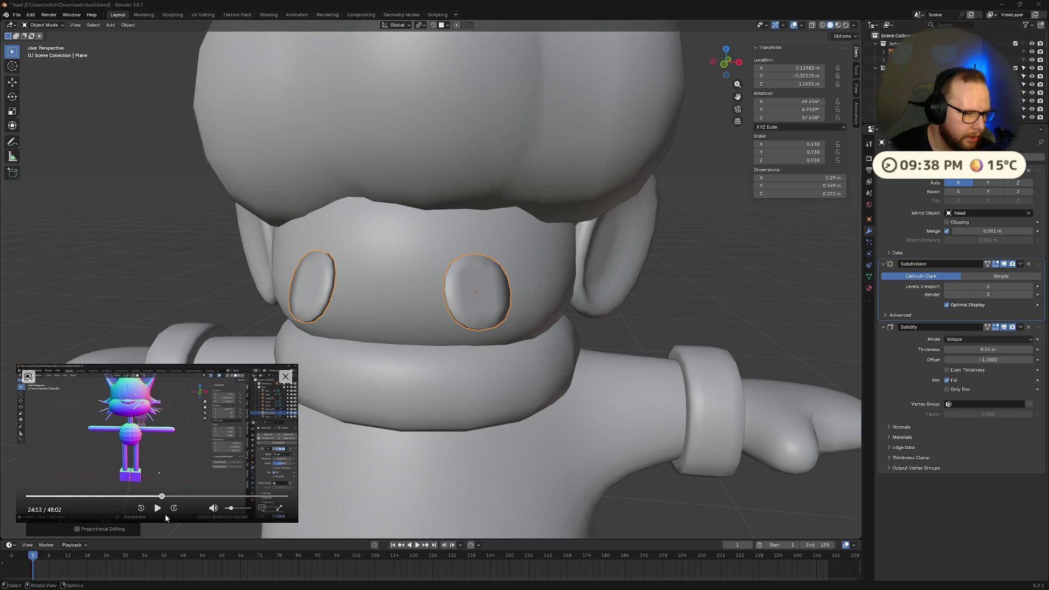
{"action": "key", "text": "Right"}
{"action": "key", "text": "Right"}
{"action": "key", "text": "Right"}
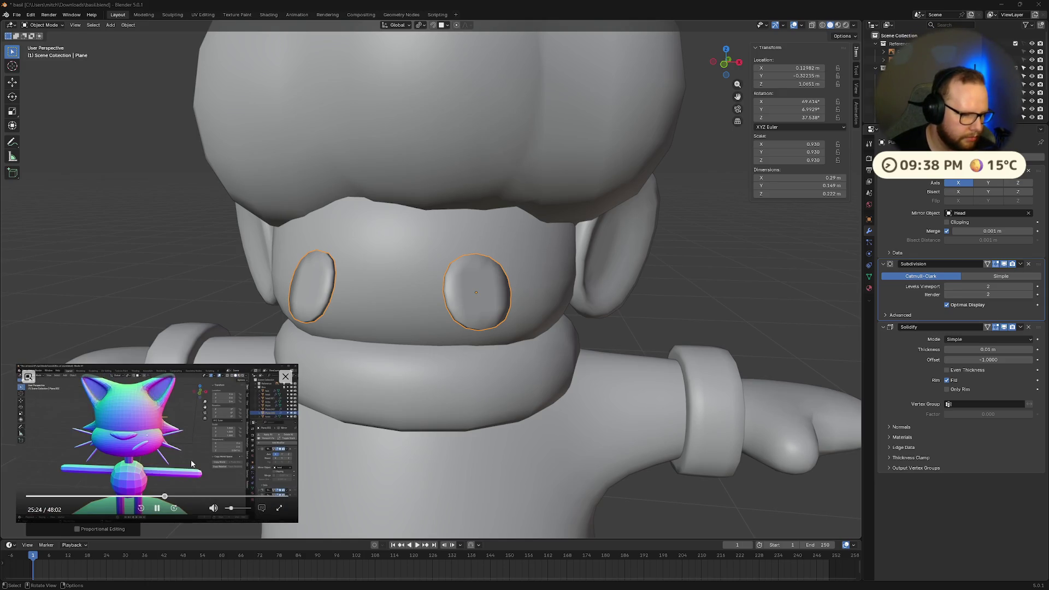
{"action": "key", "text": "Left"}
{"action": "key", "text": "Left"}
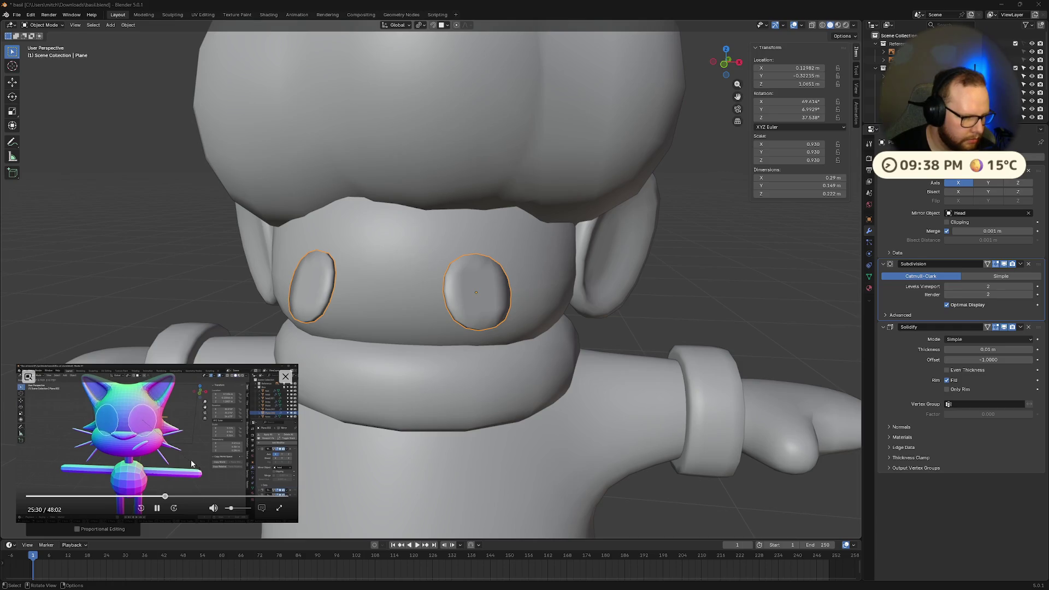
{"action": "key", "text": "Left"}
{"action": "key", "text": "Left"}
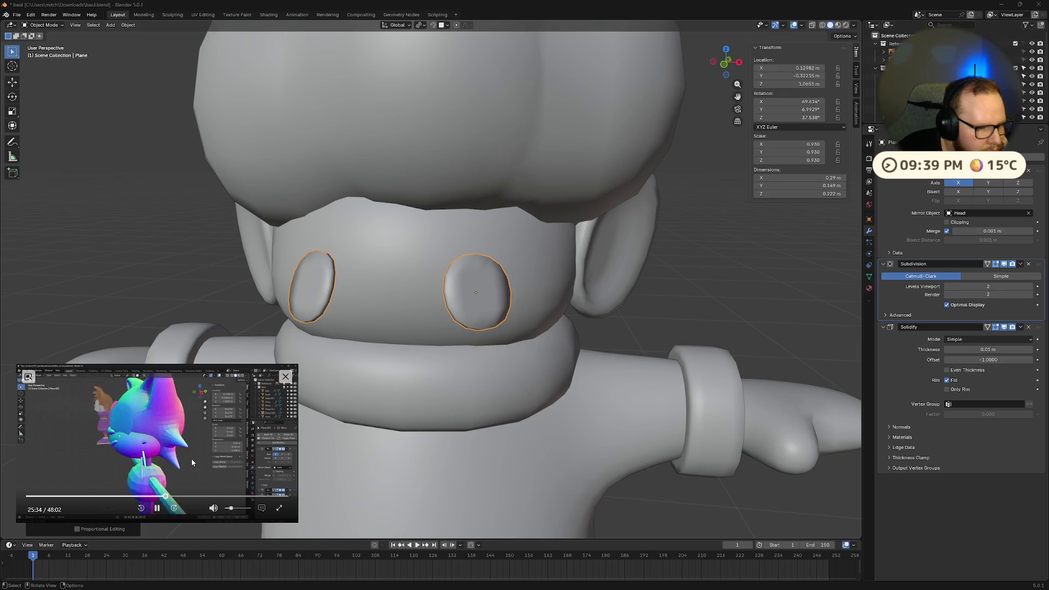
{"action": "left_click", "coordinate": [157, 508]}
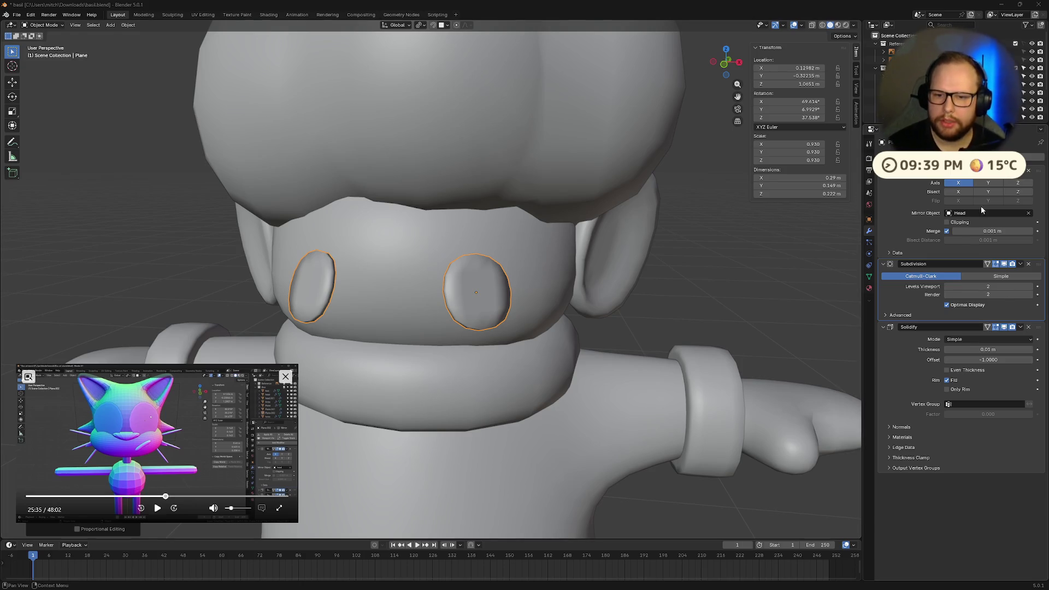
{"action": "left_click", "coordinate": [929, 164]}
Add a Shrinkwrap modifier to the eyes, move it to the top of the stack, and target Head
{"action": "type", "text": "shr"}
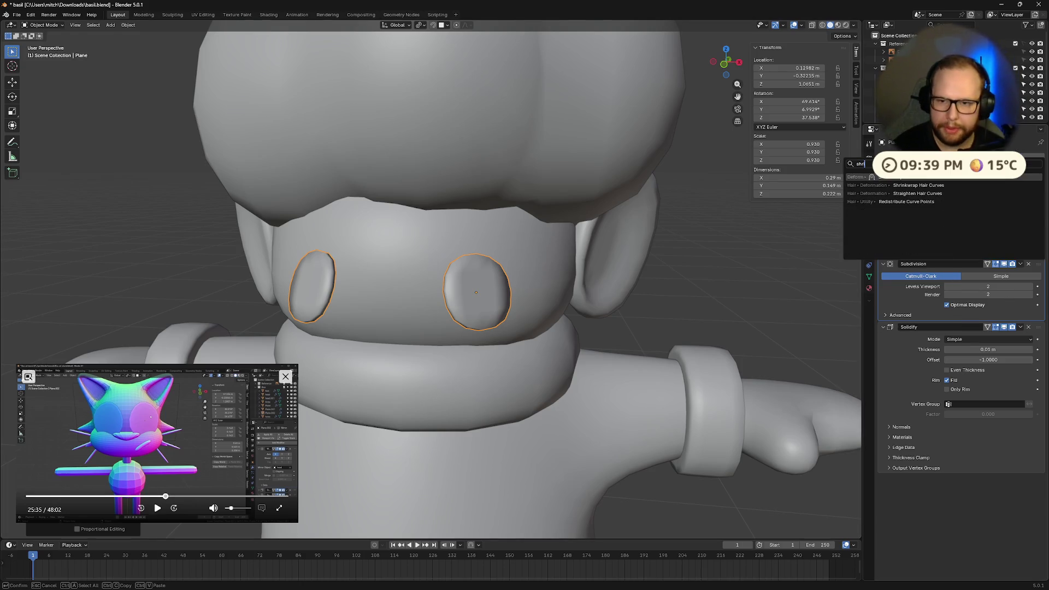
{"action": "key", "text": "Return"}
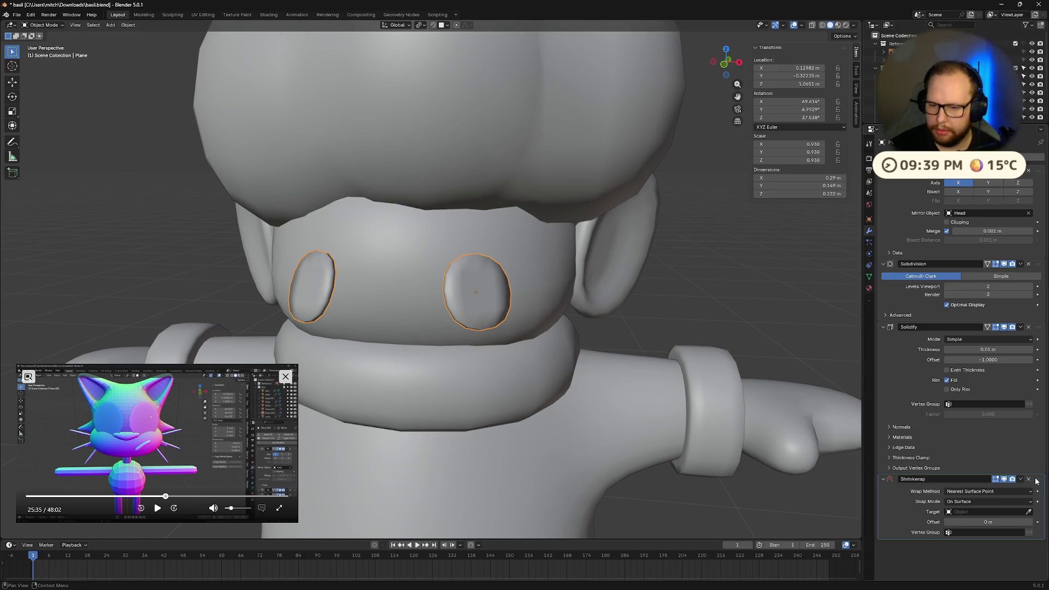
{"action": "left_click_drag", "start_coordinate": [1036, 481], "coordinate": [1037, 266]}
{"action": "mouse_move", "coordinate": [467, 379]}
{"action": "middle_mouse_down"}
{"action": "mouse_move", "coordinate": [531, 371]}
{"action": "mouse_move", "coordinate": [494, 376]}
{"action": "middle_mouse_up"}
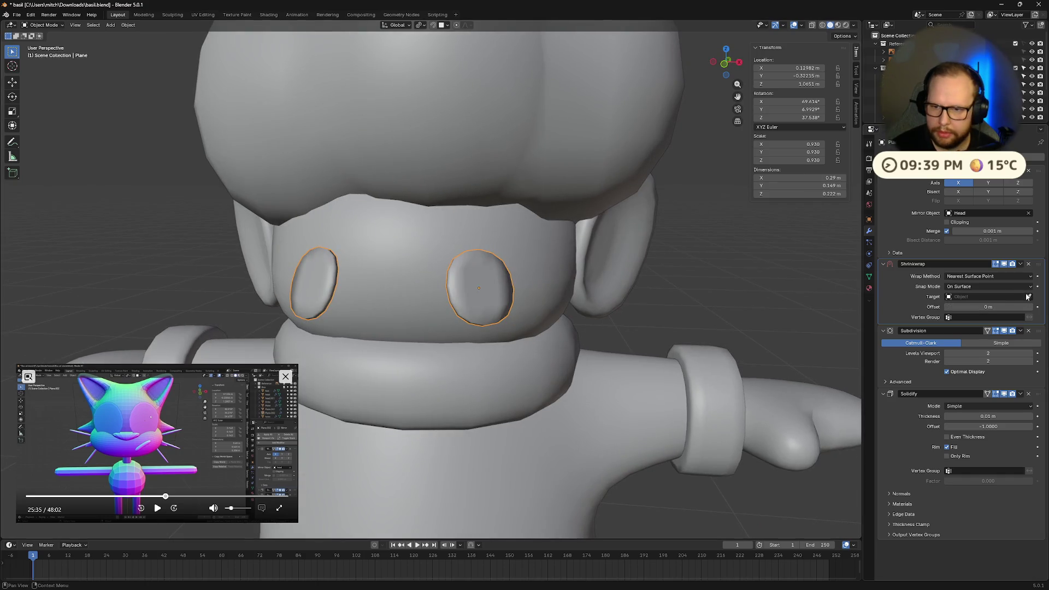
{"action": "left_click", "coordinate": [388, 233]}
{"action": "mouse_move", "coordinate": [390, 241]}
{"action": "middle_mouse_down"}
{"action": "mouse_move", "coordinate": [701, 374]}
{"action": "mouse_move", "coordinate": [717, 410]}
{"action": "mouse_move", "coordinate": [157, 511]}
{"action": "middle_mouse_up"}
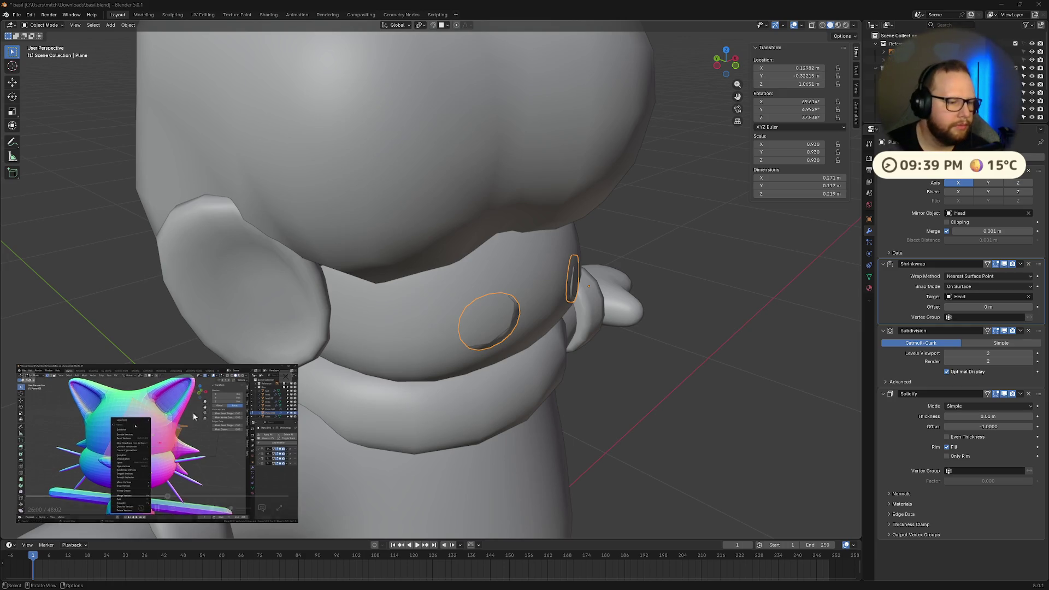
In Edit Mode, subdivide the eye plane into a 2x2 grid
{"action": "middle_click_drag", "start_coordinate": [383, 377], "coordinate": [567, 375]}
{"action": "scroll", "coordinate": [449, 316], "scroll_direction": "up", "scroll_amount": 3}
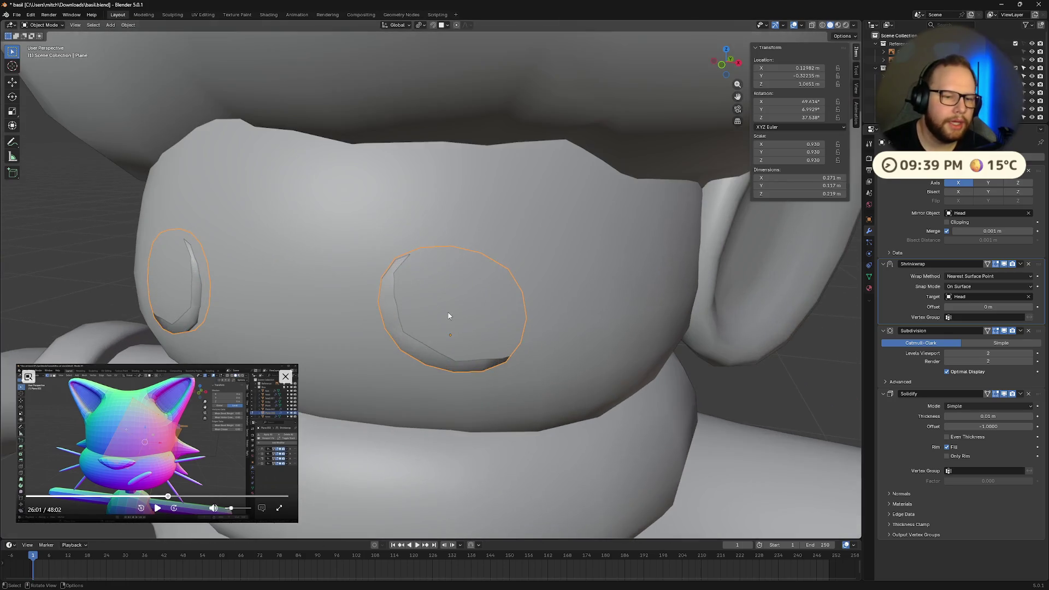
{"action": "key", "text": "Tab"}
{"action": "right_click", "coordinate": [375, 296]}
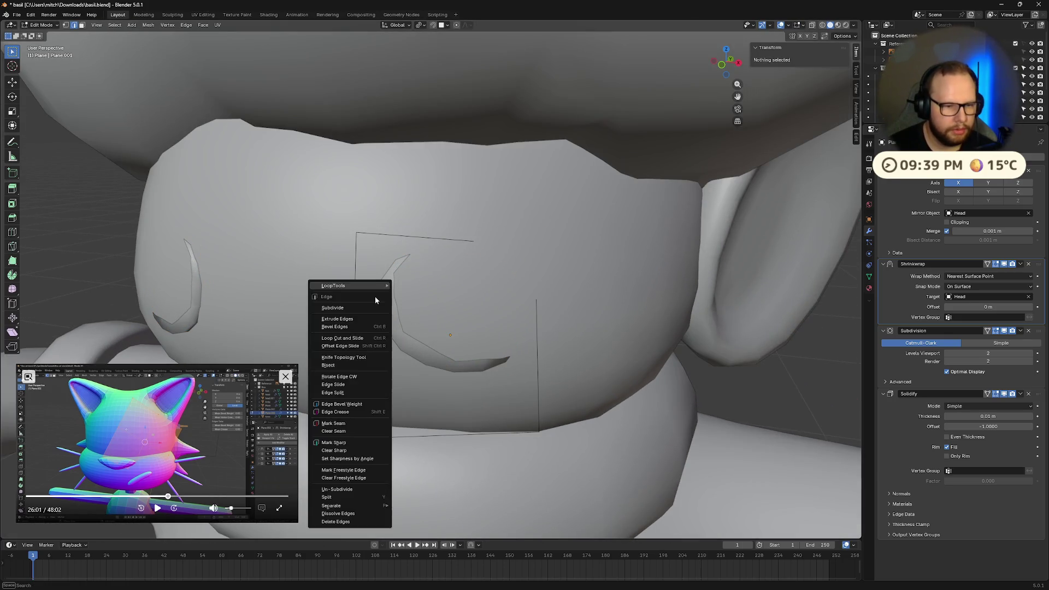
{"action": "left_click", "coordinate": [361, 309]}
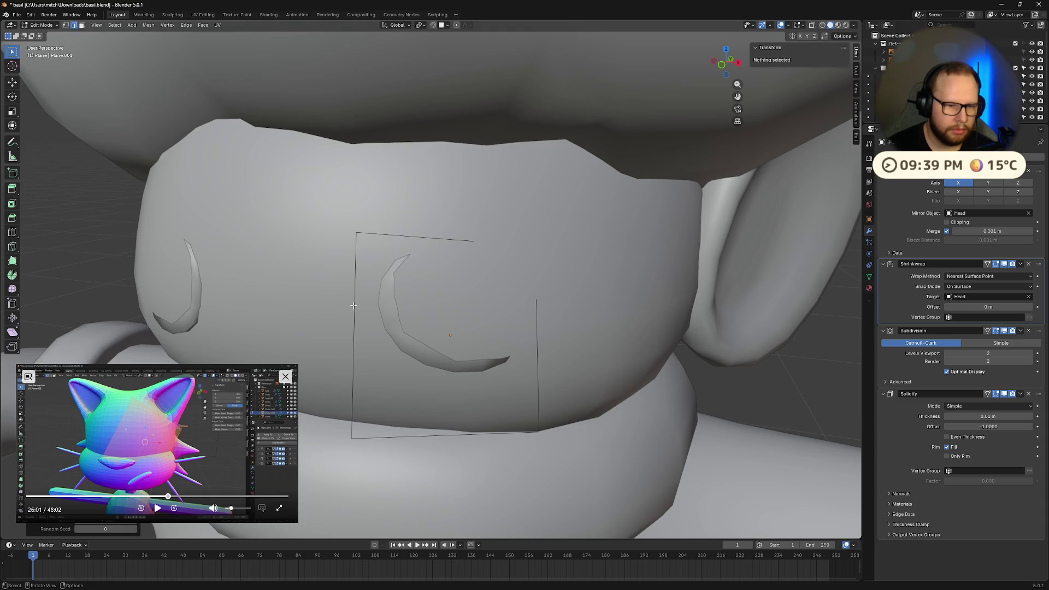
{"action": "key", "text": "a"}
{"action": "right_click", "coordinate": [424, 337]}
{"action": "left_click", "coordinate": [398, 335]}
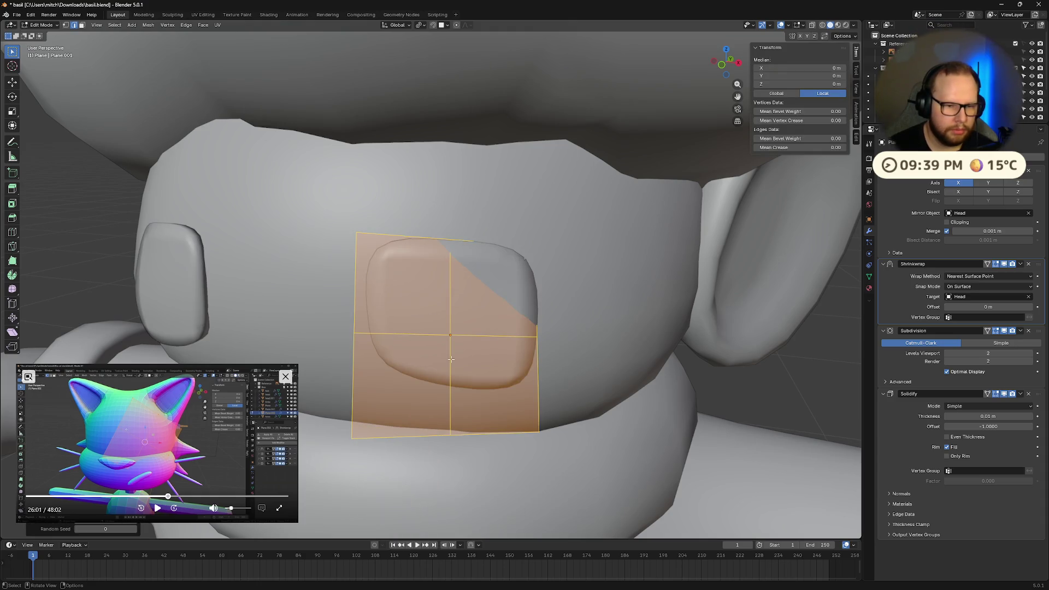
{"action": "scroll", "coordinate": [416, 341], "scroll_direction": "down", "scroll_amount": 4}
{"action": "mouse_move", "coordinate": [427, 345]}
{"action": "middle_mouse_down"}
{"action": "mouse_move", "coordinate": [474, 349]}
{"action": "mouse_move", "coordinate": [442, 351]}
{"action": "middle_mouse_up"}
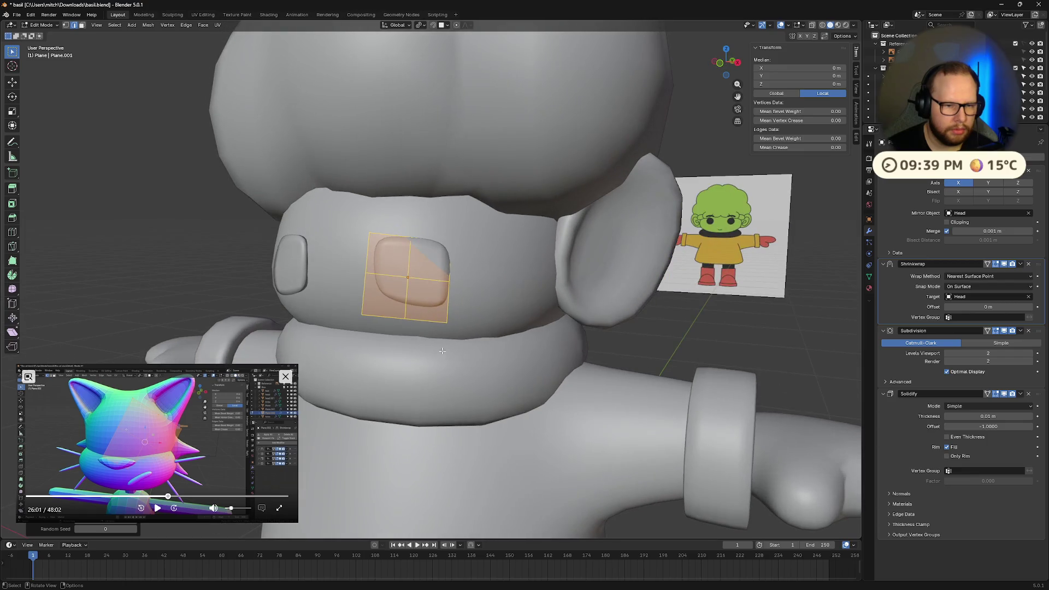
Round the eye face into a circle with LoopTools Circle, subdivide it further, and leave Edit Mode
{"action": "right_click", "coordinate": [409, 274]}
{"action": "mouse_move", "coordinate": [386, 253]}
{"action": "left_click", "coordinate": [445, 261]}
{"action": "mouse_move", "coordinate": [459, 306]}
{"action": "middle_mouse_down"}
{"action": "mouse_move", "coordinate": [471, 315]}
{"action": "mouse_move", "coordinate": [432, 320]}
{"action": "mouse_move", "coordinate": [547, 328]}
{"action": "mouse_move", "coordinate": [469, 340]}
{"action": "mouse_move", "coordinate": [657, 361]}
{"action": "mouse_move", "coordinate": [666, 344]}
{"action": "mouse_move", "coordinate": [651, 347]}
{"action": "mouse_move", "coordinate": [671, 317]}
{"action": "mouse_move", "coordinate": [596, 375]}
{"action": "mouse_move", "coordinate": [510, 358]}
{"action": "mouse_move", "coordinate": [530, 358]}
{"action": "middle_mouse_up"}
{"action": "right_click", "coordinate": [468, 340]}
{"action": "left_click", "coordinate": [447, 340]}
{"action": "key", "text": "Tab"}
Move the eye planes to a new position on the face
{"action": "scroll", "coordinate": [515, 234], "scroll_direction": "up", "scroll_amount": 5}
{"action": "mouse_move", "coordinate": [515, 234]}
{"action": "middle_mouse_down"}
{"action": "mouse_move", "coordinate": [548, 253]}
{"action": "mouse_move", "coordinate": [529, 277]}
{"action": "middle_mouse_up"}
{"action": "key", "text": "g"}
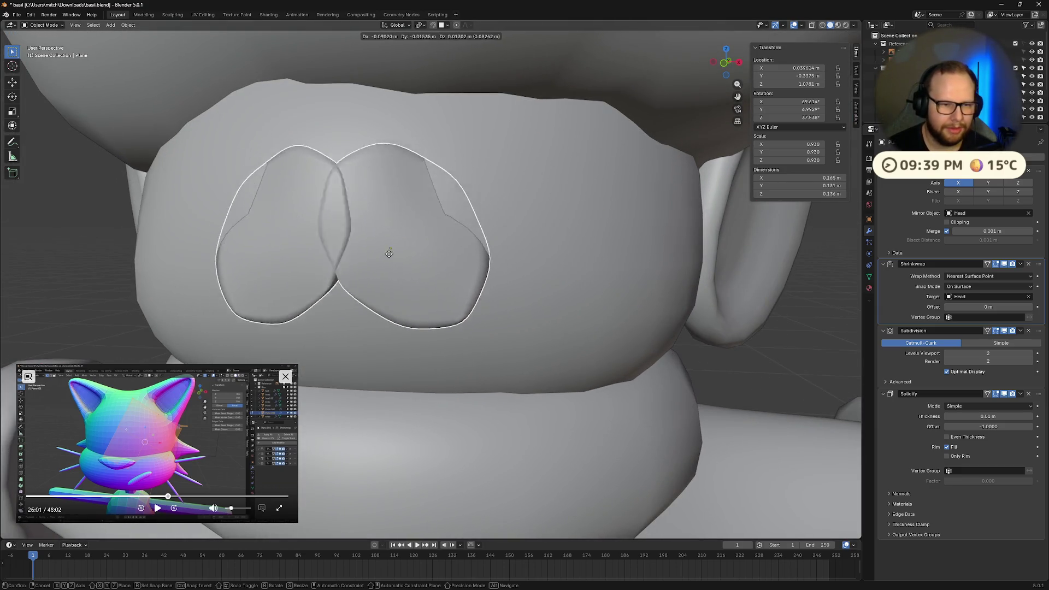
{"action": "scroll", "coordinate": [620, 135], "scroll_direction": "down", "scroll_amount": 2, "text": "alt"}
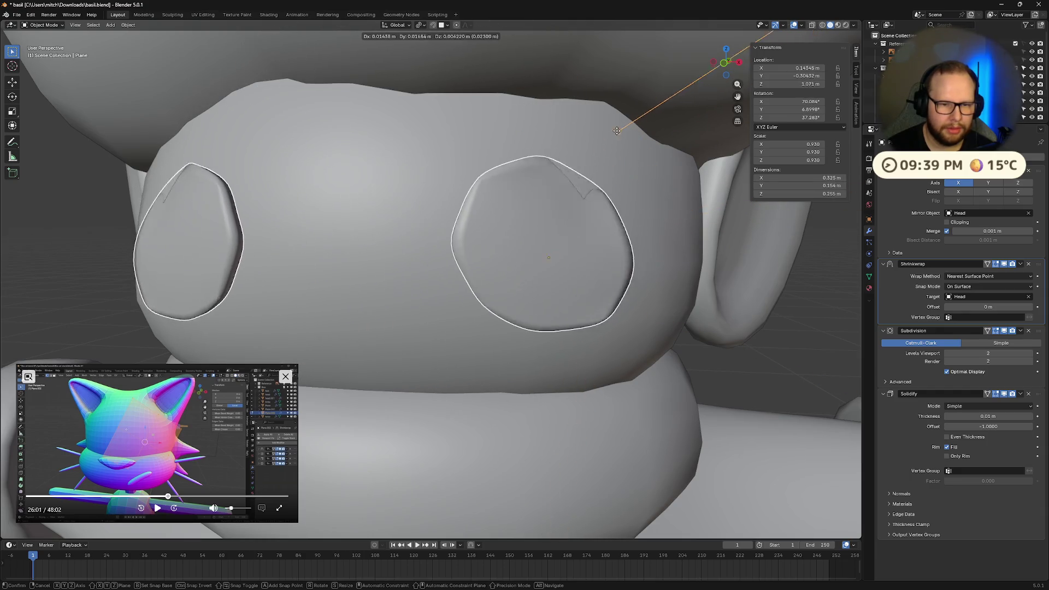
{"action": "left_click", "coordinate": [612, 130]}
{"action": "scroll", "coordinate": [551, 282], "scroll_direction": "down", "scroll_amount": 4}
{"action": "middle_click_drag", "start_coordinate": [551, 282], "coordinate": [576, 284]}
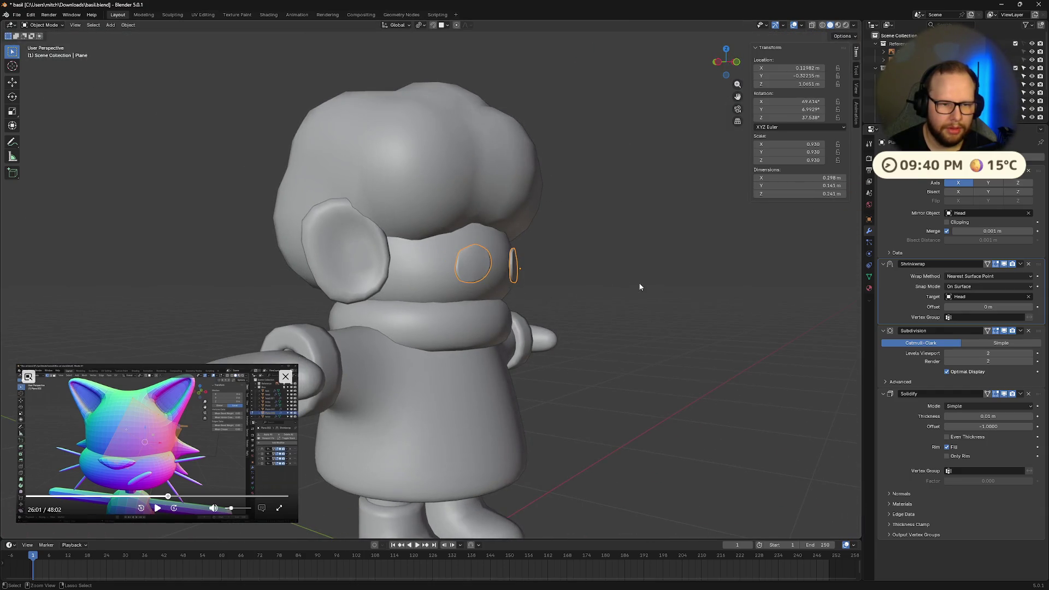
Revert the eyes to their earlier flat round discs and return to Object Mode
{"action": "key", "text": "Tab"}
{"action": "middle_click_drag", "start_coordinate": [666, 281], "coordinate": [589, 287]}
{"action": "key", "text": "alt+a"}
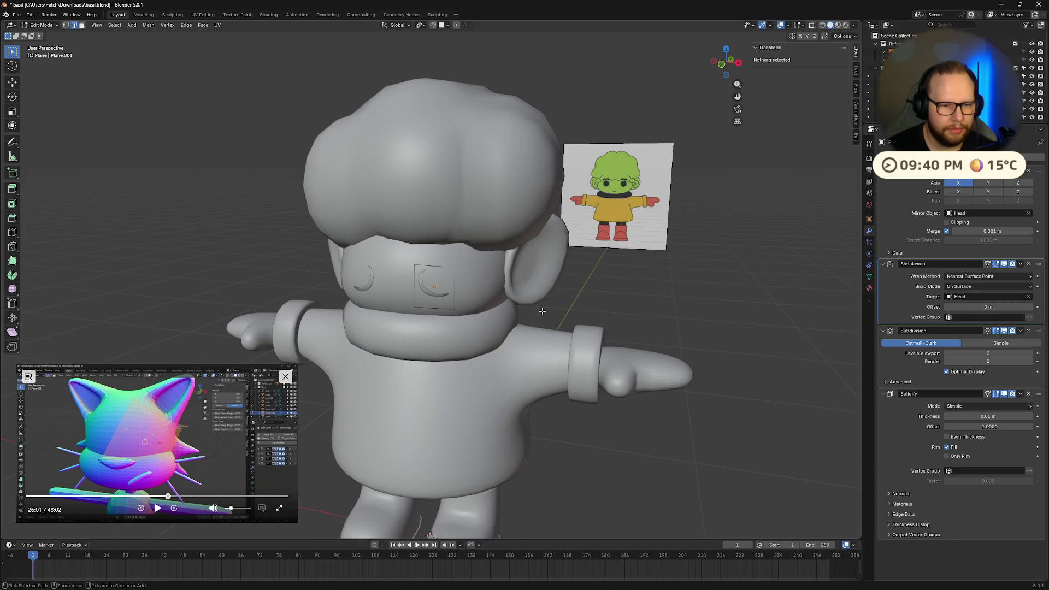
{"action": "key", "text": "Tab"}
{"action": "mouse_move", "coordinate": [486, 318]}
{"action": "middle_mouse_down"}
{"action": "mouse_move", "coordinate": [645, 299]}
{"action": "mouse_move", "coordinate": [566, 304]}
{"action": "mouse_move", "coordinate": [583, 299]}
{"action": "middle_mouse_up"}
{"action": "scroll", "coordinate": [571, 297], "scroll_direction": "down", "scroll_amount": 3}
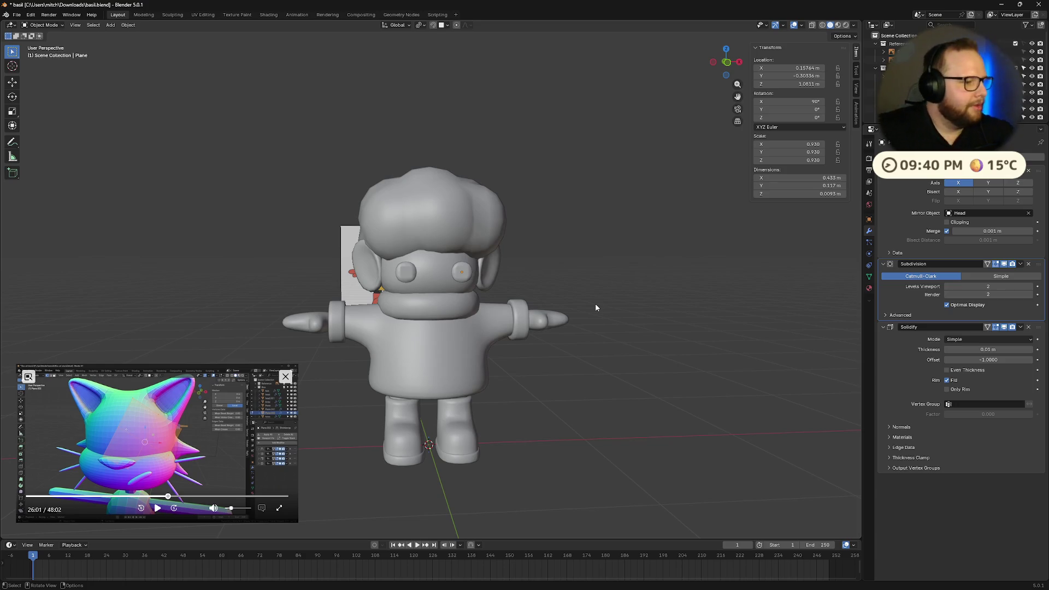
Raise the eye discs slightly along the Z axis
{"action": "scroll", "coordinate": [596, 303], "scroll_direction": "up", "scroll_amount": 5}
{"action": "mouse_move", "coordinate": [547, 305]}
{"action": "middle_mouse_down"}
{"action": "mouse_move", "coordinate": [529, 306]}
{"action": "mouse_move", "coordinate": [566, 312]}
{"action": "mouse_move", "coordinate": [528, 244]}
{"action": "middle_mouse_up"}
{"action": "mouse_move", "coordinate": [686, 275]}
{"action": "middle_mouse_down"}
{"action": "mouse_move", "coordinate": [566, 297]}
{"action": "mouse_move", "coordinate": [590, 305]}
{"action": "mouse_move", "coordinate": [678, 277]}
{"action": "mouse_move", "coordinate": [661, 280]}
{"action": "middle_mouse_up"}
{"action": "key", "text": "Tab"}
{"action": "key", "text": "Tab"}
{"action": "key", "text": "Tab"}
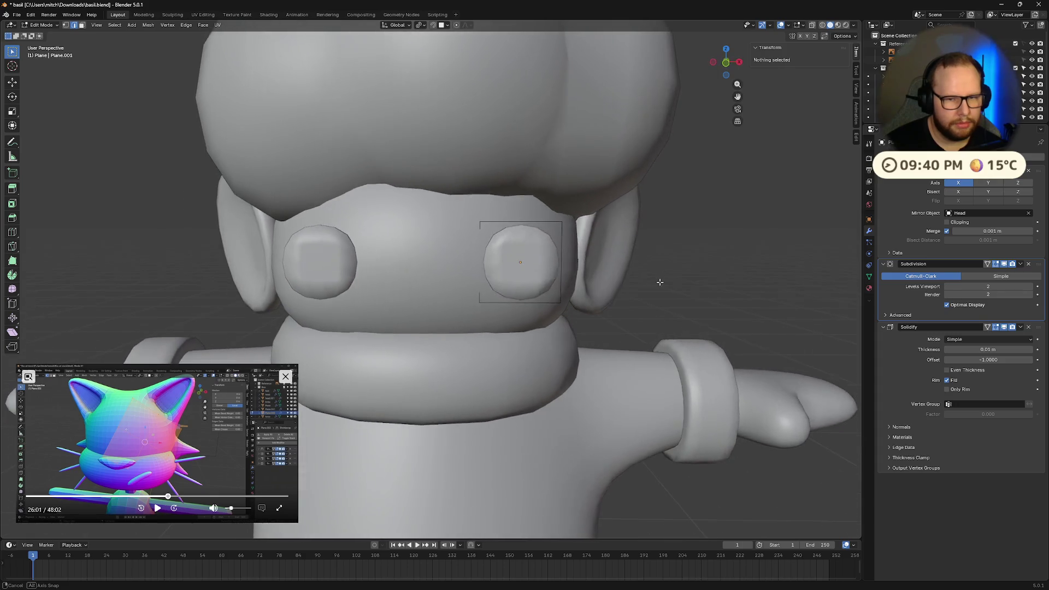
{"action": "key", "text": "Tab"}
{"action": "key", "text": "g"}
{"action": "key", "text": "z"}
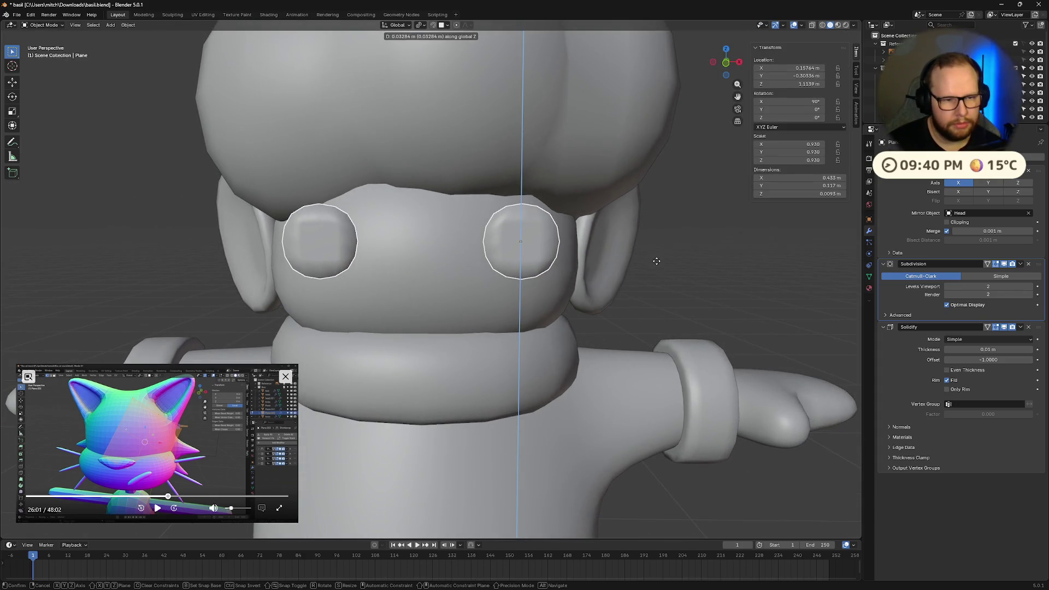
{"action": "left_click", "coordinate": [657, 262]}
Select the eye discs and apply Shade Smooth
{"action": "mouse_move", "coordinate": [657, 262]}
{"action": "middle_mouse_down"}
{"action": "mouse_move", "coordinate": [712, 277]}
{"action": "mouse_move", "coordinate": [631, 312]}
{"action": "mouse_move", "coordinate": [601, 307]}
{"action": "mouse_move", "coordinate": [598, 295]}
{"action": "middle_mouse_up"}
{"action": "scroll", "coordinate": [681, 271], "scroll_direction": "down", "scroll_amount": 8}
{"action": "scroll", "coordinate": [598, 296], "scroll_direction": "up", "scroll_amount": 2}
{"action": "scroll", "coordinate": [598, 300], "scroll_direction": "up", "scroll_amount": 4}
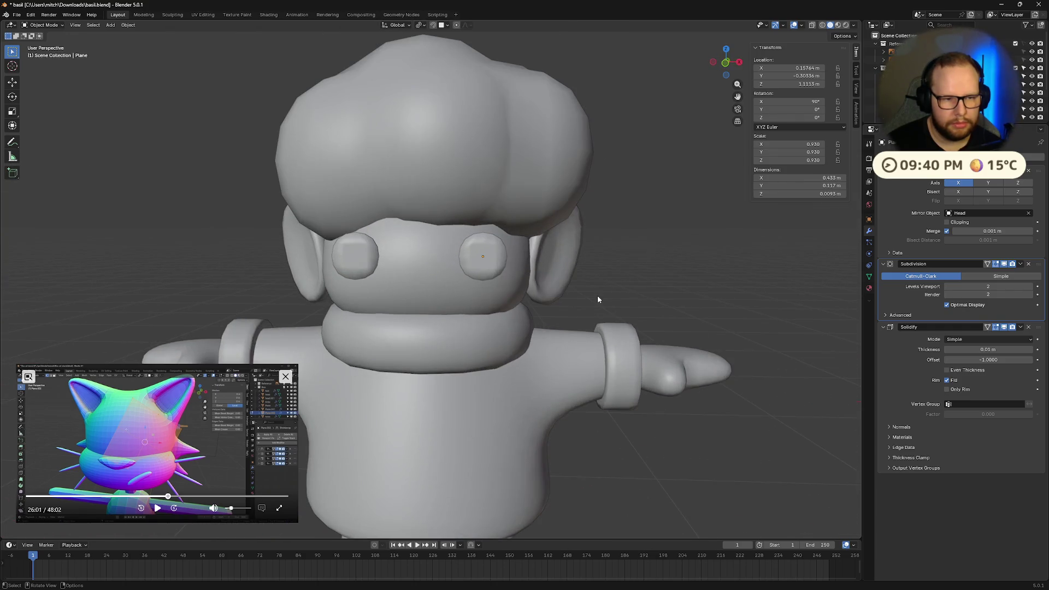
{"action": "left_click", "coordinate": [489, 254]}
{"action": "right_click", "coordinate": [496, 266]}
{"action": "left_click", "coordinate": [494, 263]}
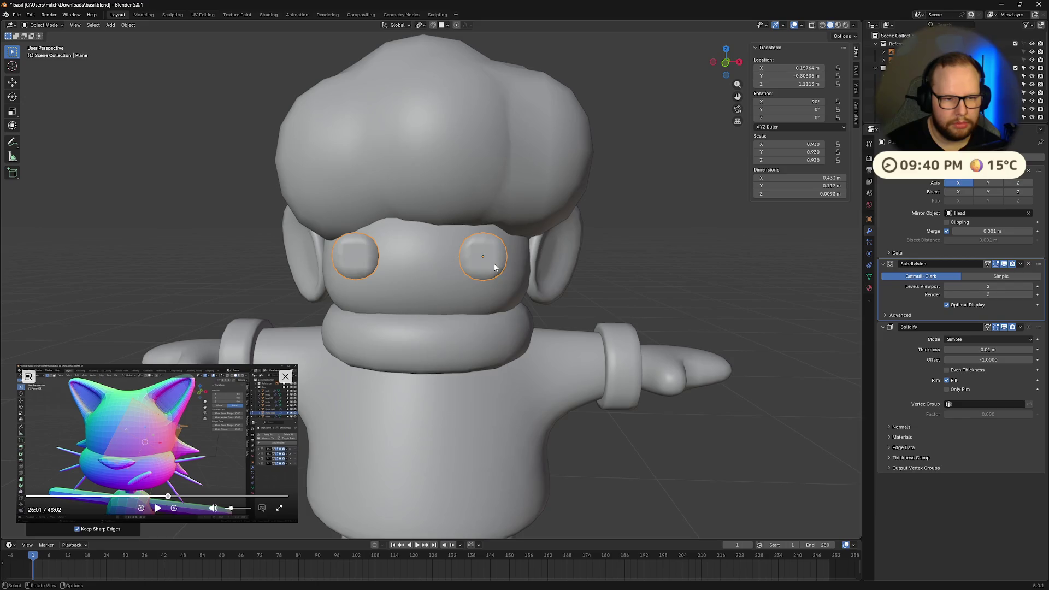
Move the Solidify modifier above Subdivision in the eyes' modifier stack
{"action": "mouse_move", "coordinate": [543, 300]}
{"action": "middle_mouse_down"}
{"action": "mouse_move", "coordinate": [616, 305]}
{"action": "mouse_move", "coordinate": [556, 298]}
{"action": "middle_mouse_up"}
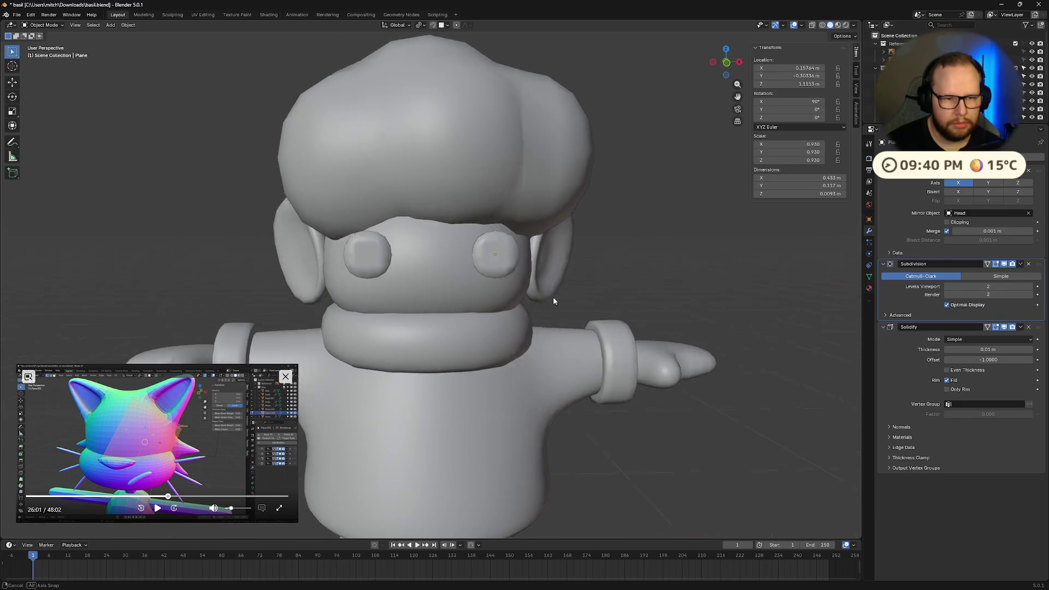
{"action": "key", "text": "Tab"}
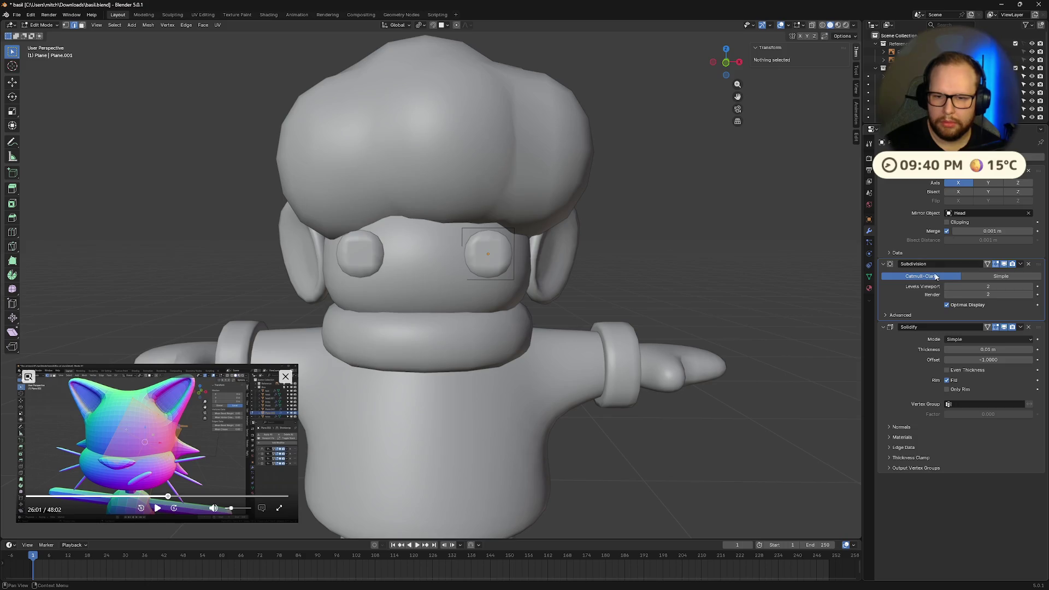
{"action": "left_click_drag", "start_coordinate": [1040, 330], "coordinate": [1039, 266]}
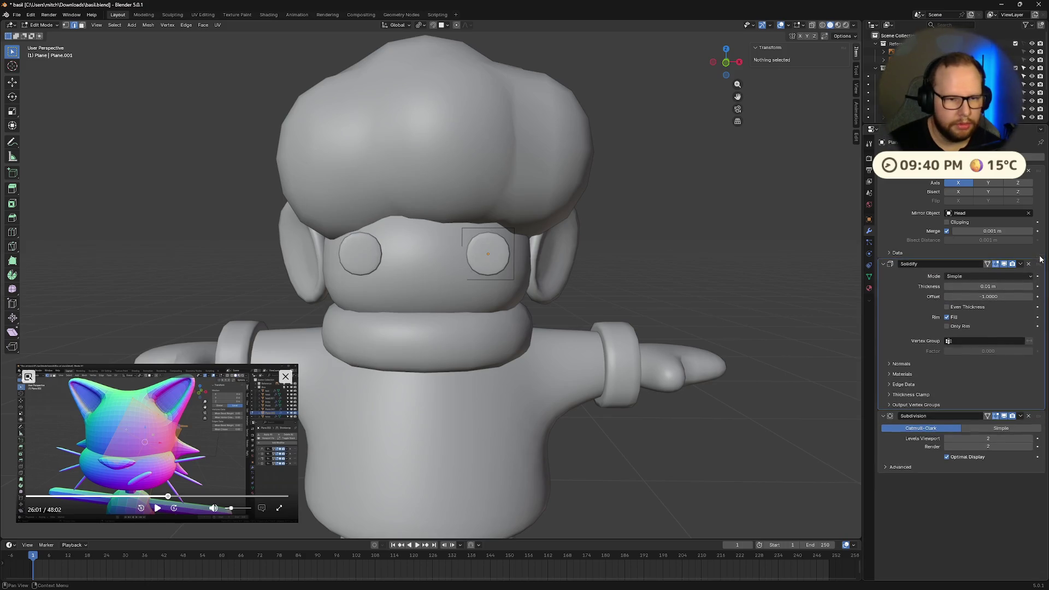
{"action": "mouse_move", "coordinate": [593, 287]}
{"action": "middle_mouse_down"}
{"action": "mouse_move", "coordinate": [637, 301]}
{"action": "mouse_move", "coordinate": [658, 283]}
{"action": "mouse_move", "coordinate": [693, 284]}
{"action": "mouse_move", "coordinate": [592, 283]}
{"action": "middle_mouse_up"}
{"action": "key", "text": "Tab"}
Increase the Solidify thickness so the eye discs are thicker
{"action": "scroll", "coordinate": [428, 302], "scroll_direction": "up", "scroll_amount": 5}
{"action": "mouse_move", "coordinate": [427, 302]}
{"action": "middle_mouse_down"}
{"action": "mouse_move", "coordinate": [399, 299]}
{"action": "mouse_move", "coordinate": [457, 368]}
{"action": "mouse_move", "coordinate": [650, 318]}
{"action": "mouse_move", "coordinate": [551, 300]}
{"action": "middle_mouse_up"}
{"action": "scroll", "coordinate": [651, 313], "scroll_direction": "down", "scroll_amount": 5}
{"action": "scroll", "coordinate": [551, 300], "scroll_direction": "up", "scroll_amount": 3}
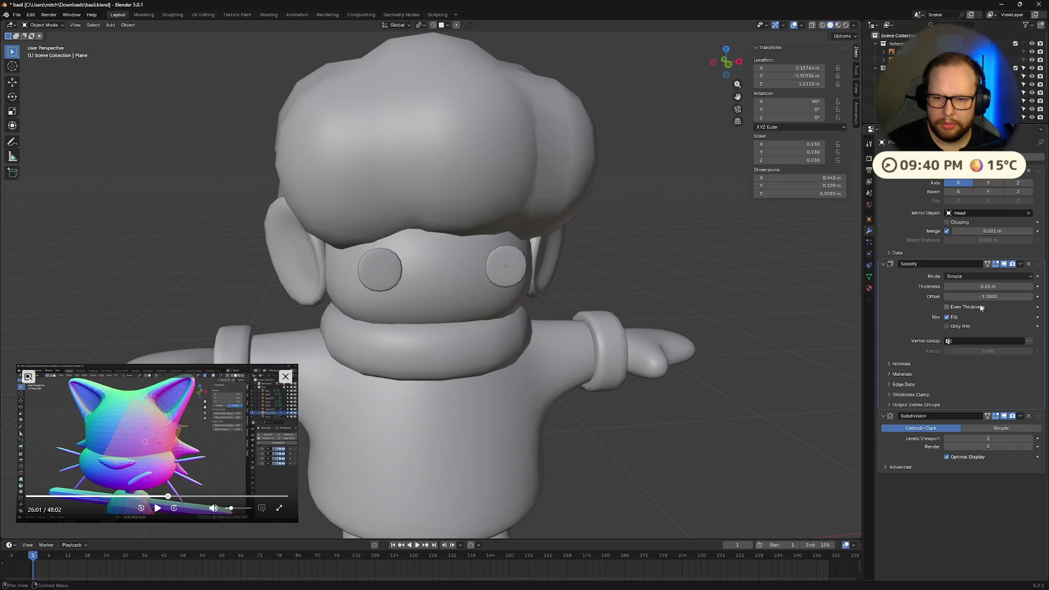
{"action": "left_click_drag", "start_coordinate": [980, 287], "coordinate": [1006, 286]}
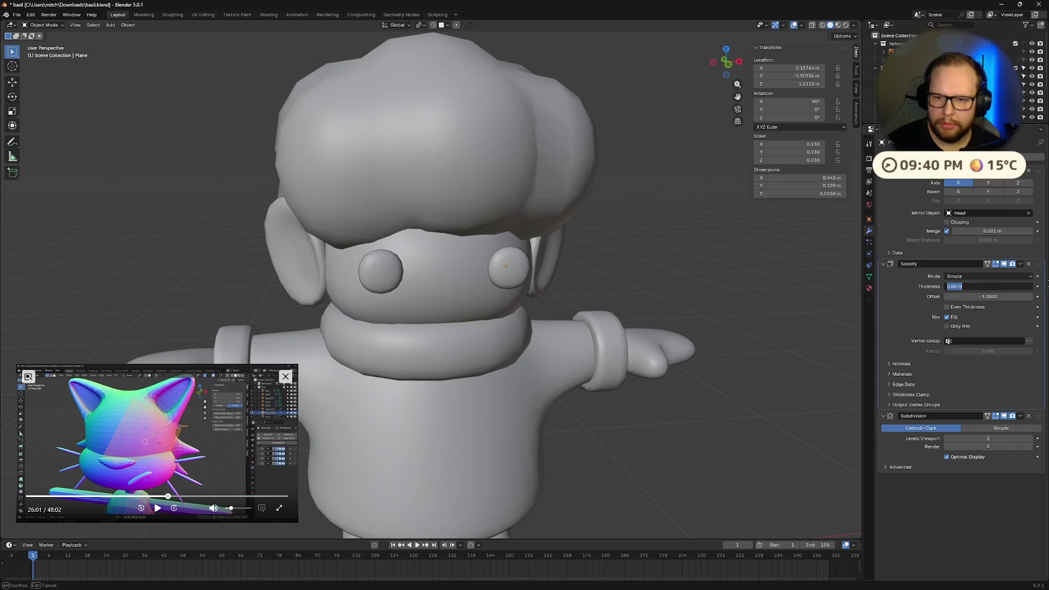
{"action": "mouse_move", "coordinate": [629, 309]}
{"action": "middle_mouse_down"}
{"action": "mouse_move", "coordinate": [697, 325]}
{"action": "mouse_move", "coordinate": [619, 301]}
{"action": "mouse_move", "coordinate": [537, 311]}
{"action": "mouse_move", "coordinate": [618, 307]}
{"action": "mouse_move", "coordinate": [700, 342]}
{"action": "mouse_move", "coordinate": [514, 268]}
{"action": "middle_mouse_up"}
{"action": "middle_click_drag", "start_coordinate": [595, 282], "coordinate": [666, 300]}
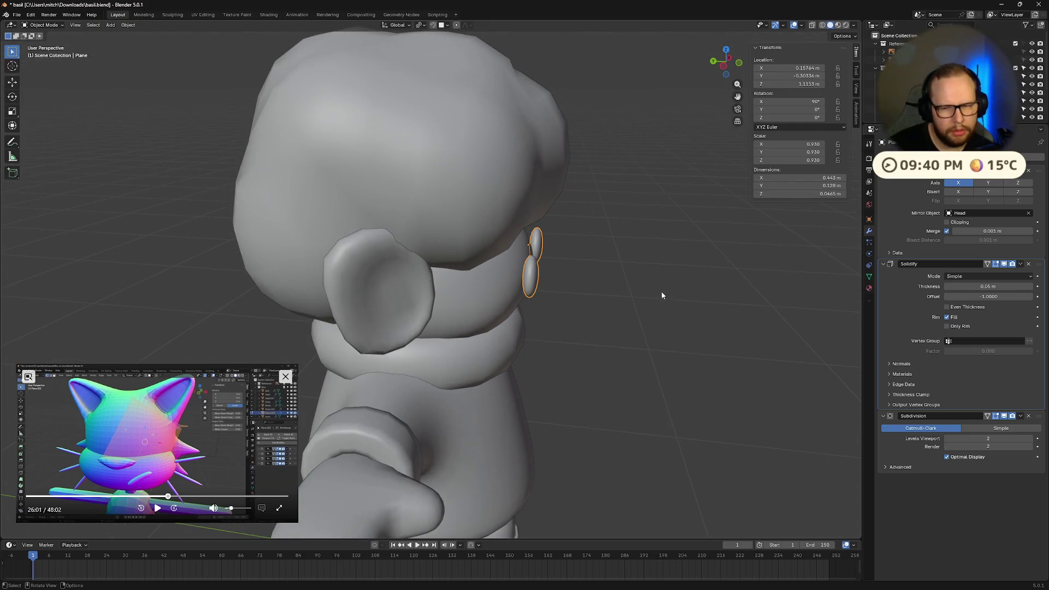
Set Solidify offset to 0, move the eyes onto the face, then push offset toward -1
{"action": "left_click", "coordinate": [992, 295]}
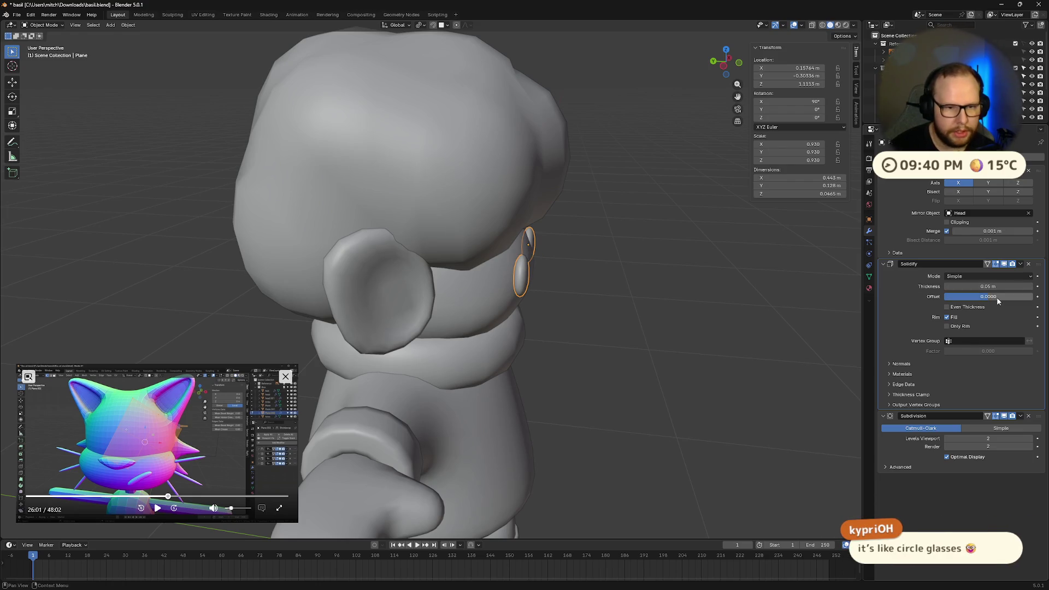
{"action": "mouse_move", "coordinate": [765, 303]}
{"action": "middle_mouse_down"}
{"action": "mouse_move", "coordinate": [710, 302]}
{"action": "mouse_move", "coordinate": [659, 268]}
{"action": "mouse_move", "coordinate": [605, 275]}
{"action": "mouse_move", "coordinate": [625, 306]}
{"action": "mouse_move", "coordinate": [568, 307]}
{"action": "mouse_move", "coordinate": [615, 290]}
{"action": "mouse_move", "coordinate": [595, 308]}
{"action": "mouse_move", "coordinate": [538, 302]}
{"action": "middle_mouse_up"}
{"action": "scroll", "coordinate": [626, 311], "scroll_direction": "up", "scroll_amount": 5}
{"action": "scroll", "coordinate": [626, 310], "scroll_direction": "down", "scroll_amount": 5}
{"action": "key", "text": "g"}
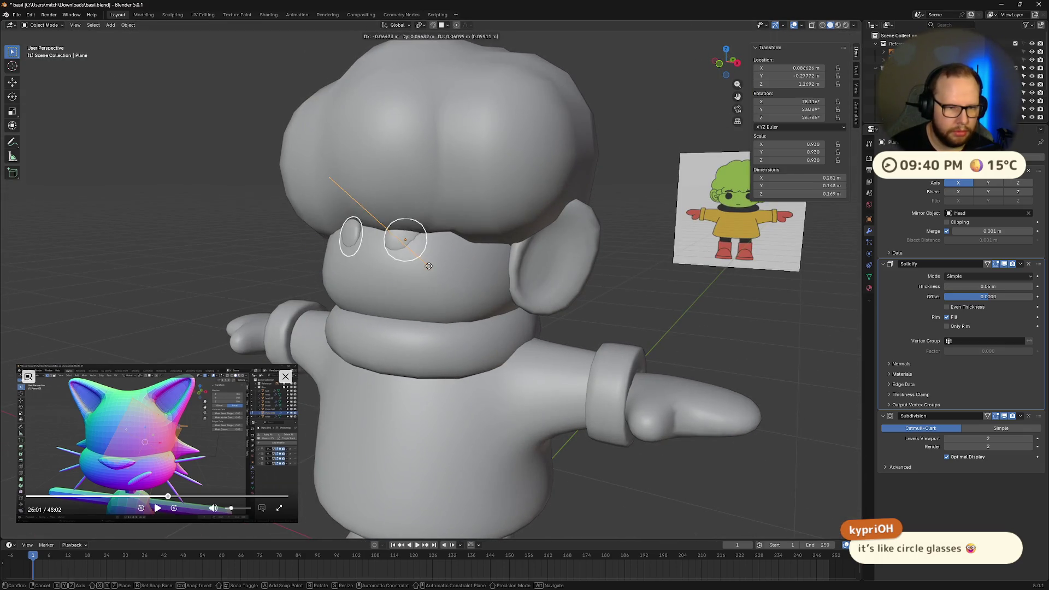
{"action": "left_click", "coordinate": [455, 302]}
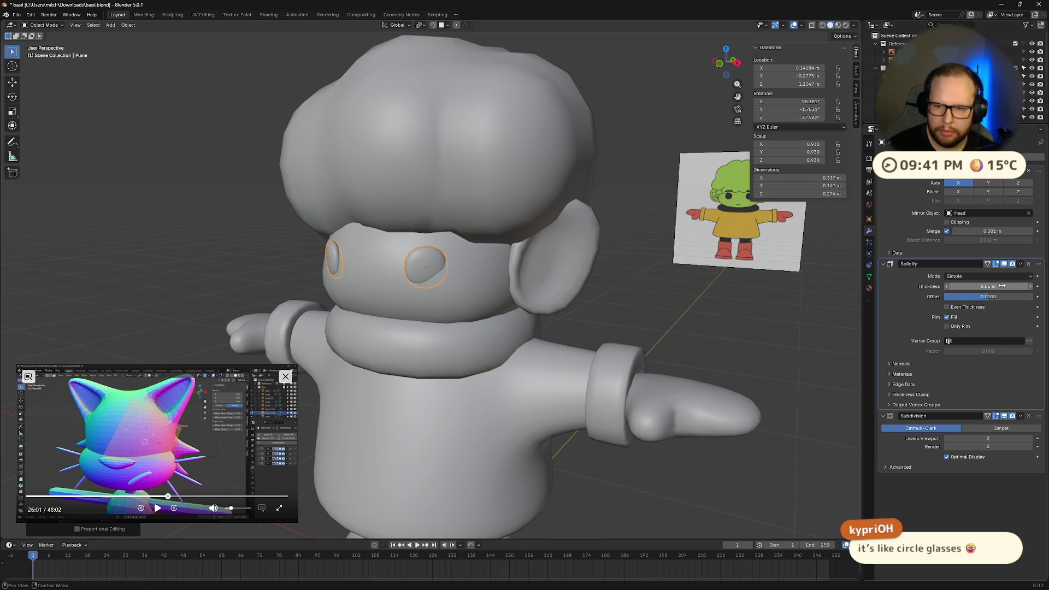
{"action": "left_click_drag", "start_coordinate": [990, 300], "coordinate": [990, 300]}
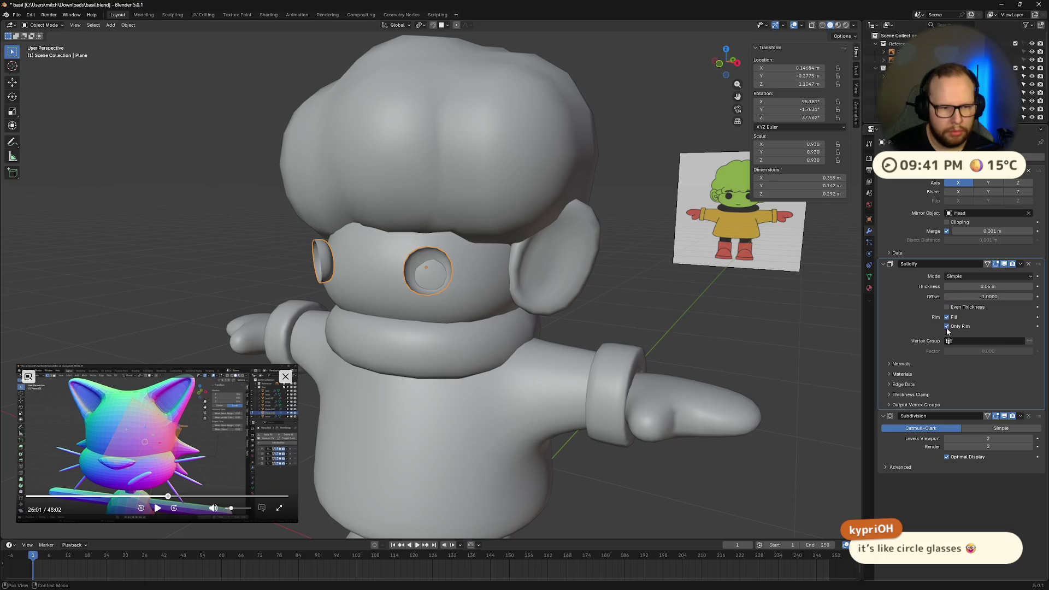
Move the eye discs to a new spot on the face
{"action": "middle_click_drag", "start_coordinate": [629, 339], "coordinate": [478, 301]}
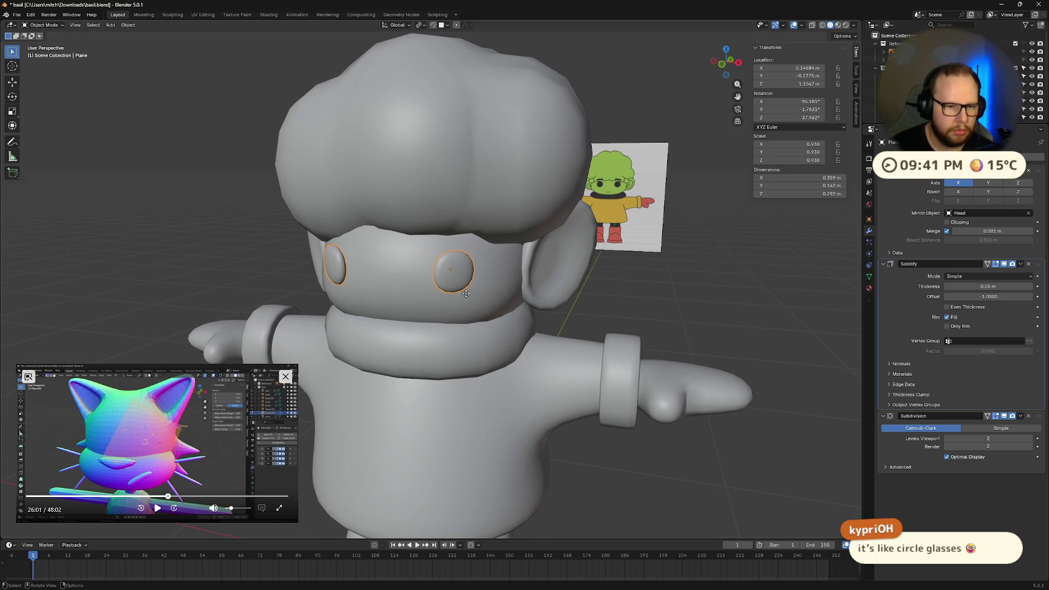
{"action": "key", "text": "g"}
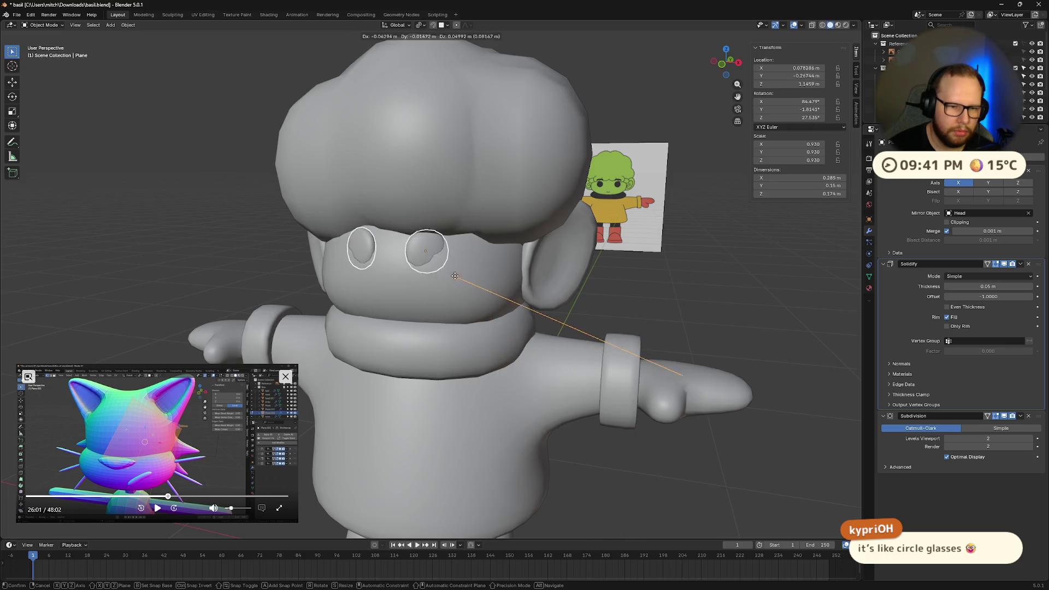
{"action": "left_click", "coordinate": [435, 269]}
{"action": "middle_click_drag", "start_coordinate": [445, 278], "coordinate": [488, 288]}
{"action": "key", "text": "r"}
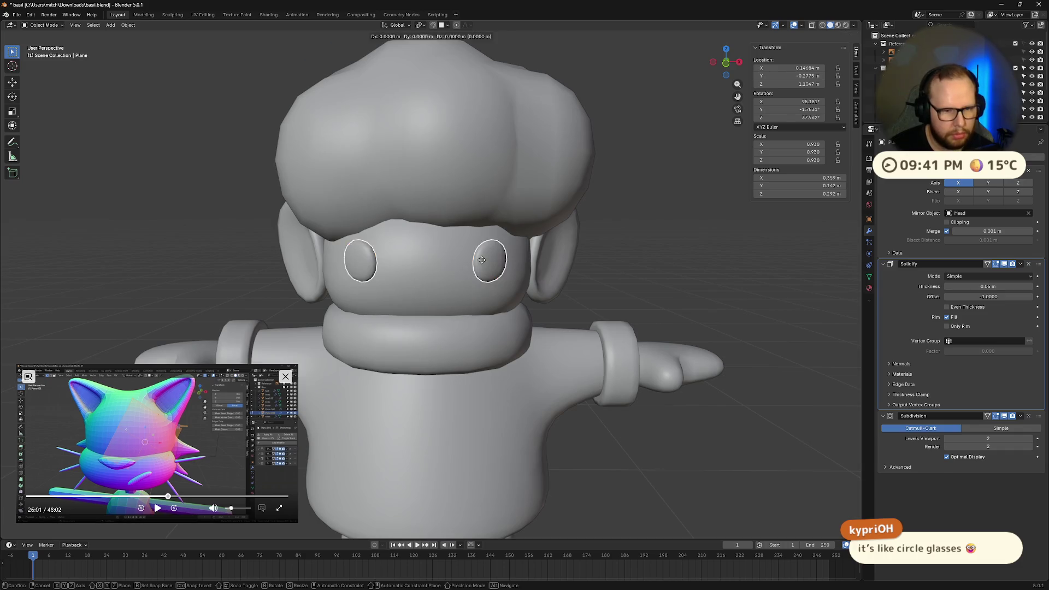
{"action": "key", "text": "g"}
{"action": "right_click", "coordinate": [495, 270]}
{"action": "mouse_move", "coordinate": [498, 273]}
{"action": "middle_mouse_down"}
{"action": "mouse_move", "coordinate": [537, 304]}
{"action": "mouse_move", "coordinate": [588, 311]}
{"action": "mouse_move", "coordinate": [538, 348]}
{"action": "mouse_move", "coordinate": [473, 268]}
{"action": "mouse_move", "coordinate": [525, 298]}
{"action": "mouse_move", "coordinate": [505, 295]}
{"action": "middle_mouse_up"}
{"action": "scroll", "coordinate": [472, 268], "scroll_direction": "up", "scroll_amount": 5}
Tilt the eye discs around their local X and Y axes to follow the face
{"action": "key", "text": "r"}
{"action": "key", "text": "x"}
{"action": "key", "text": "x"}
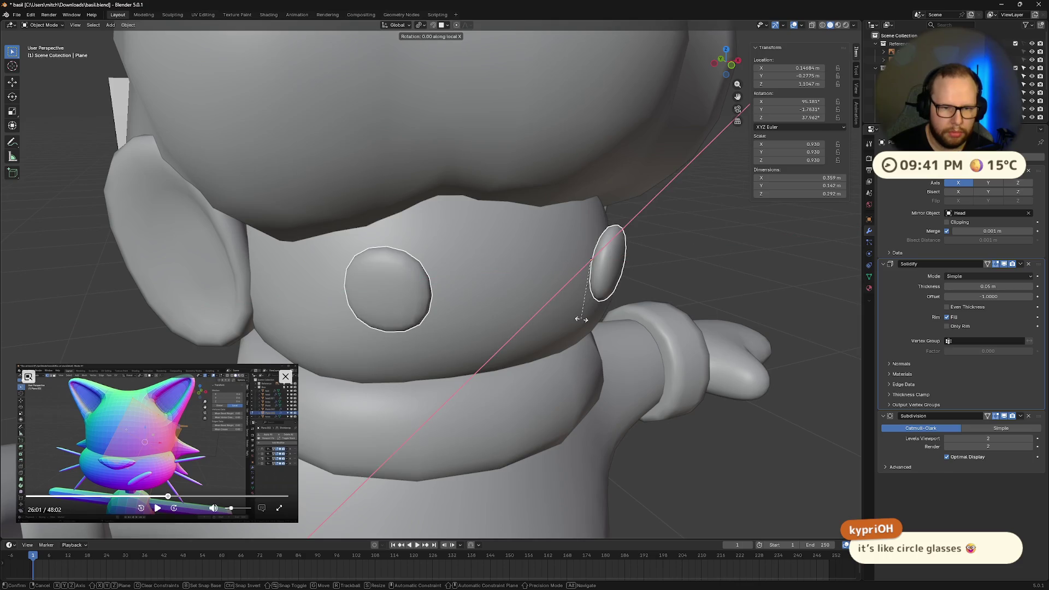
{"action": "left_click", "coordinate": [586, 309]}
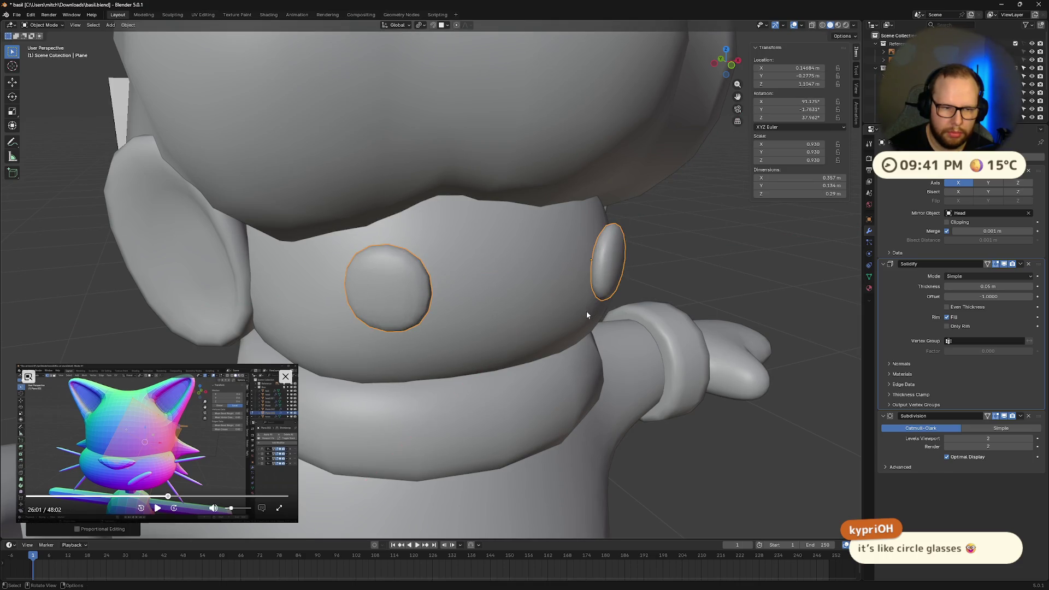
{"action": "middle_click_drag", "start_coordinate": [586, 311], "coordinate": [571, 311]}
{"action": "scroll", "coordinate": [574, 306], "scroll_direction": "down", "scroll_amount": 4}
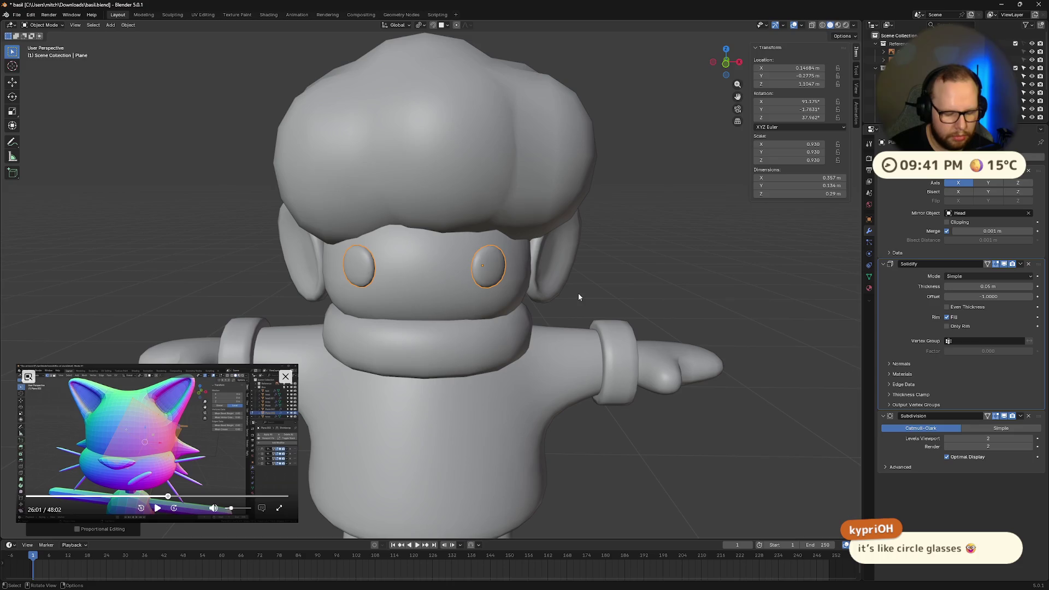
{"action": "key", "text": "r"}
{"action": "key", "text": "z"}
{"action": "key", "text": "z"}
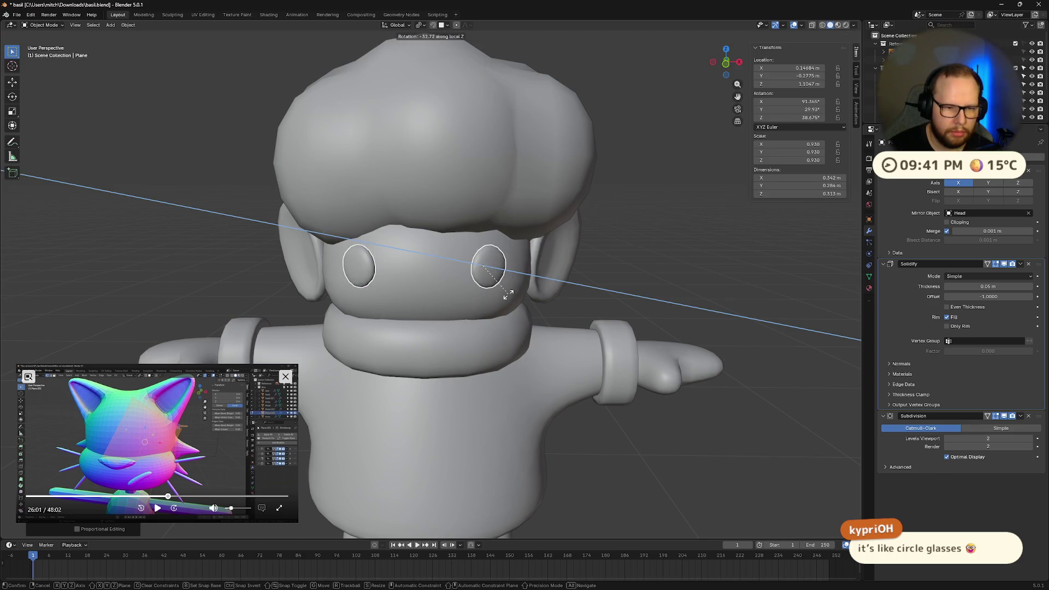
{"action": "right_click", "coordinate": [508, 295]}
{"action": "key", "text": "r"}
{"action": "key", "text": "y"}
{"action": "key", "text": "y"}
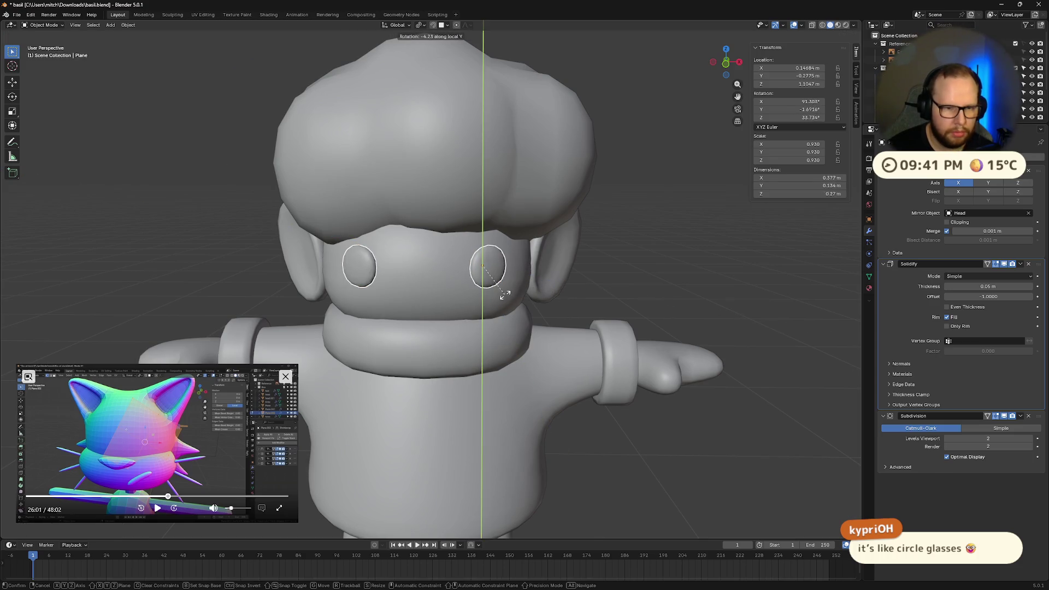
{"action": "left_click", "coordinate": [492, 296]}
Shift the eyes along Y and rotate on Y, ending near 95.4° X and 25° Z
{"action": "mouse_move", "coordinate": [497, 296]}
{"action": "middle_mouse_down"}
{"action": "mouse_move", "coordinate": [563, 306]}
{"action": "mouse_move", "coordinate": [520, 314]}
{"action": "mouse_move", "coordinate": [549, 314]}
{"action": "middle_mouse_up"}
{"action": "key", "text": "g"}
{"action": "key", "text": "y"}
{"action": "key", "text": "z"}
{"action": "key", "text": "z"}
{"action": "key", "text": "y"}
{"action": "mouse_move", "coordinate": [547, 311]}
{"action": "middle_mouse_down"}
{"action": "mouse_move", "coordinate": [535, 309]}
{"action": "mouse_move", "coordinate": [533, 284]}
{"action": "mouse_move", "coordinate": [566, 301]}
{"action": "middle_mouse_up"}
{"action": "key", "text": "r"}
{"action": "key", "text": "y"}
{"action": "key", "text": "y"}
{"action": "left_click", "coordinate": [554, 304]}
{"action": "scroll", "coordinate": [566, 301], "scroll_direction": "down", "scroll_amount": 5}
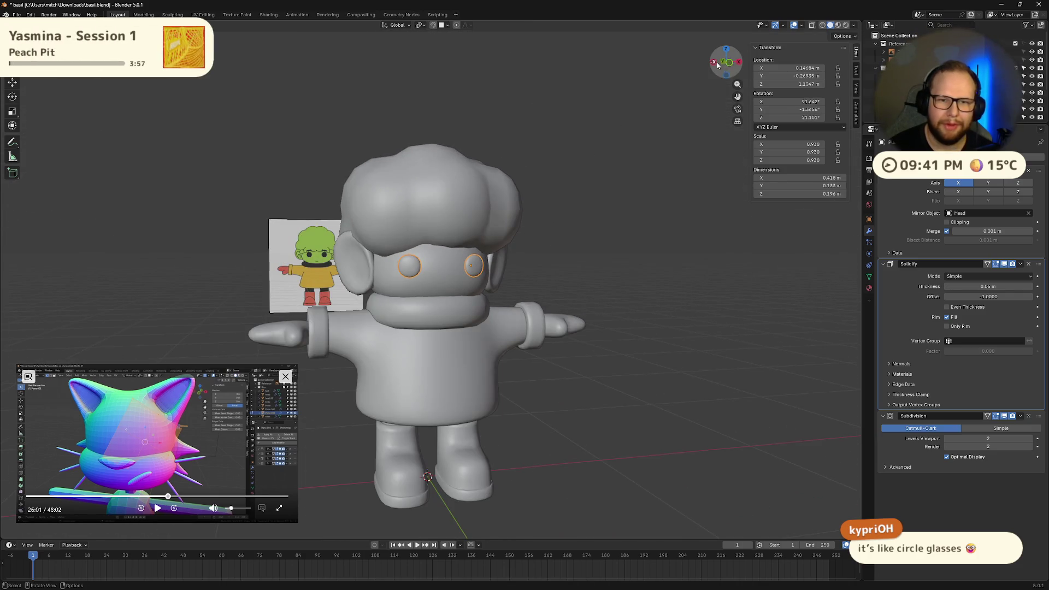
In X-ray front view, lower the eye discs slightly along Z
{"action": "left_click", "coordinate": [718, 65]}
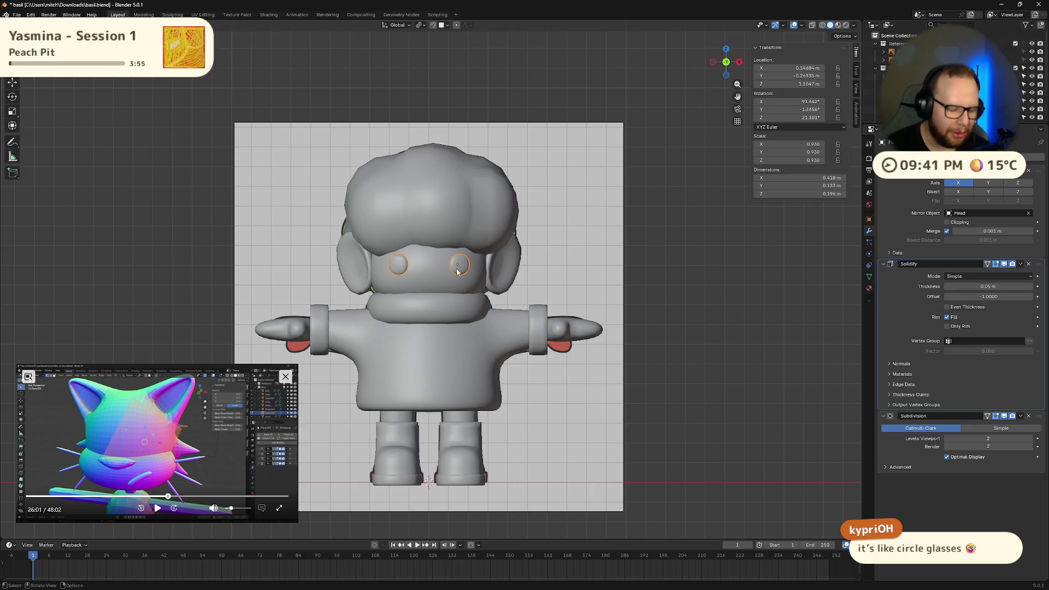
{"action": "key", "text": "alt+z"}
{"action": "key", "text": "alt+z"}
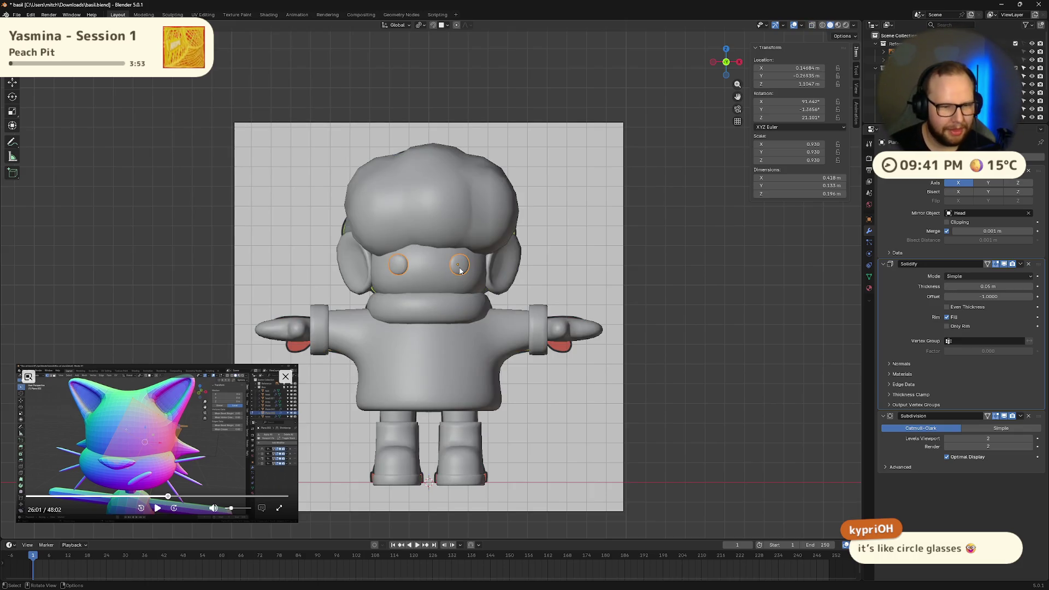
{"action": "key", "text": "g"}
{"action": "key", "text": "z"}
{"action": "left_click", "coordinate": [480, 277]}
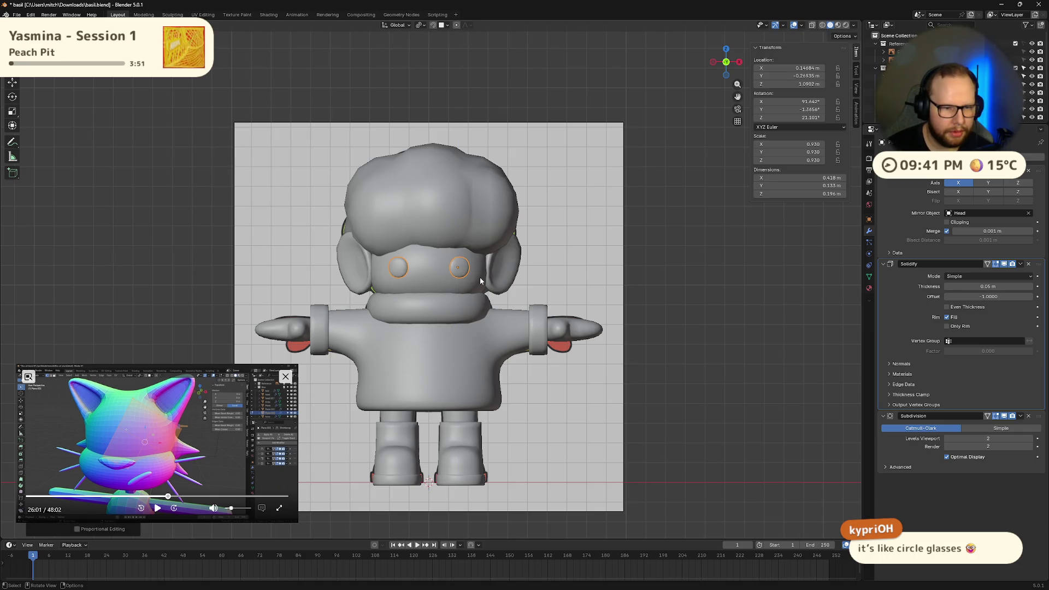
{"action": "key", "text": "s"}
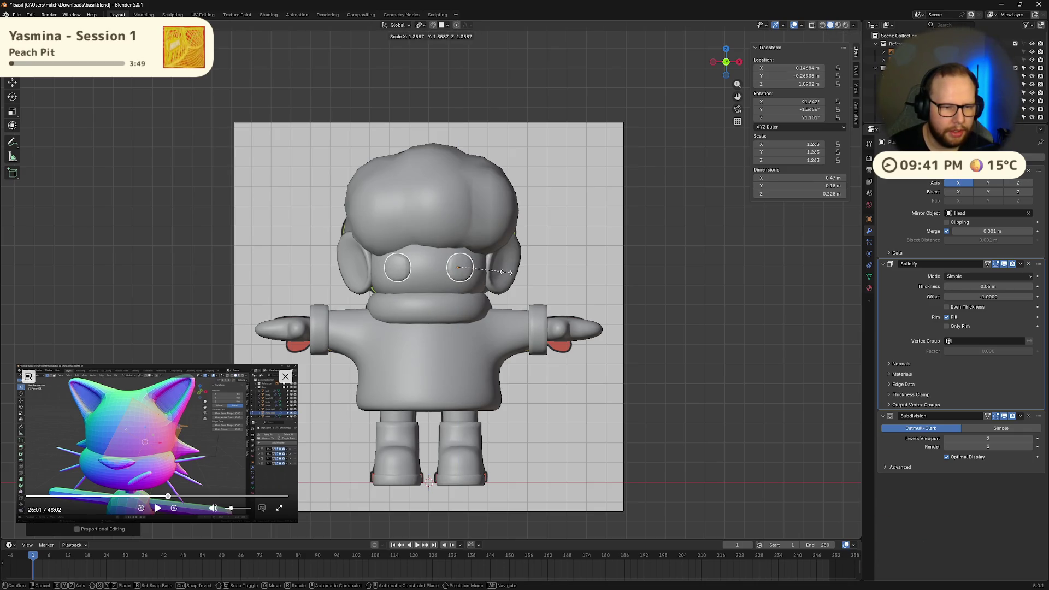
{"action": "right_click", "coordinate": [506, 272]}
{"action": "scroll", "coordinate": [504, 273], "scroll_direction": "up", "scroll_amount": 3}
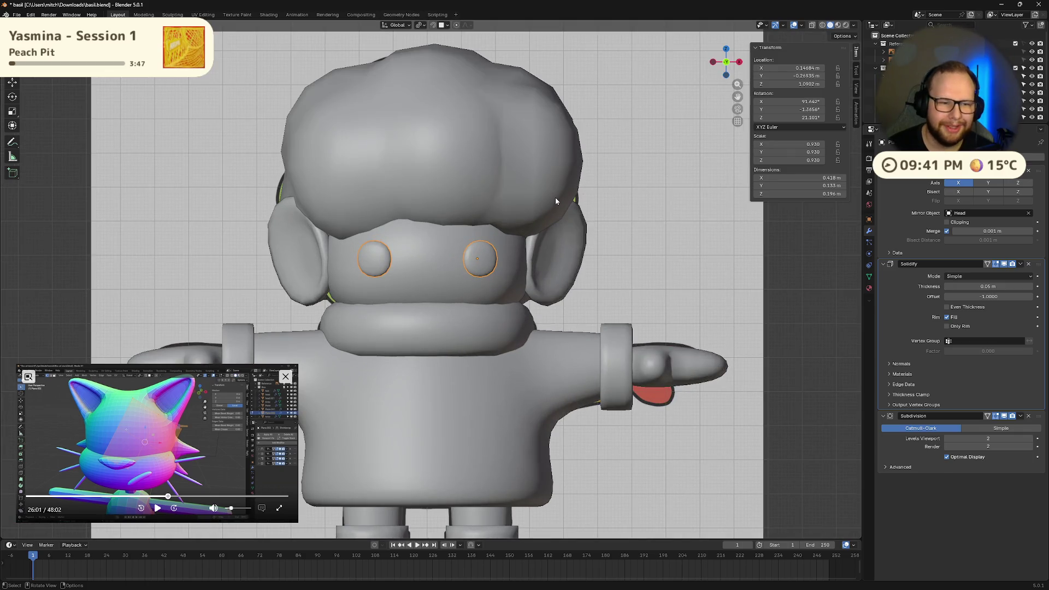
{"action": "scroll", "coordinate": [635, 280], "scroll_direction": "down", "scroll_amount": 3}
{"action": "mouse_move", "coordinate": [581, 293]}
{"action": "middle_mouse_down"}
{"action": "mouse_move", "coordinate": [606, 323]}
{"action": "mouse_move", "coordinate": [504, 323]}
{"action": "mouse_move", "coordinate": [444, 283]}
{"action": "mouse_move", "coordinate": [381, 305]}
{"action": "mouse_move", "coordinate": [510, 307]}
{"action": "mouse_move", "coordinate": [588, 336]}
{"action": "middle_mouse_up"}
Select and frame both eye discs, then set them deeper into the face along Y
{"action": "left_click", "coordinate": [480, 282]}
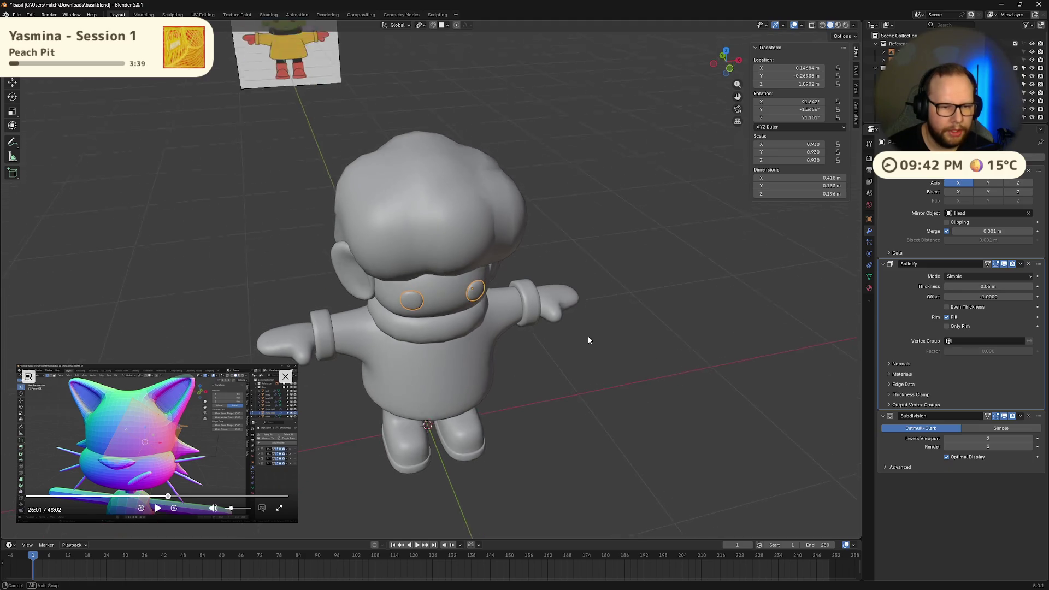
{"action": "left_click", "coordinate": [730, 71]}
{"action": "key", "text": "KP_Decimal"}
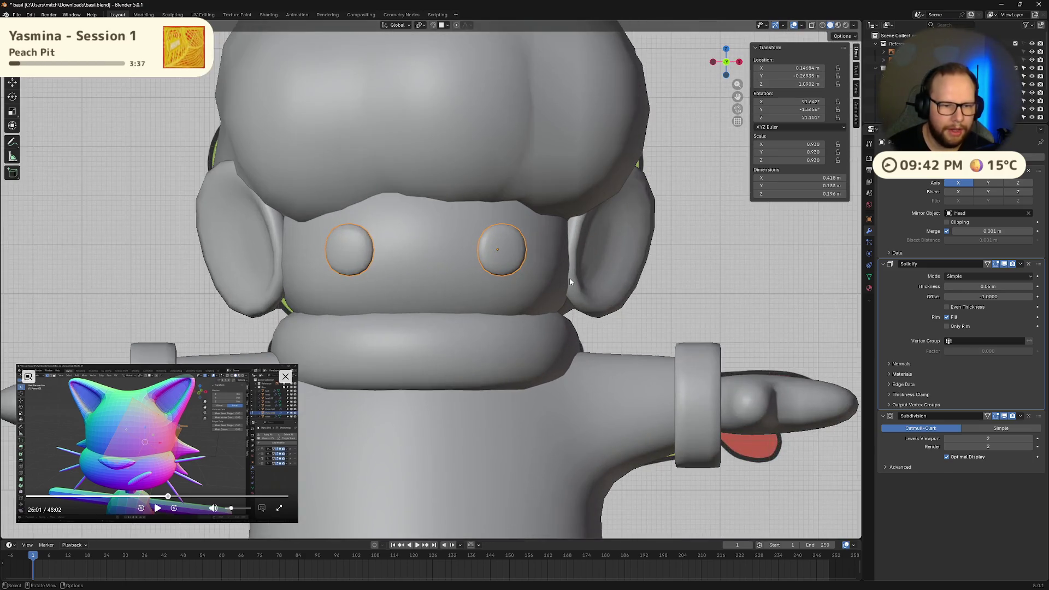
{"action": "key", "text": "g"}
{"action": "key", "text": "y"}
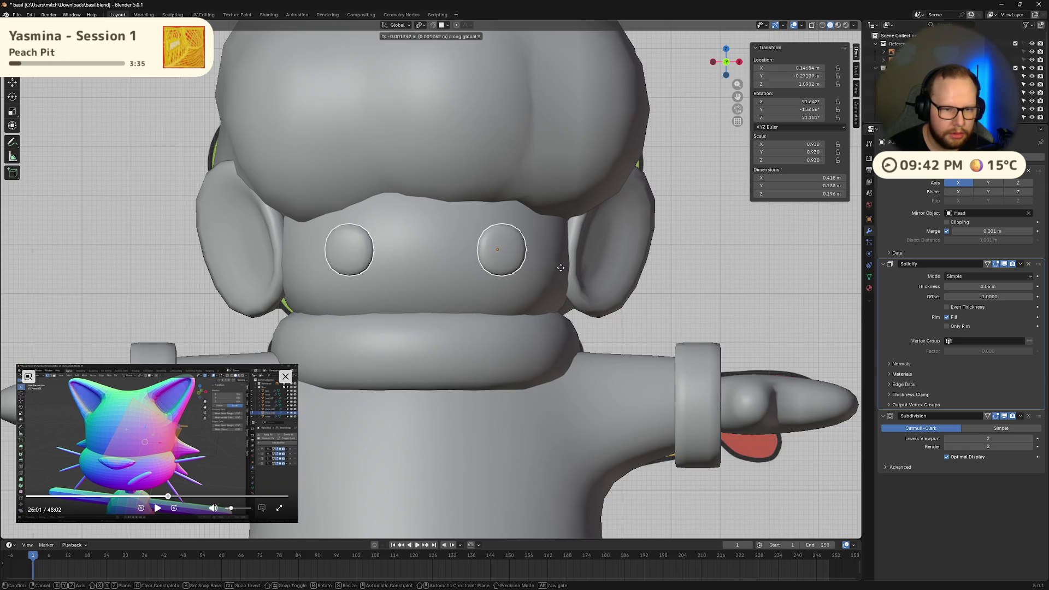
{"action": "left_click", "coordinate": [377, 279]}
{"action": "middle_click_drag", "start_coordinate": [465, 286], "coordinate": [520, 317]}
{"action": "scroll", "coordinate": [520, 317], "scroll_direction": "down", "scroll_amount": 5}
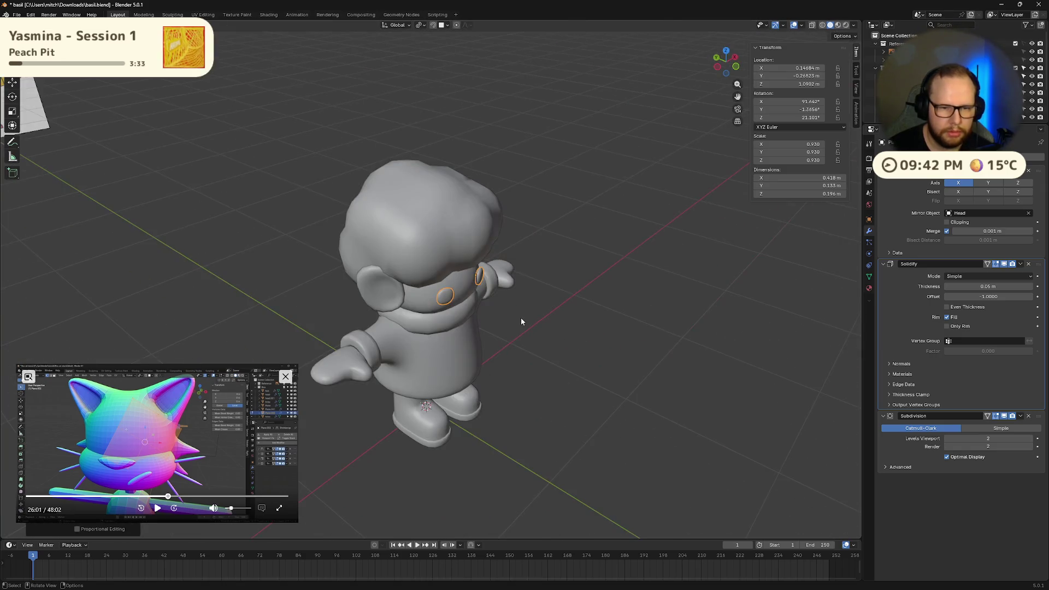
{"action": "key", "text": "g"}
{"action": "key", "text": "y"}
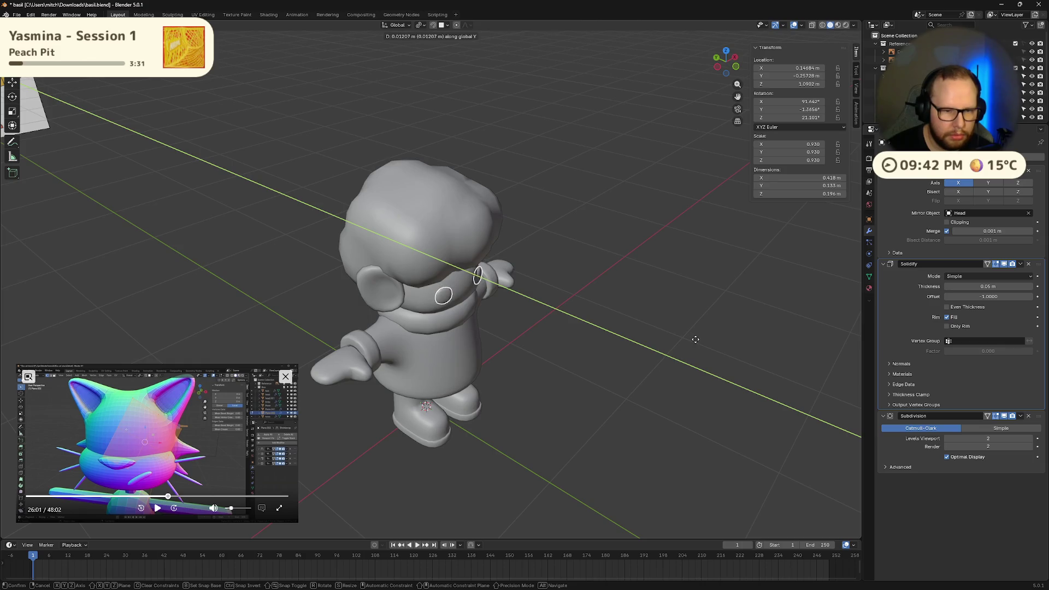
{"action": "left_click", "coordinate": [697, 340]}
{"action": "mouse_move", "coordinate": [645, 349]}
{"action": "middle_mouse_down"}
{"action": "mouse_move", "coordinate": [592, 312]}
{"action": "mouse_move", "coordinate": [638, 400]}
{"action": "mouse_move", "coordinate": [609, 401]}
{"action": "mouse_move", "coordinate": [481, 353]}
{"action": "mouse_move", "coordinate": [559, 239]}
{"action": "middle_mouse_up"}
{"action": "scroll", "coordinate": [547, 383], "scroll_direction": "up", "scroll_amount": 5}
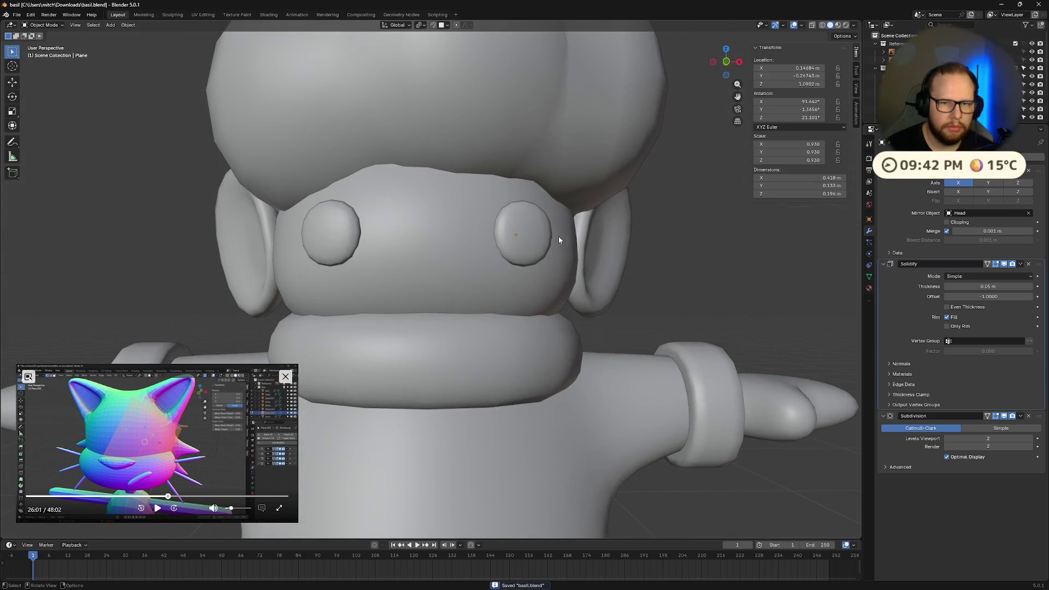
Raise the eyes along Z to line up with the reference drawing in X-ray front view
{"action": "key", "text": "alt+z"}
{"action": "key", "text": "KP_1"}
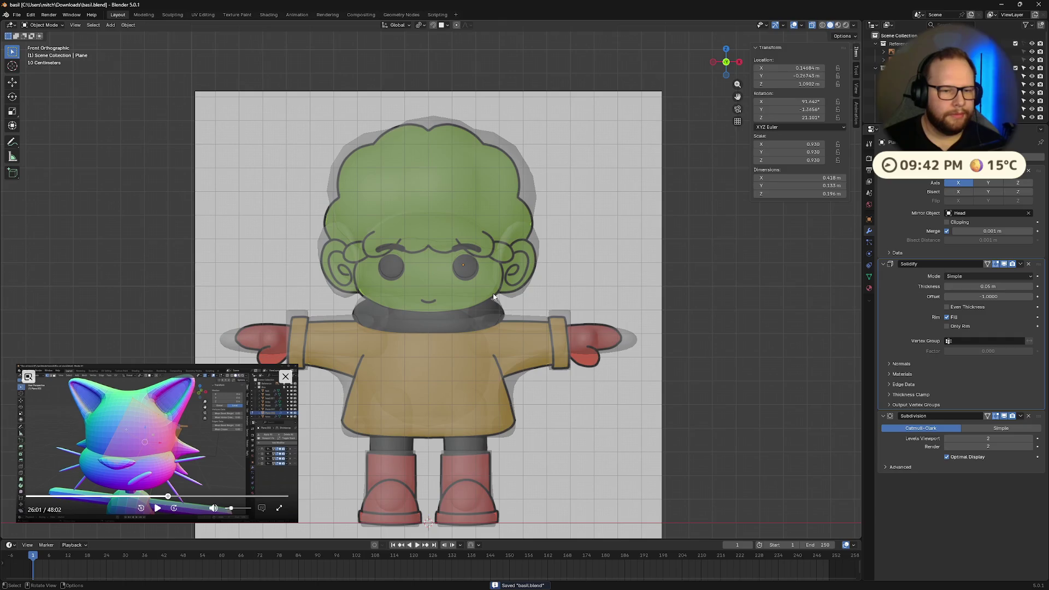
{"action": "key", "text": "alt+z"}
{"action": "key", "text": "alt+z"}
{"action": "key", "text": "alt+z"}
{"action": "key", "text": "alt+z"}
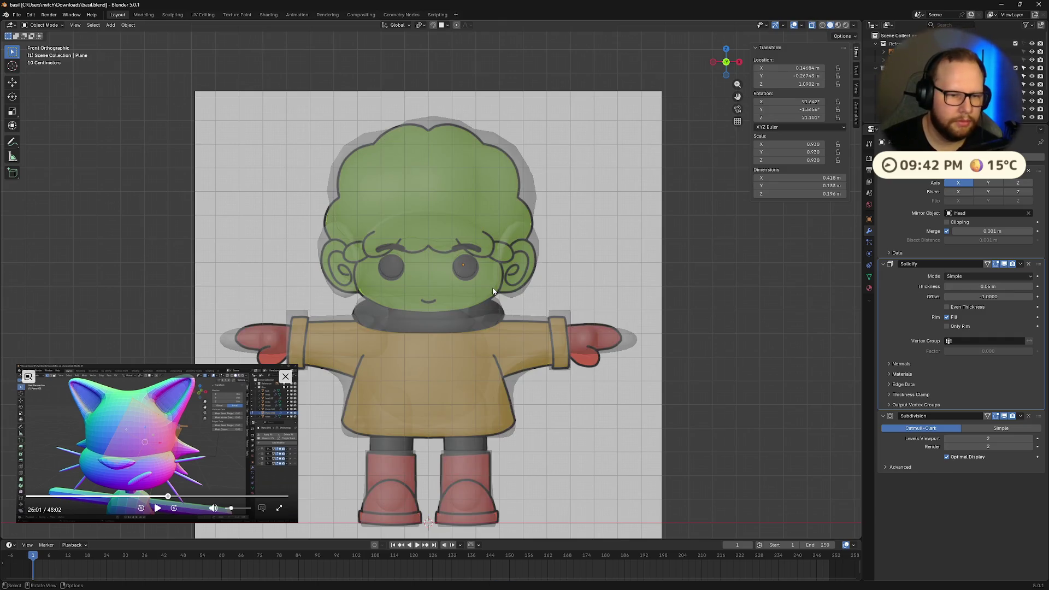
{"action": "key", "text": "alt+z"}
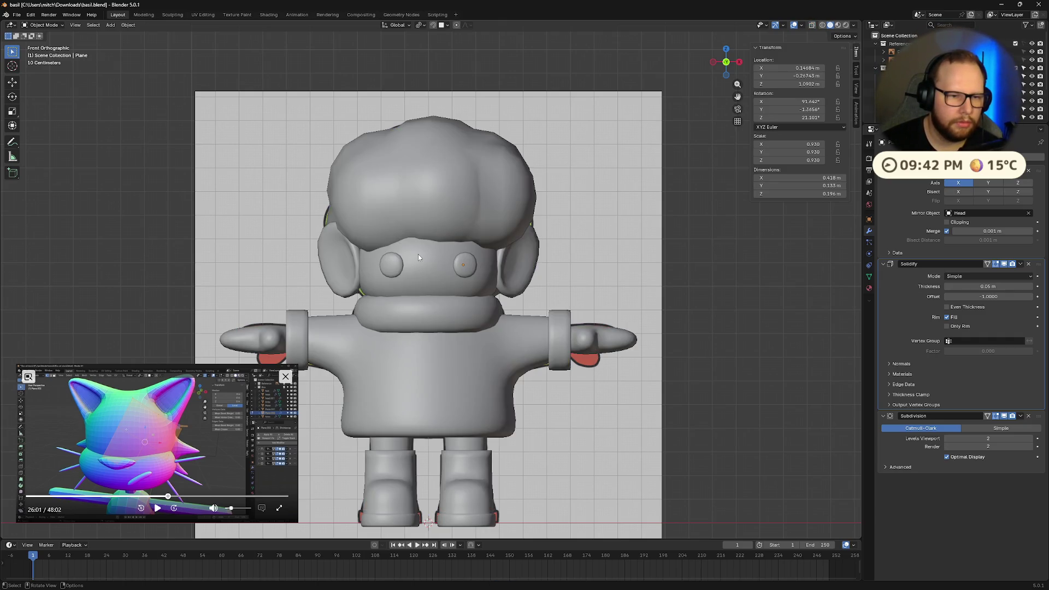
{"action": "key", "text": "g"}
{"action": "key", "text": "z"}
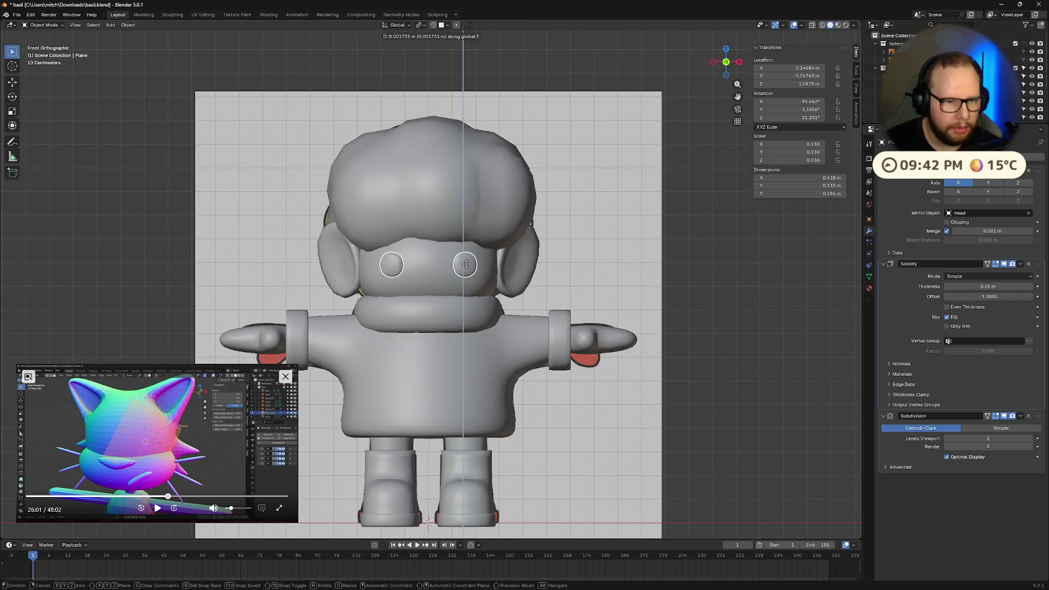
{"action": "left_click", "coordinate": [466, 257]}
{"action": "key", "text": "alt+z"}
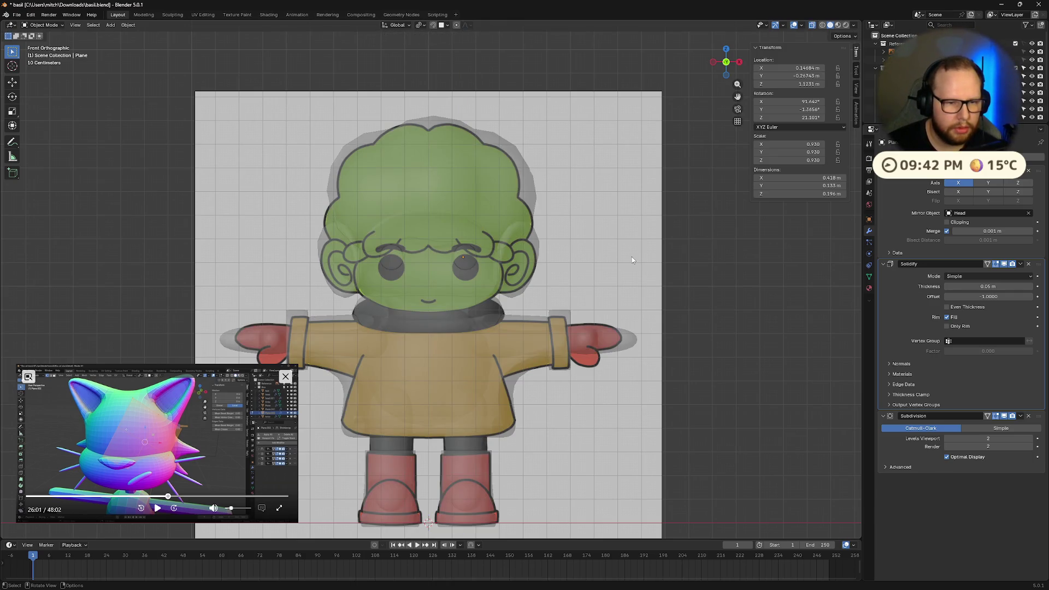
{"action": "key", "text": "alt+z"}
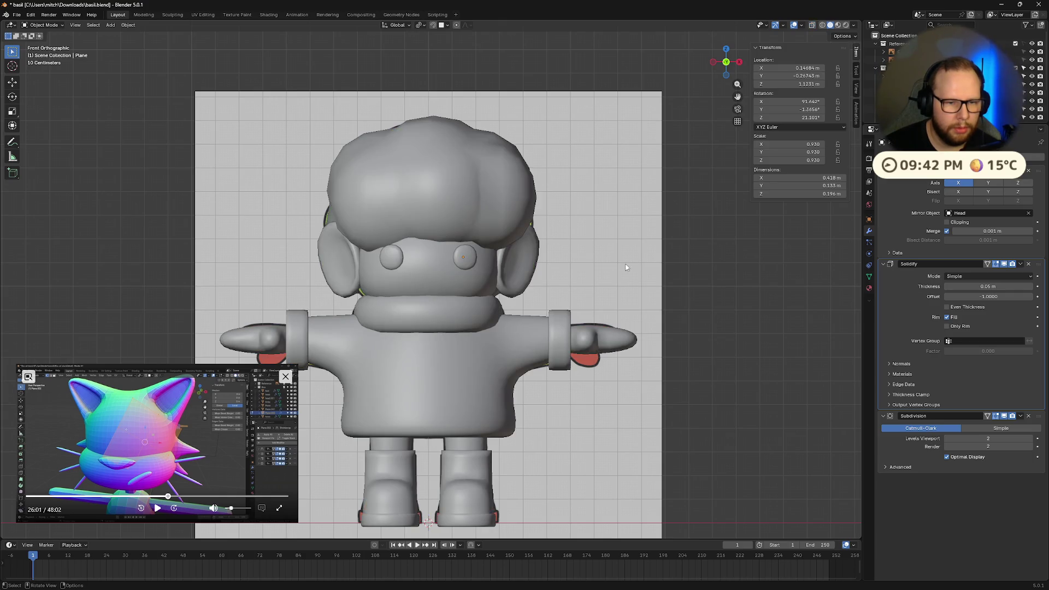
{"action": "scroll", "coordinate": [499, 233], "scroll_direction": "up", "scroll_amount": 5}
Check the eye placement against the reference, then duplicate the eye pair for the nose
{"action": "mouse_move", "coordinate": [497, 258]}
{"action": "middle_mouse_down"}
{"action": "mouse_move", "coordinate": [583, 264]}
{"action": "mouse_move", "coordinate": [513, 258]}
{"action": "mouse_move", "coordinate": [512, 268]}
{"action": "middle_mouse_up"}
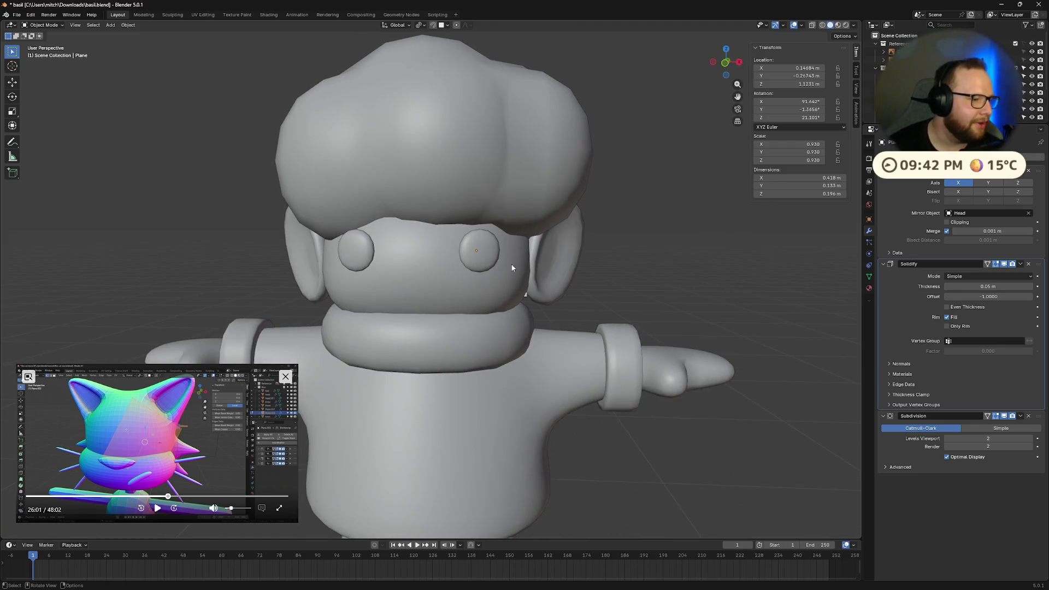
{"action": "scroll", "coordinate": [434, 266], "scroll_direction": "down", "scroll_amount": 3}
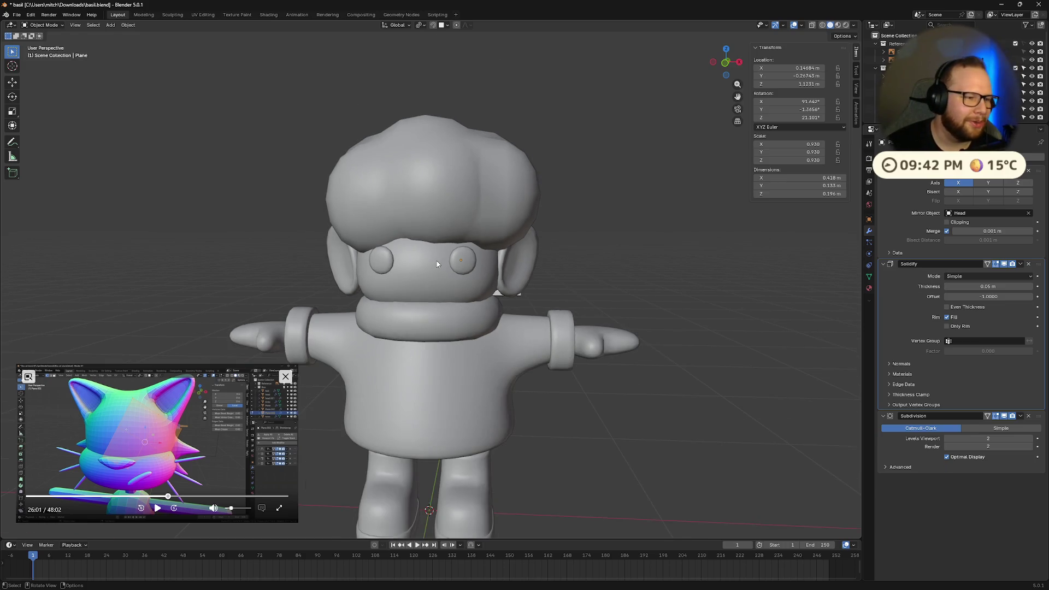
{"action": "scroll", "coordinate": [442, 255], "scroll_direction": "up", "scroll_amount": 5}
{"action": "mouse_move", "coordinate": [385, 247]}
{"action": "middle_mouse_down"}
{"action": "mouse_move", "coordinate": [464, 257]}
{"action": "mouse_move", "coordinate": [452, 185]}
{"action": "mouse_move", "coordinate": [446, 219]}
{"action": "mouse_move", "coordinate": [405, 252]}
{"action": "middle_mouse_up"}
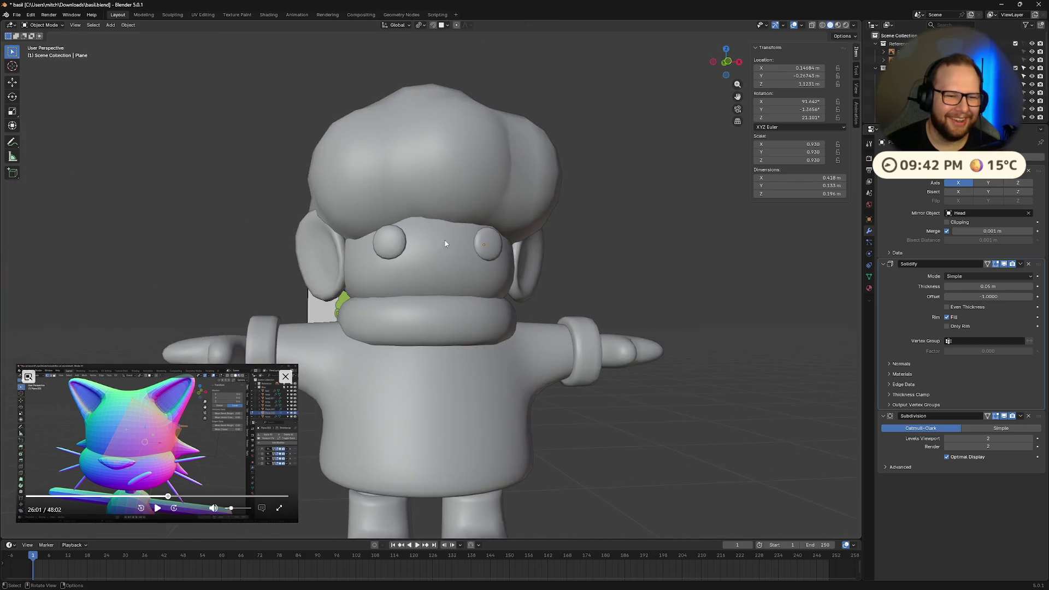
{"action": "scroll", "coordinate": [402, 255], "scroll_direction": "down", "scroll_amount": 5}
{"action": "key", "text": "alt+z"}
{"action": "key", "text": "alt+z"}
{"action": "mouse_move", "coordinate": [424, 298]}
{"action": "middle_mouse_down"}
{"action": "mouse_move", "coordinate": [419, 287]}
{"action": "mouse_move", "coordinate": [506, 247]}
{"action": "mouse_move", "coordinate": [550, 278]}
{"action": "middle_mouse_up"}
{"action": "scroll", "coordinate": [432, 300], "scroll_direction": "up", "scroll_amount": 5}
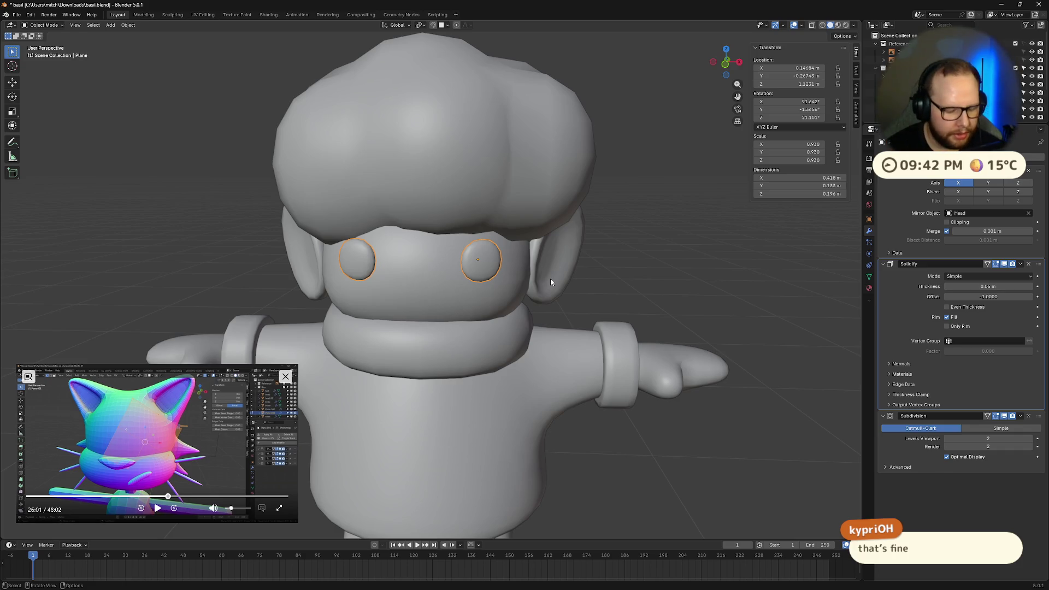
{"action": "key", "text": "shift+d"}
Place the duplicate, reset its location to the centre, and set its height along Z
{"action": "left_click", "coordinate": [508, 297]}
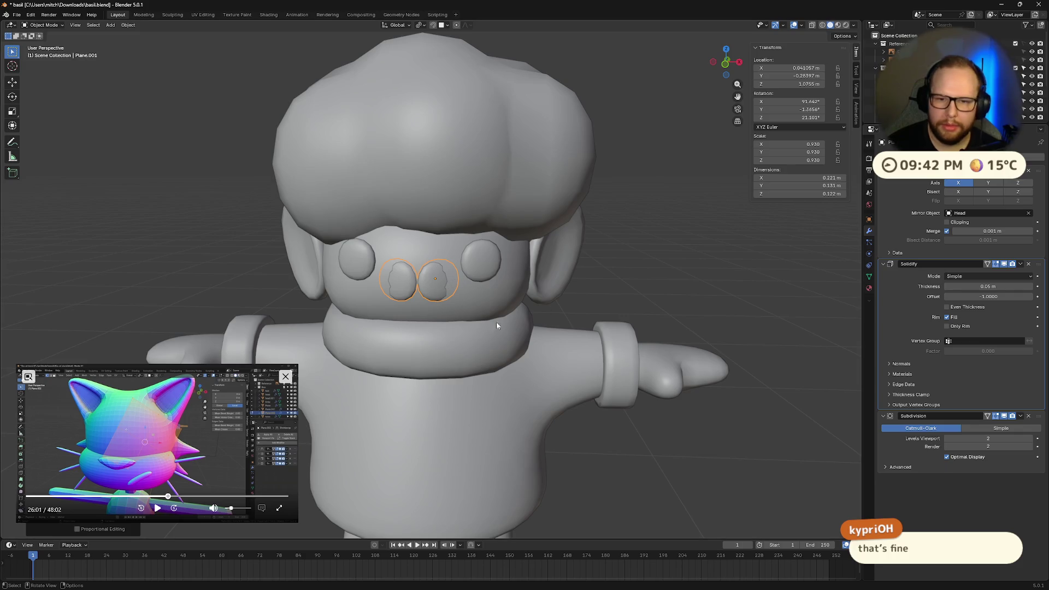
{"action": "key", "text": "Tab"}
{"action": "key", "text": "Tab"}
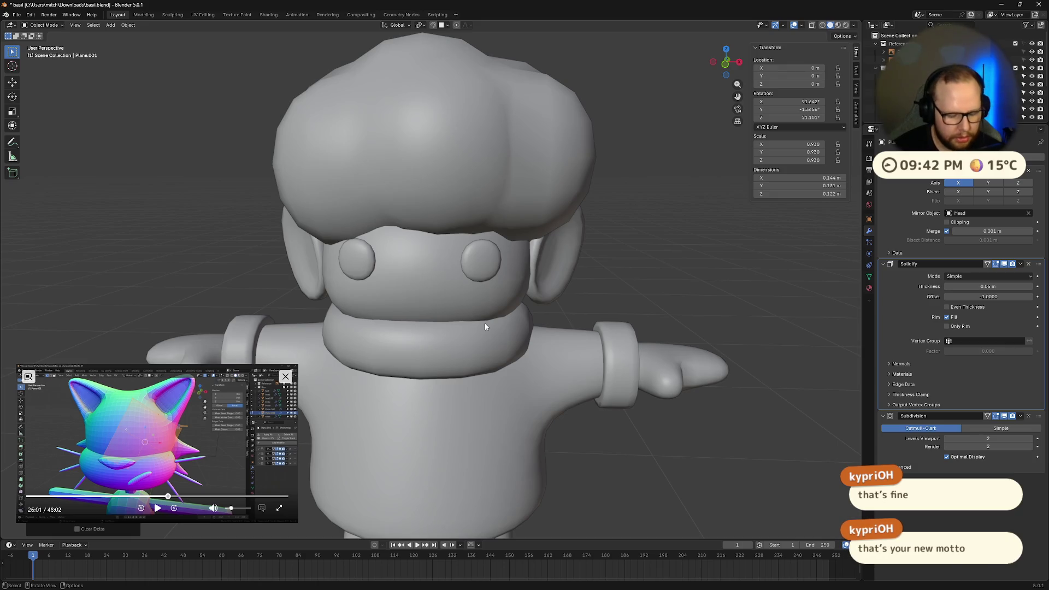
{"action": "key", "text": "alt+g"}
{"action": "key", "text": "g"}
{"action": "key", "text": "z"}
{"action": "left_click", "coordinate": [504, 509]}
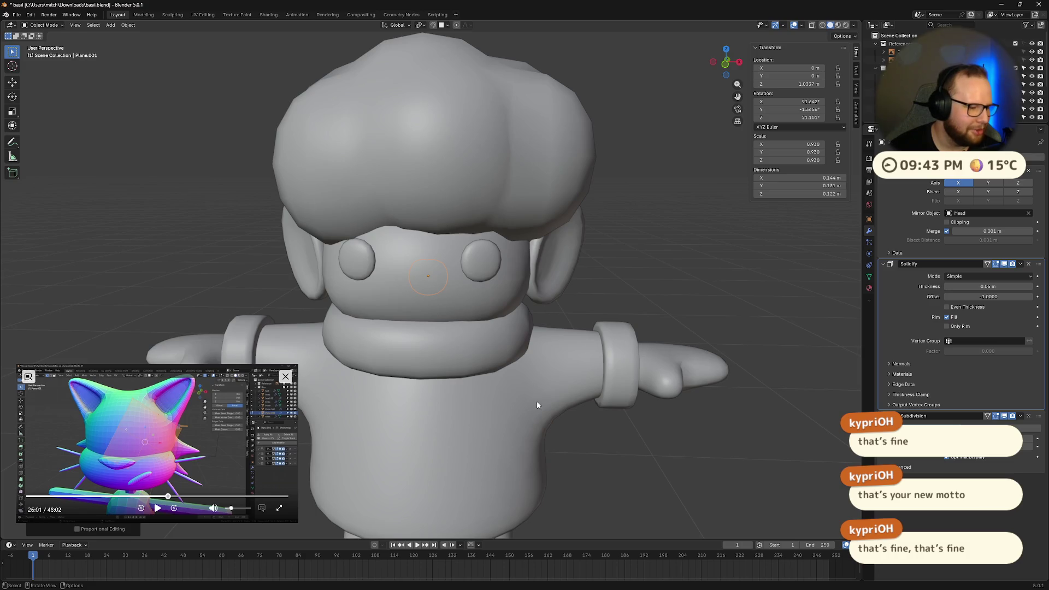
Move the nose copy along Y so it sits below the eyes
{"action": "middle_click_drag", "start_coordinate": [547, 329], "coordinate": [537, 329]}
{"action": "key", "text": "g"}
{"action": "key", "text": "y"}
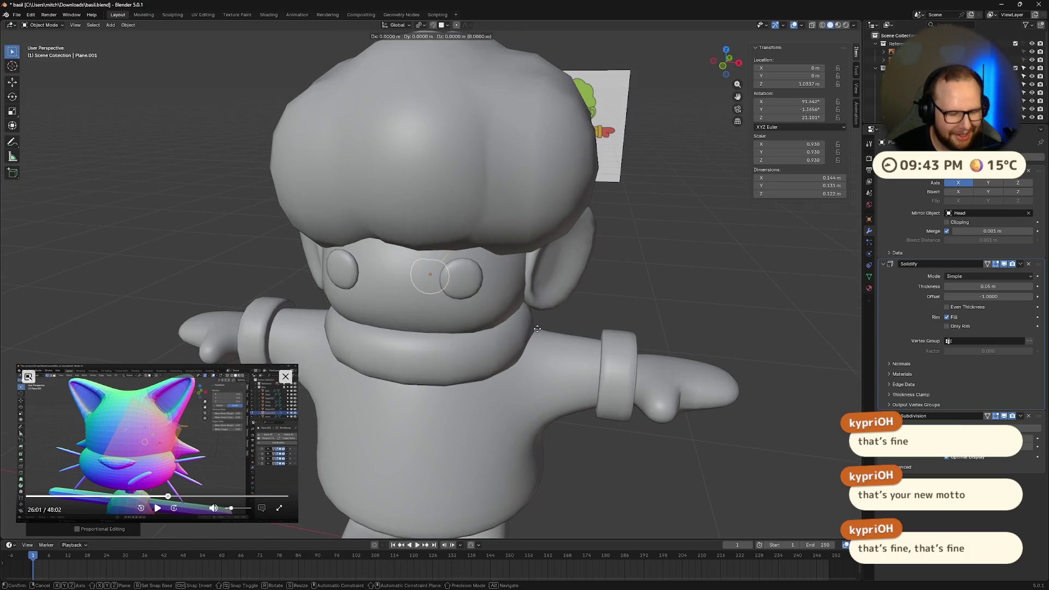
{"action": "left_click", "coordinate": [508, 371]}
{"action": "middle_click_drag", "start_coordinate": [459, 370], "coordinate": [503, 346]}
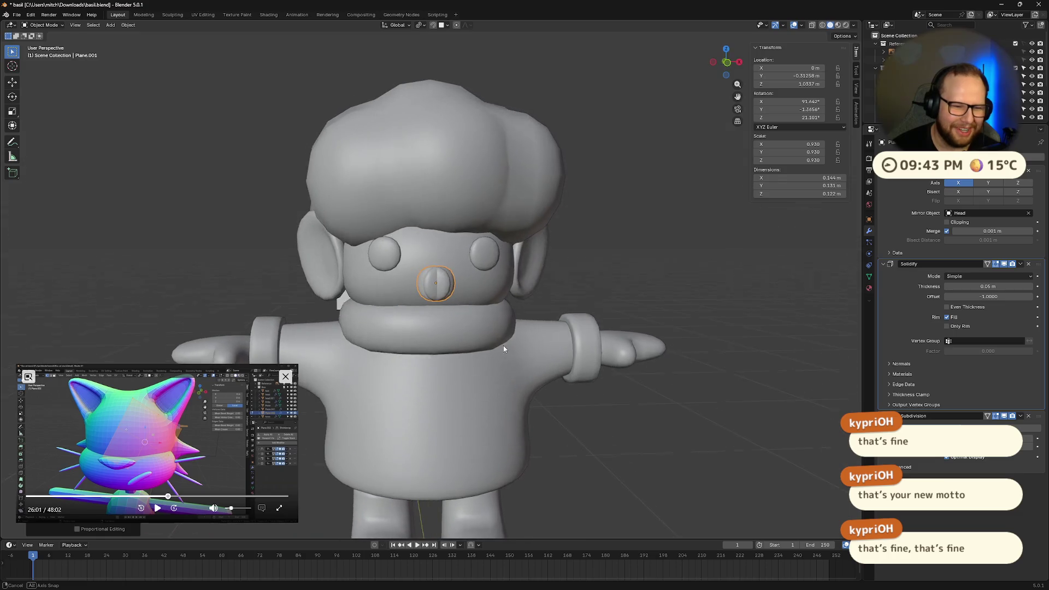
{"action": "scroll", "coordinate": [460, 266], "scroll_direction": "up", "scroll_amount": 3}
{"action": "mouse_move", "coordinate": [461, 266]}
{"action": "middle_mouse_down"}
{"action": "mouse_move", "coordinate": [485, 346]}
{"action": "mouse_move", "coordinate": [494, 320]}
{"action": "mouse_move", "coordinate": [500, 334]}
{"action": "mouse_move", "coordinate": [457, 385]}
{"action": "mouse_move", "coordinate": [457, 377]}
{"action": "middle_mouse_up"}
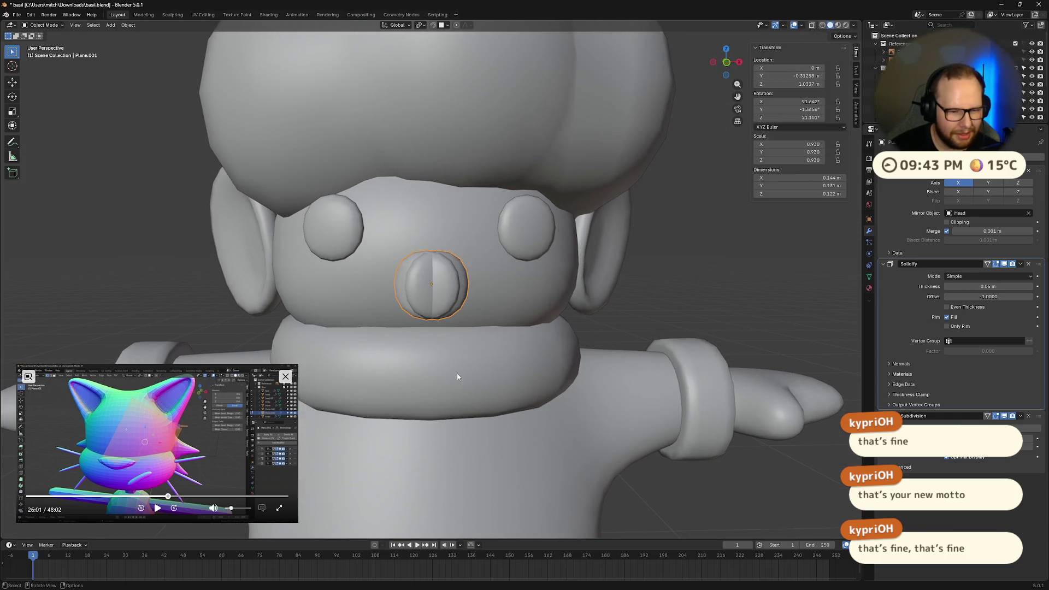
Clear the nose's rotation and rotate it 90° on X to face forward
{"action": "key", "text": "alt+r"}
{"action": "key", "text": "r"}
{"action": "key", "text": "x"}
{"action": "key", "text": "9"}
{"action": "key", "text": "0"}
{"action": "key", "text": "Return"}
In Edit Mode, add a centred loop cut through the nose mesh
{"action": "key", "text": "Tab"}
{"action": "left_click_drag", "start_coordinate": [471, 279], "coordinate": [402, 315]}
{"action": "key", "text": "ctrl+r"}
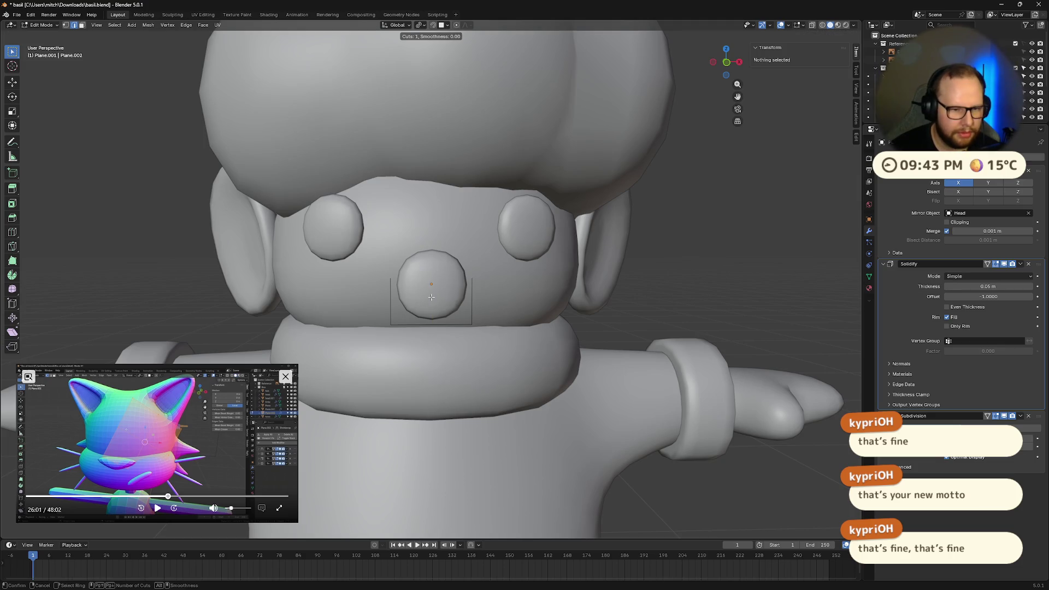
{"action": "left_click", "coordinate": [432, 299]}
{"action": "right_click", "coordinate": [435, 331]}
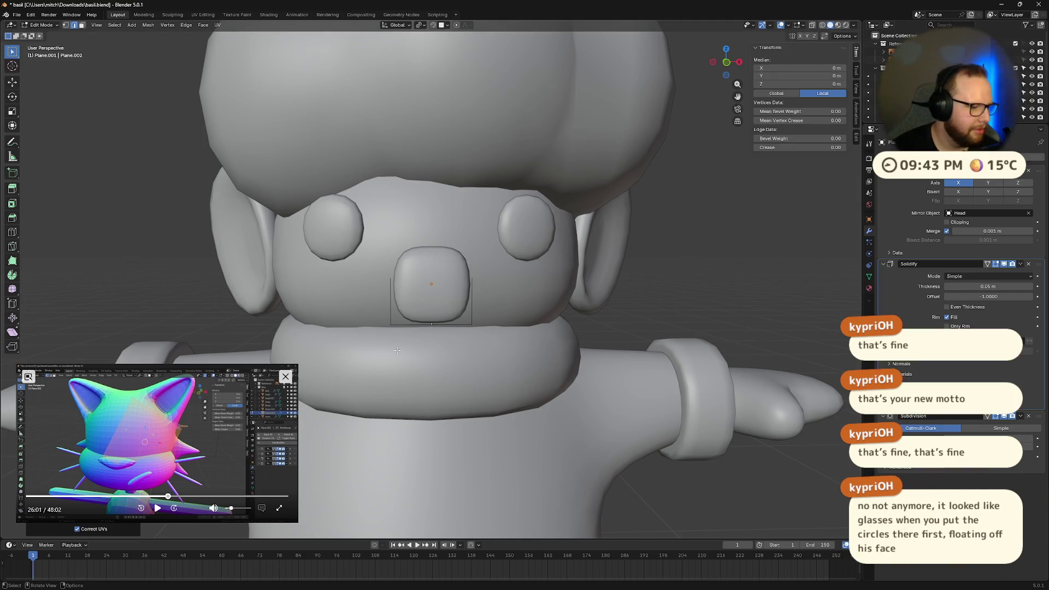
{"action": "scroll", "coordinate": [397, 350], "scroll_direction": "up", "scroll_amount": 2}
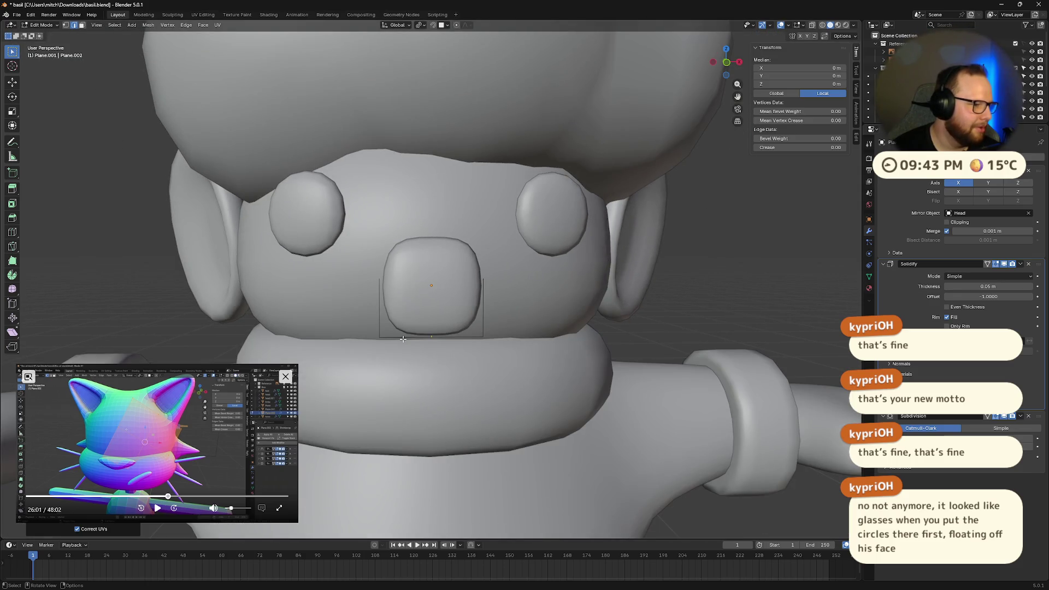
In X-ray, select the nose plane's left edge and bring up the Delete menu
{"action": "mouse_move", "coordinate": [411, 331]}
{"action": "middle_mouse_down"}
{"action": "mouse_move", "coordinate": [579, 243]}
{"action": "mouse_move", "coordinate": [617, 249]}
{"action": "mouse_move", "coordinate": [481, 255]}
{"action": "middle_mouse_up"}
{"action": "scroll", "coordinate": [481, 256], "scroll_direction": "down", "scroll_amount": 8}
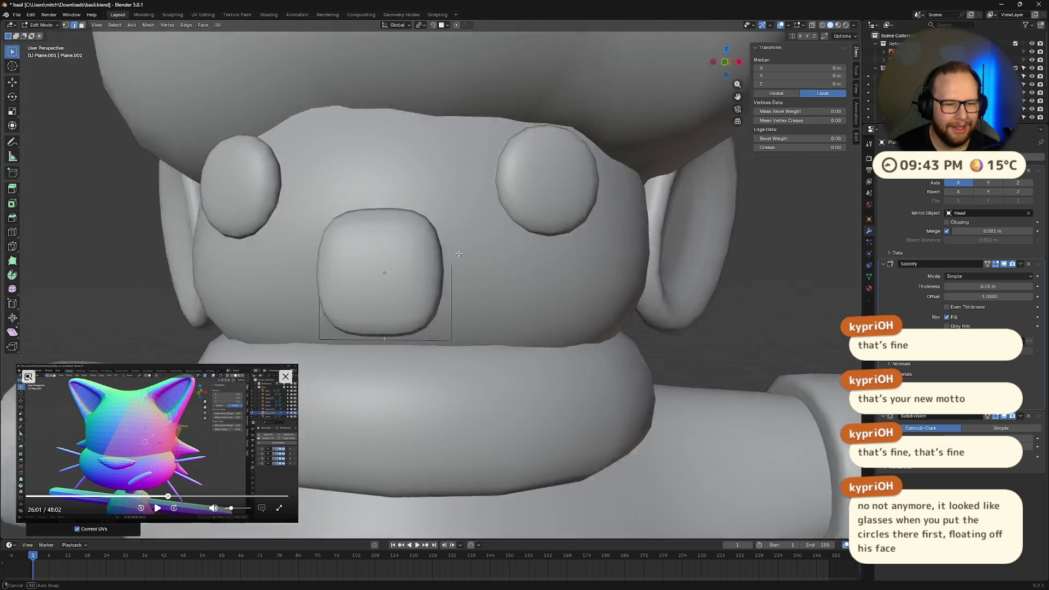
{"action": "scroll", "coordinate": [472, 258], "scroll_direction": "up", "scroll_amount": 4}
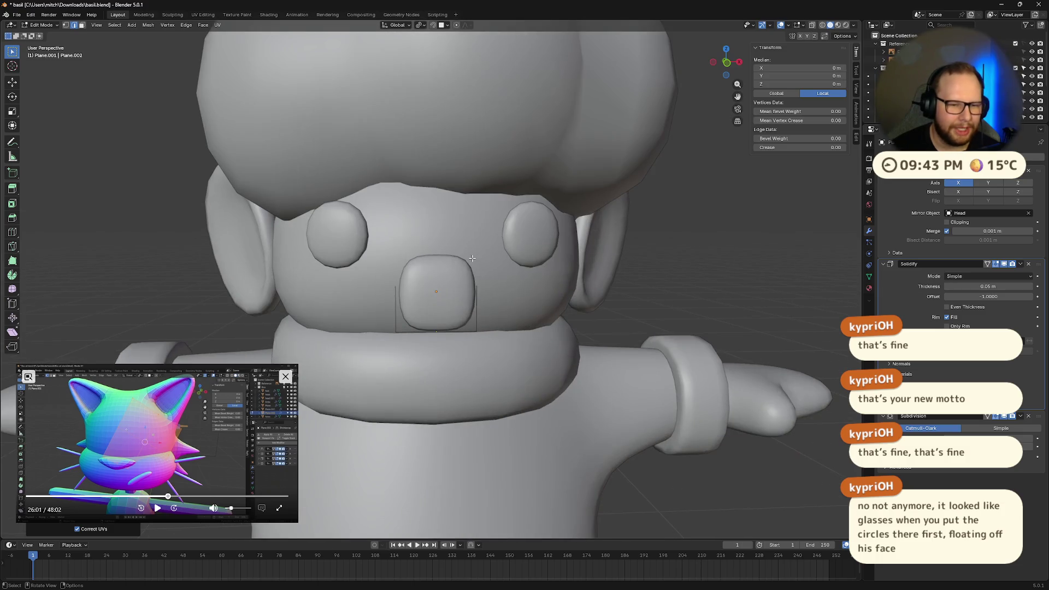
{"action": "scroll", "coordinate": [465, 262], "scroll_direction": "down", "scroll_amount": 2}
{"action": "scroll", "coordinate": [454, 273], "scroll_direction": "up", "scroll_amount": 6}
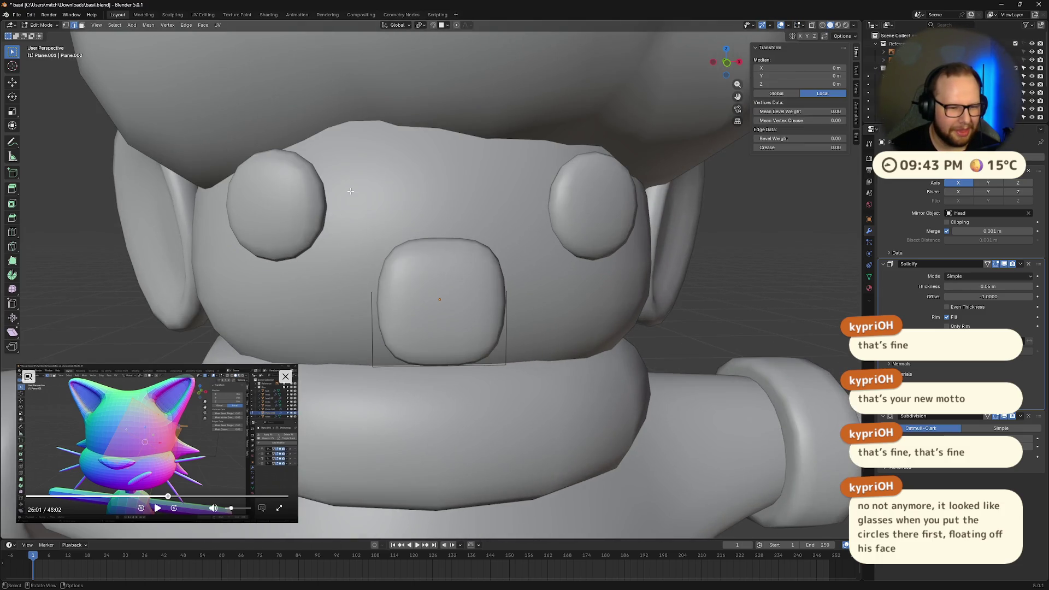
{"action": "key", "text": "alt+z"}
{"action": "left_click", "coordinate": [372, 350]}
{"action": "key", "text": "x"}
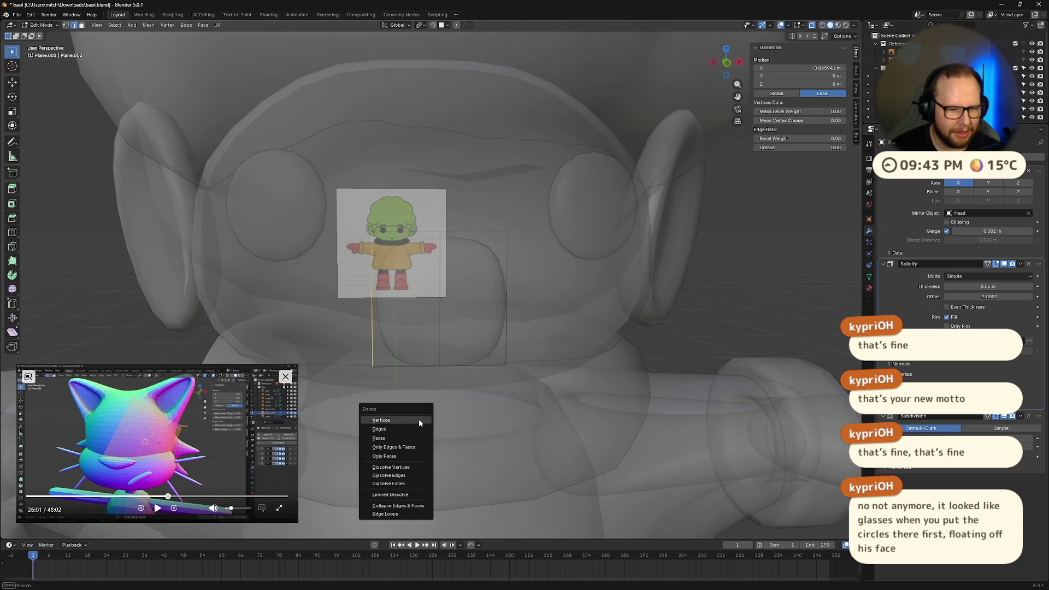